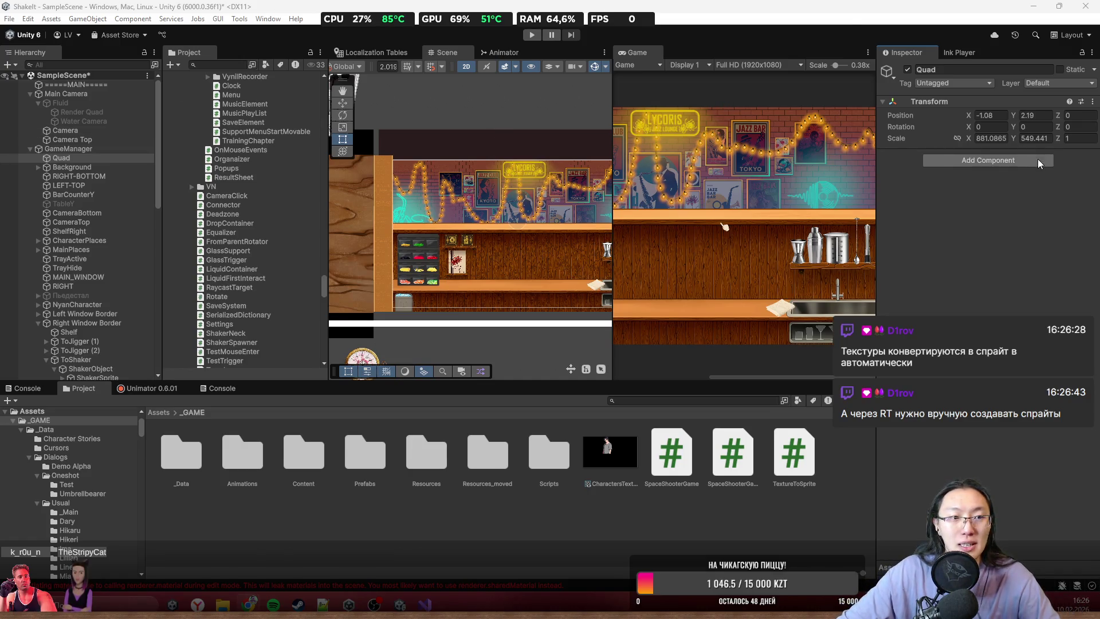
- Search Quad's Add Component list for 'renderer', then clear the search field
left_click(989, 160)
type("rtend")
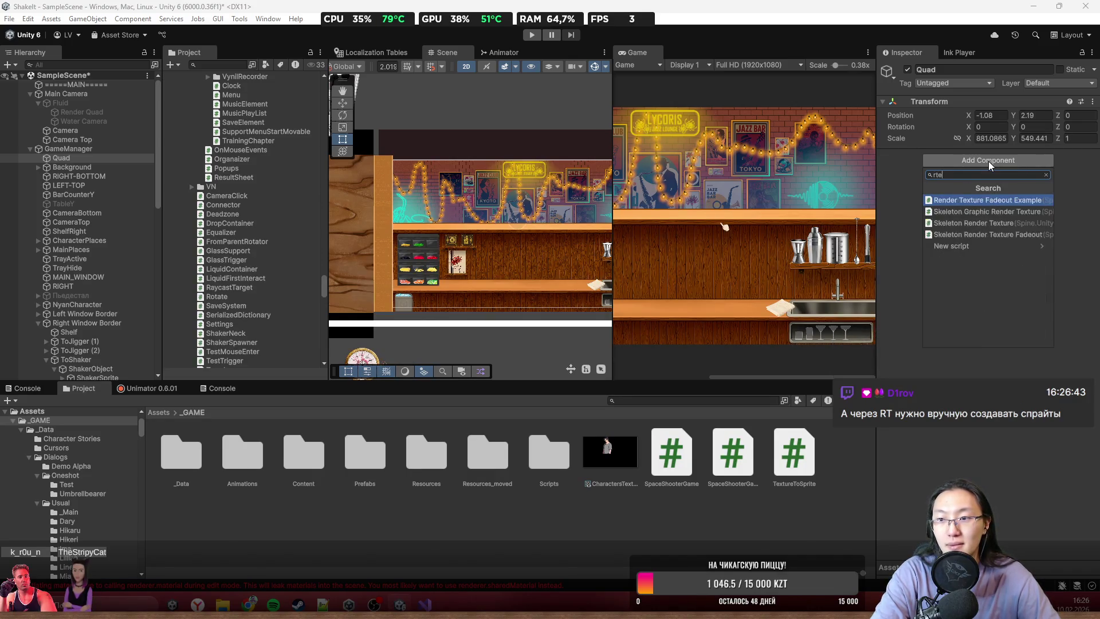
key("BackSpace")
key("BackSpace")
key("BackSpace")
type("re")
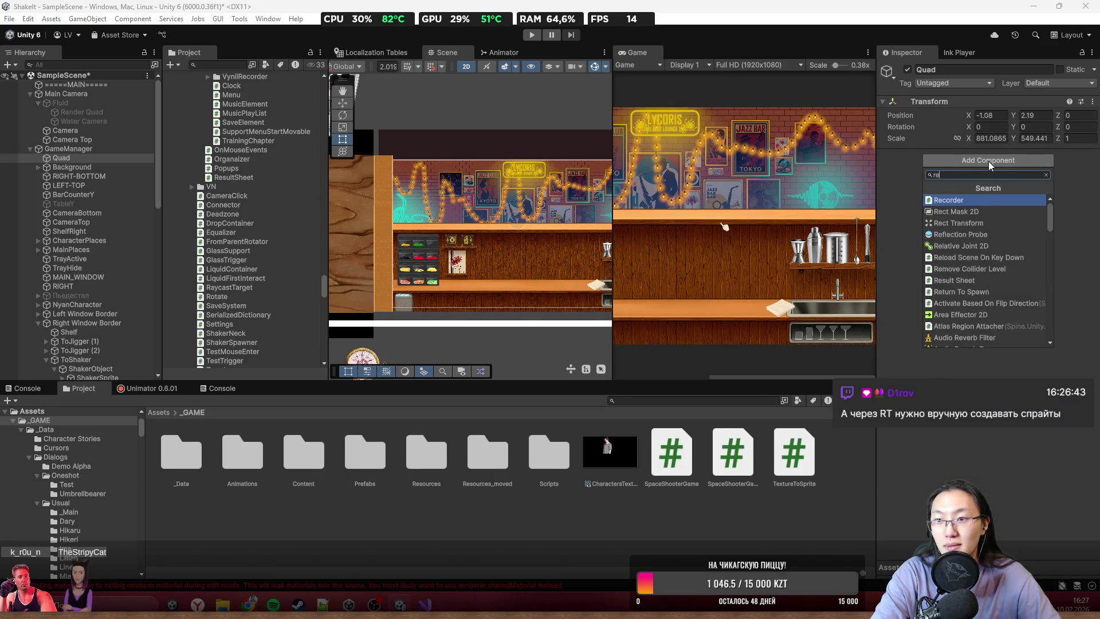
type("ndererQ")
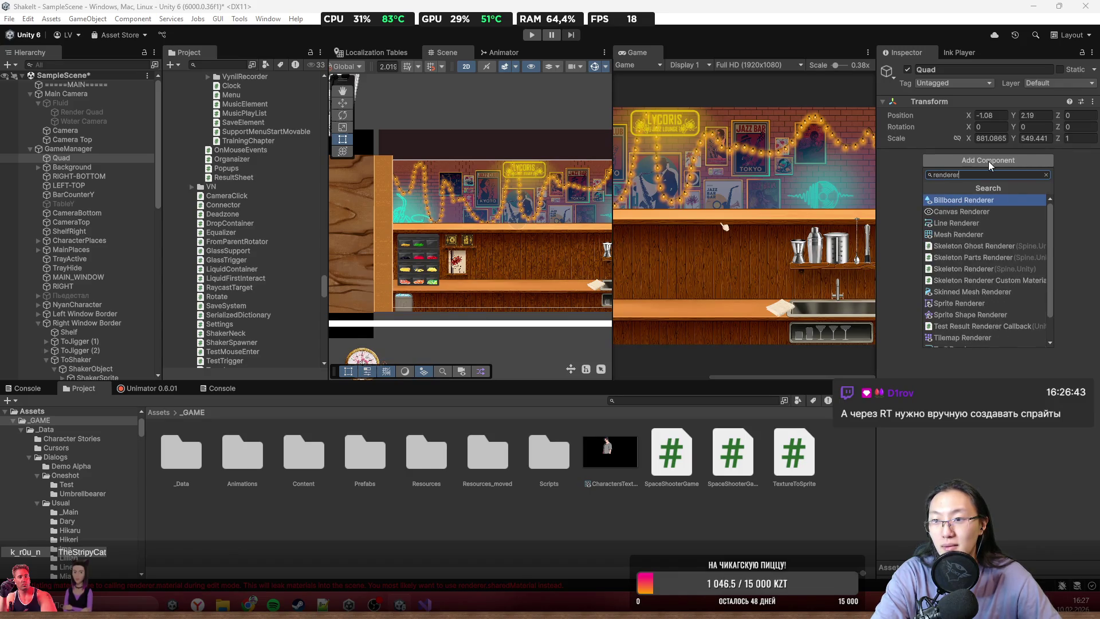
key("ctrl+a")
key("BackSpace")
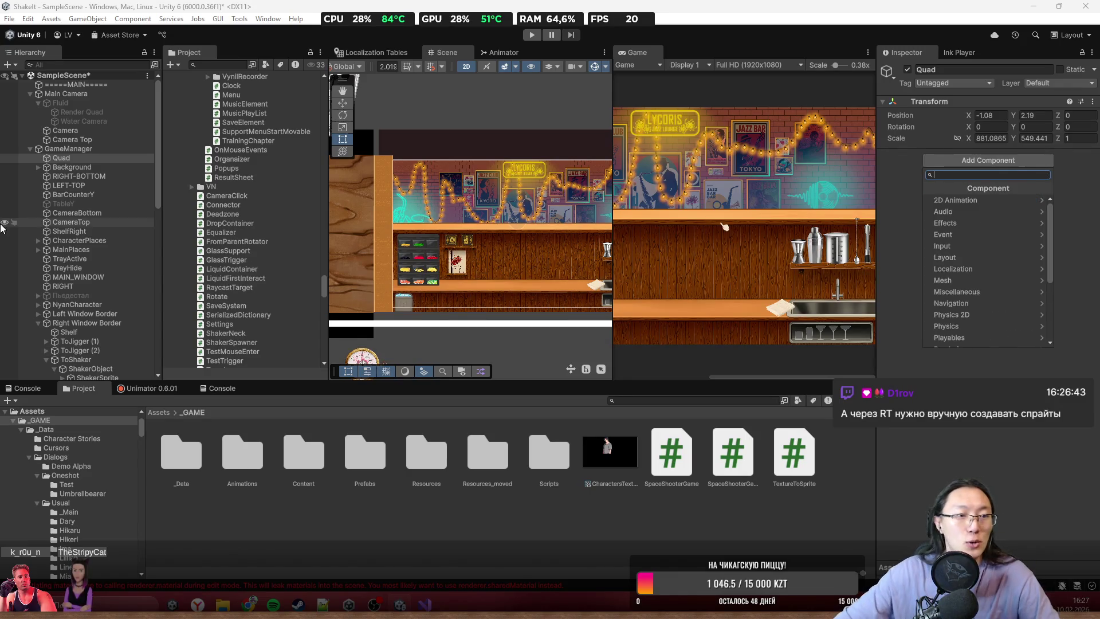
- Open and dismiss Hierarchy context menus for GameManager and RIGHT-BOTTOM without creating anything
right_click(58, 149)
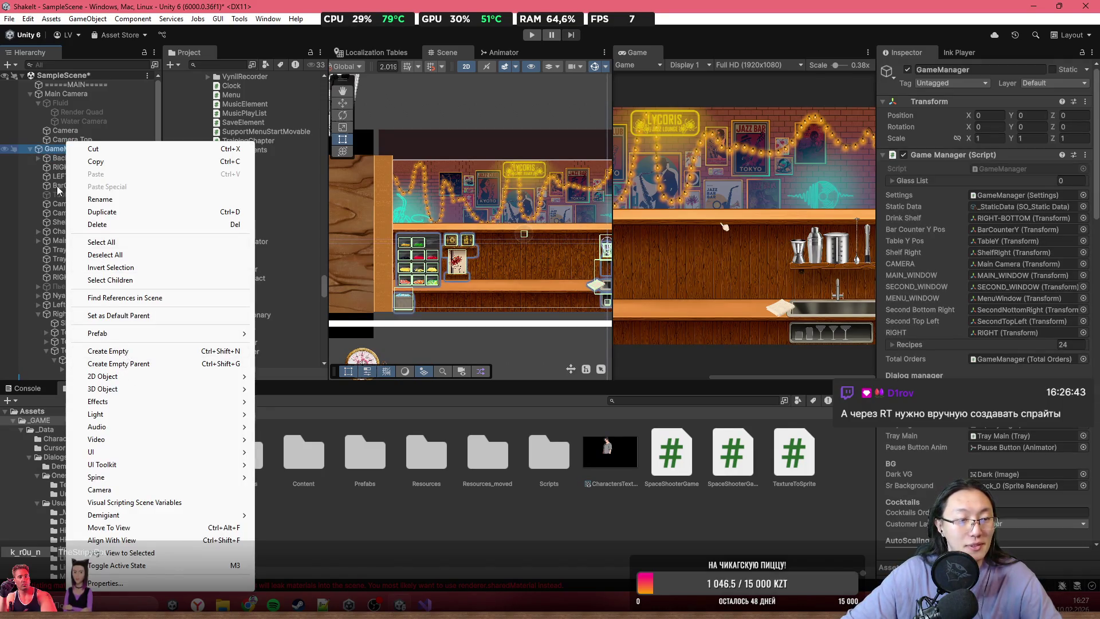
left_click(72, 158)
left_click(76, 166)
right_click(76, 167)
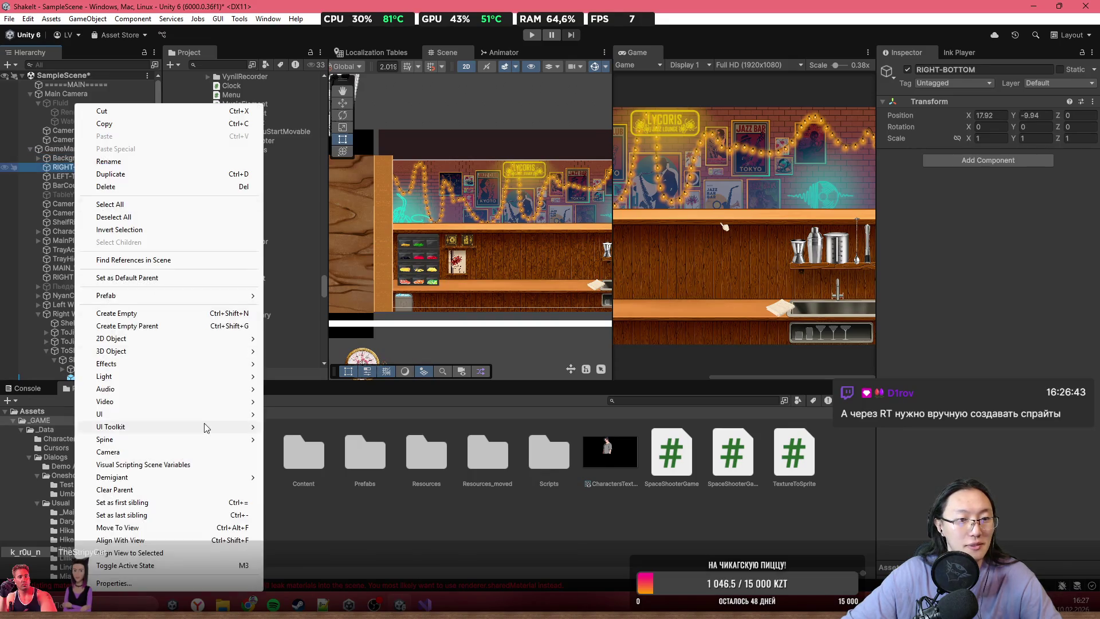
left_click(59, 149)
right_click(59, 150)
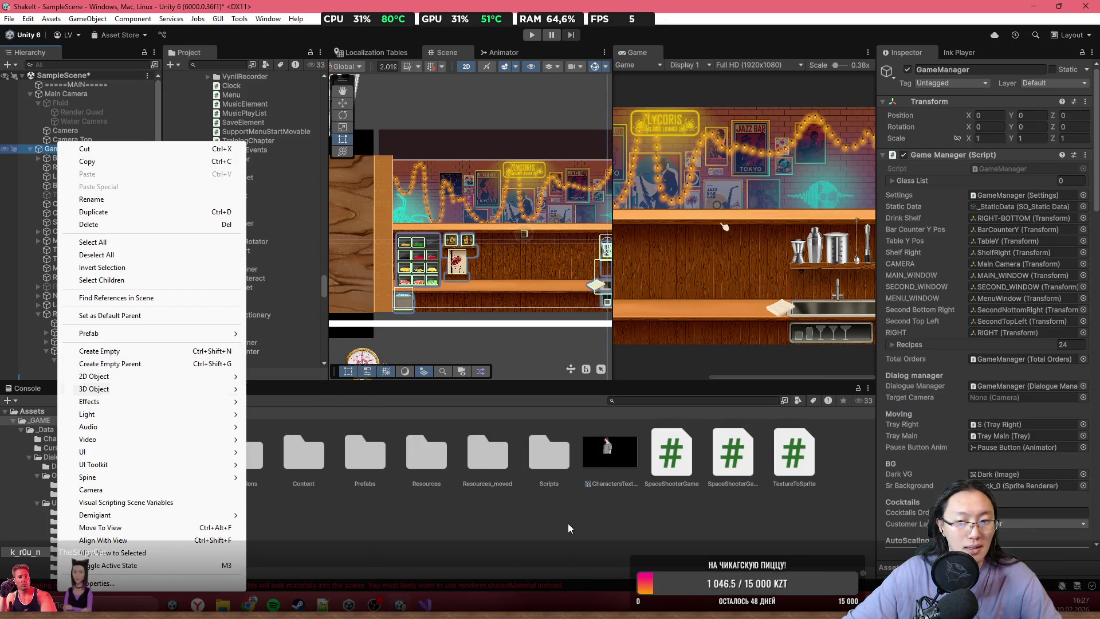
left_click(199, 181)
mouse_move(199, 181)
left_mouse_down()
mouse_move(177, 202)
mouse_move(96, 160)
left_mouse_up()
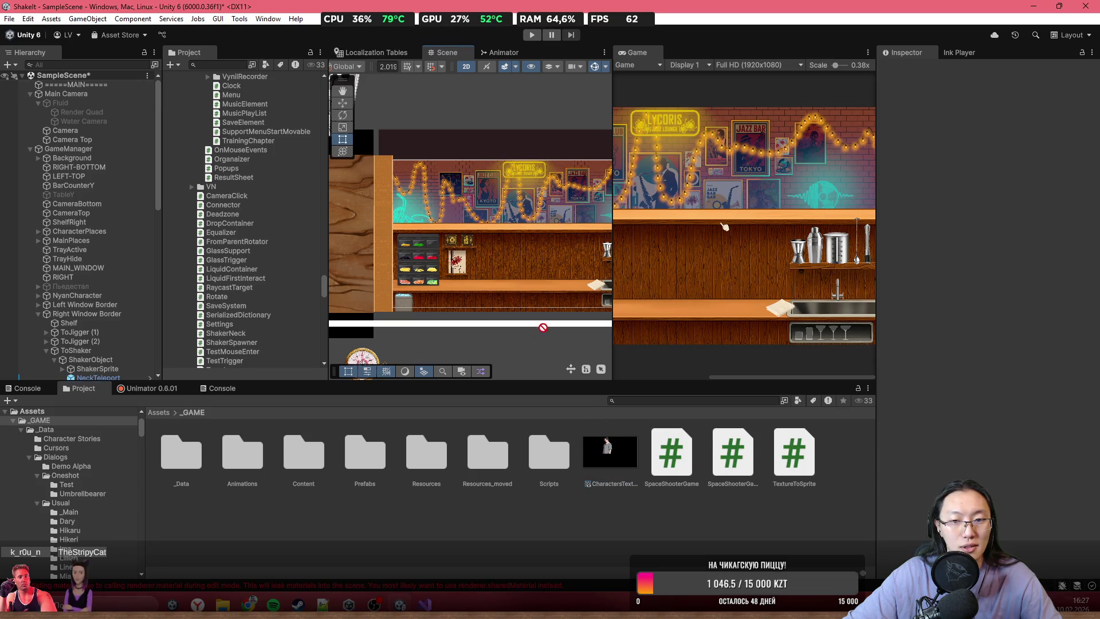
- Browse GameManager's Create submenus, then cancel without adding an object
right_click(120, 149)
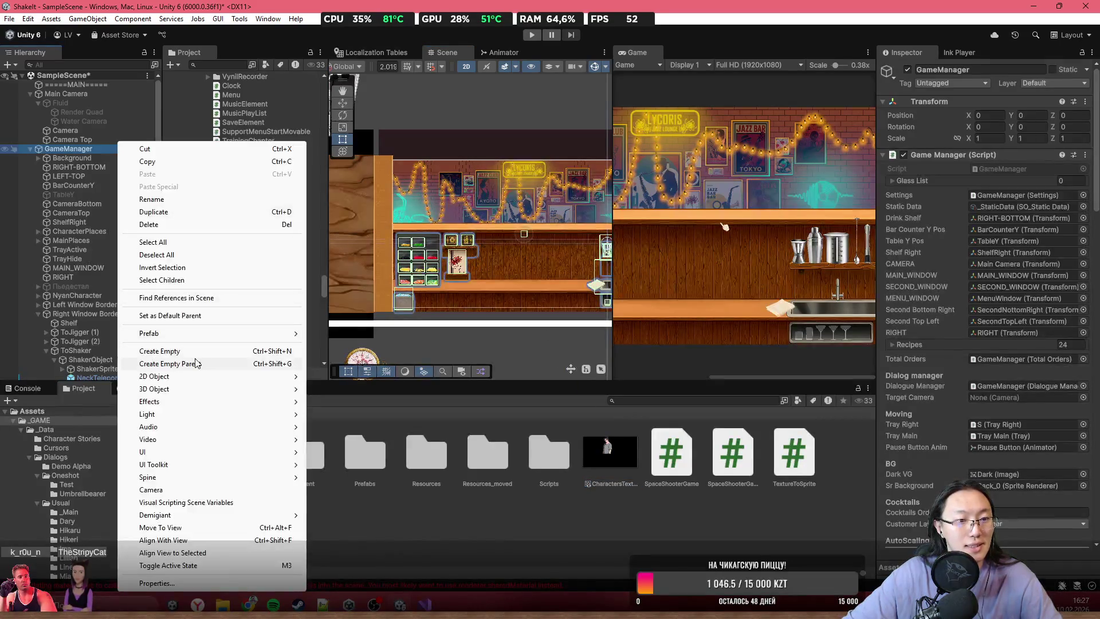
mouse_move(223, 335)
mouse_move(229, 453)
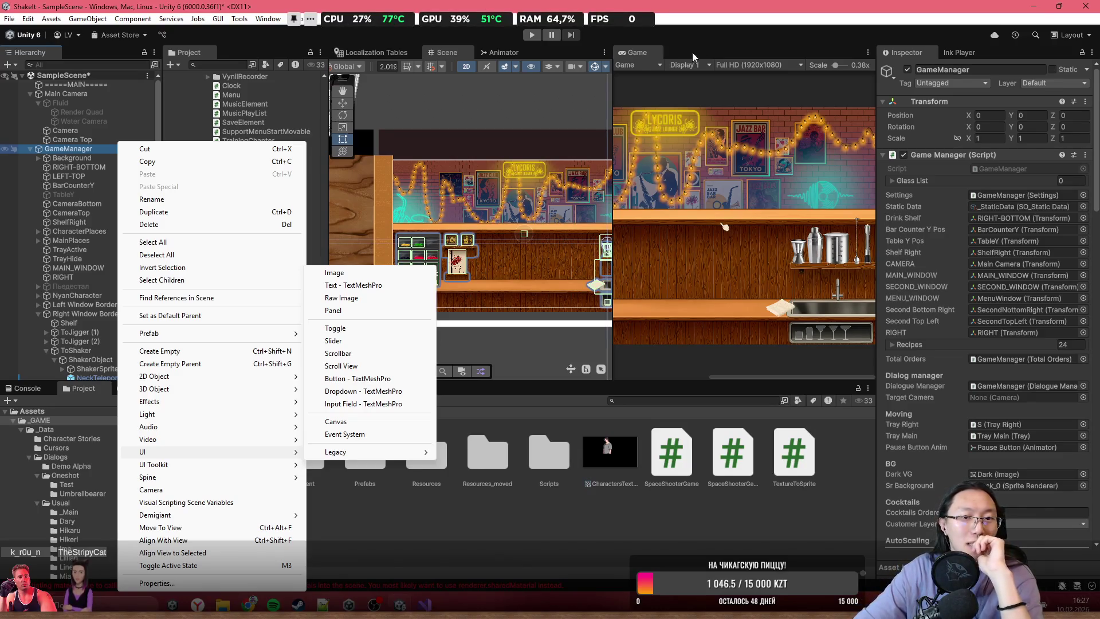
left_click(532, 92)
- Pan the bar scene sideways and select the CharactersTexture render texture
scroll(532, 92, "down", 2)
scroll(555, 117, "down", 2)
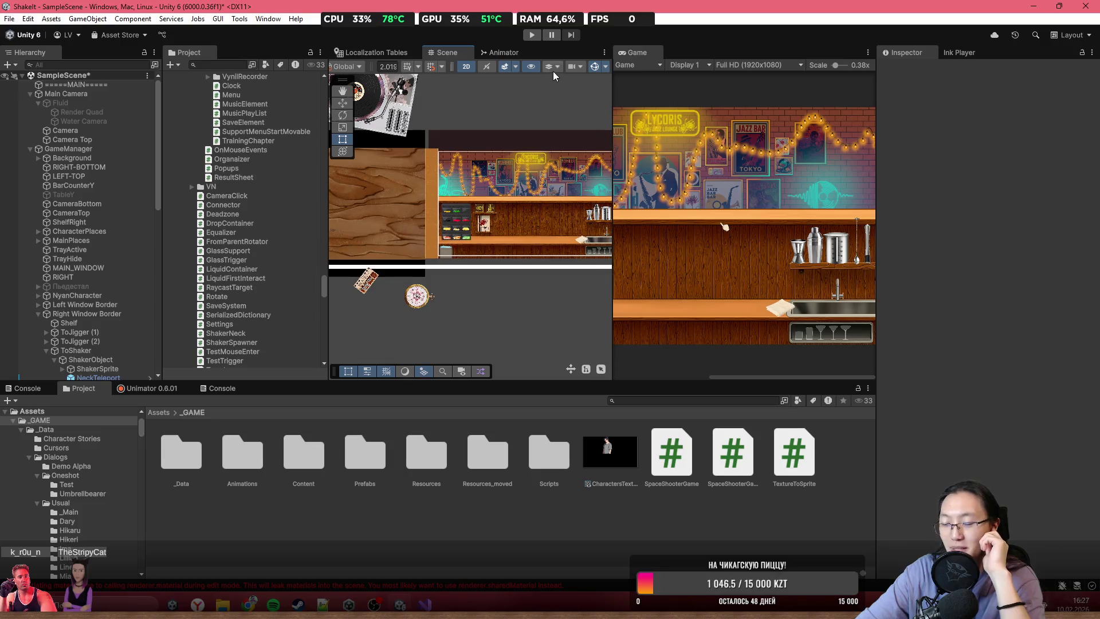
mouse_move(533, 103)
left_mouse_down()
mouse_move(405, 123)
mouse_move(575, 163)
mouse_move(472, 96)
left_mouse_up()
scroll(539, 119, "up", 3)
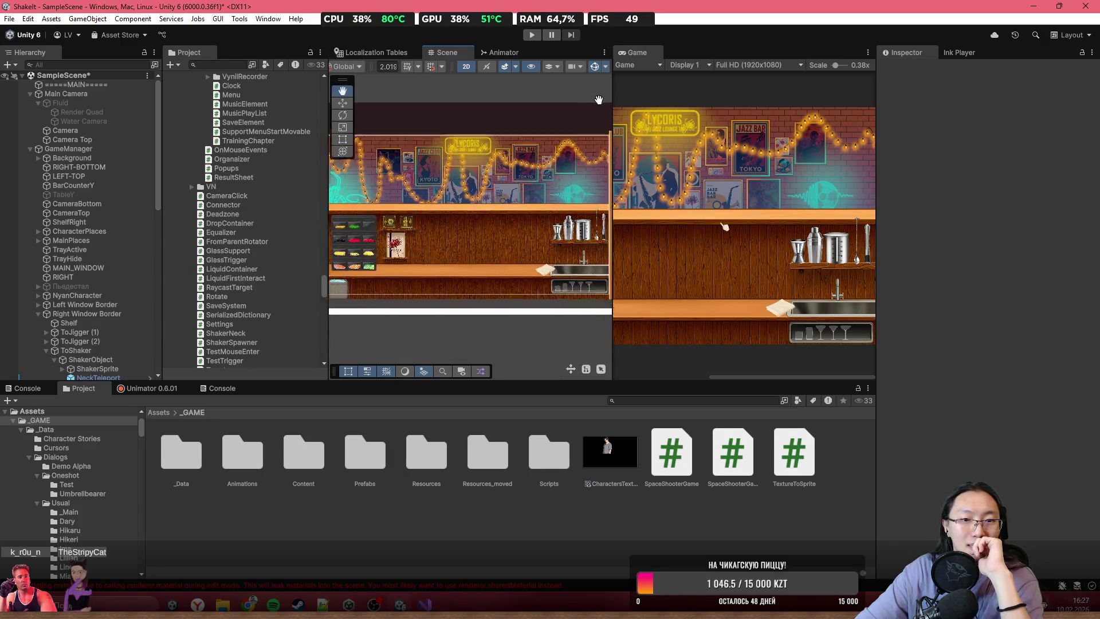
scroll(596, 103, "down", 1)
scroll(521, 136, "up", 3)
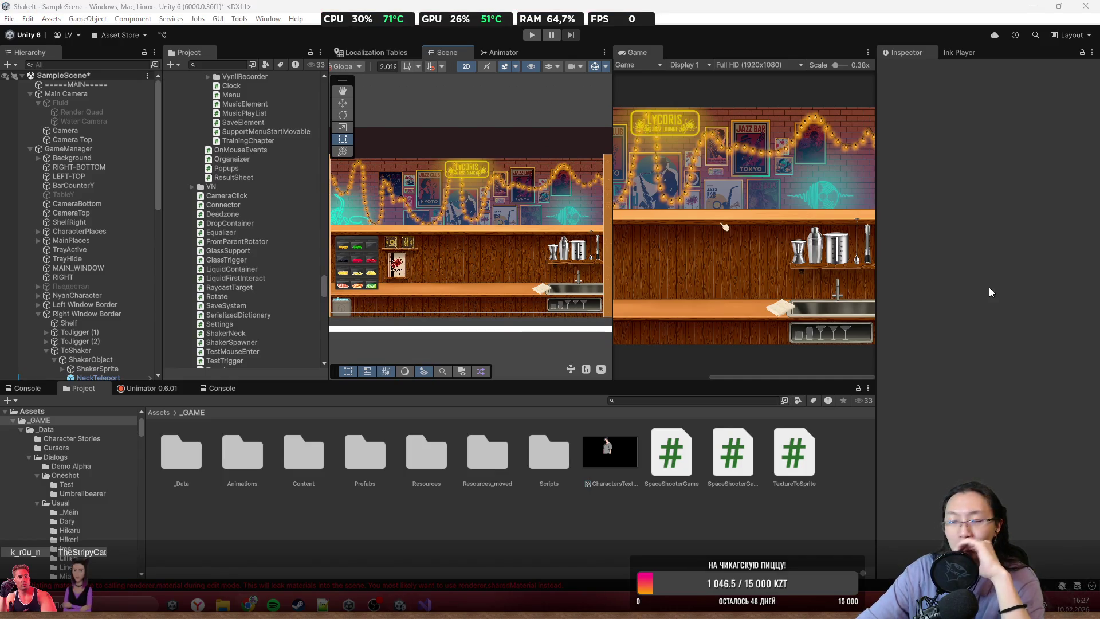
left_click(623, 460)
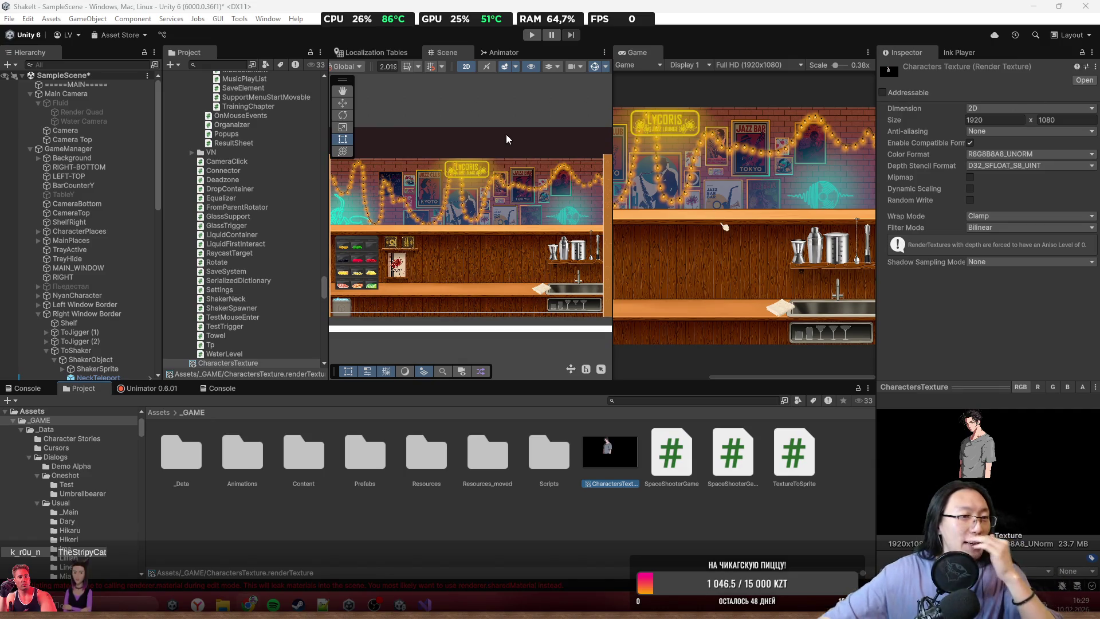
- Go to the Assets root and drag the Square sprite into the scene as Square (3)
scroll(484, 215, "up", 2)
left_click(159, 412)
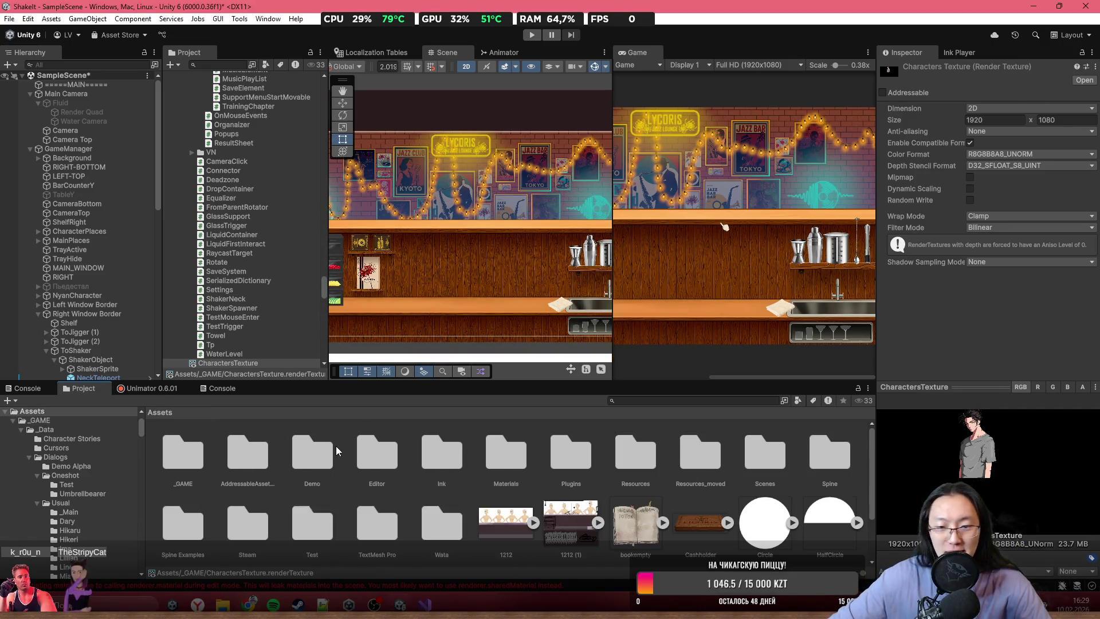
scroll(581, 517, "down", 2)
mouse_move(442, 524)
left_mouse_down()
mouse_move(466, 287)
mouse_move(485, 265)
left_mouse_up()
scroll(585, 258, "up", 2)
scroll(467, 260, "up", 3)
scroll(725, 229, "up", 2)
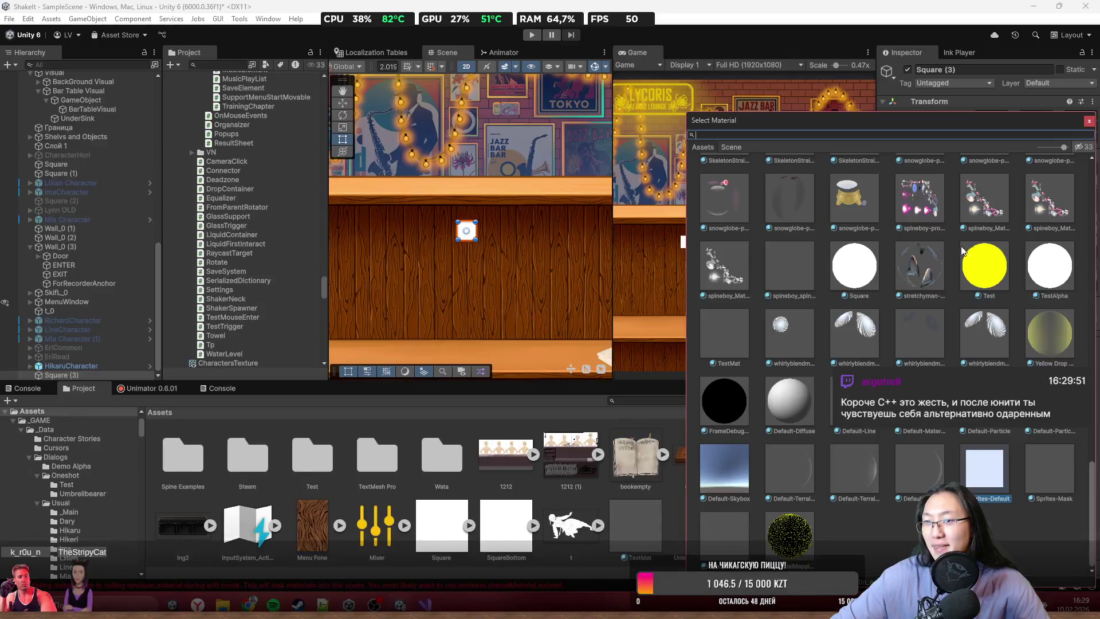
- Search '2' in the material picker and assign 2D Fluid Material to Square (3)
type("c")
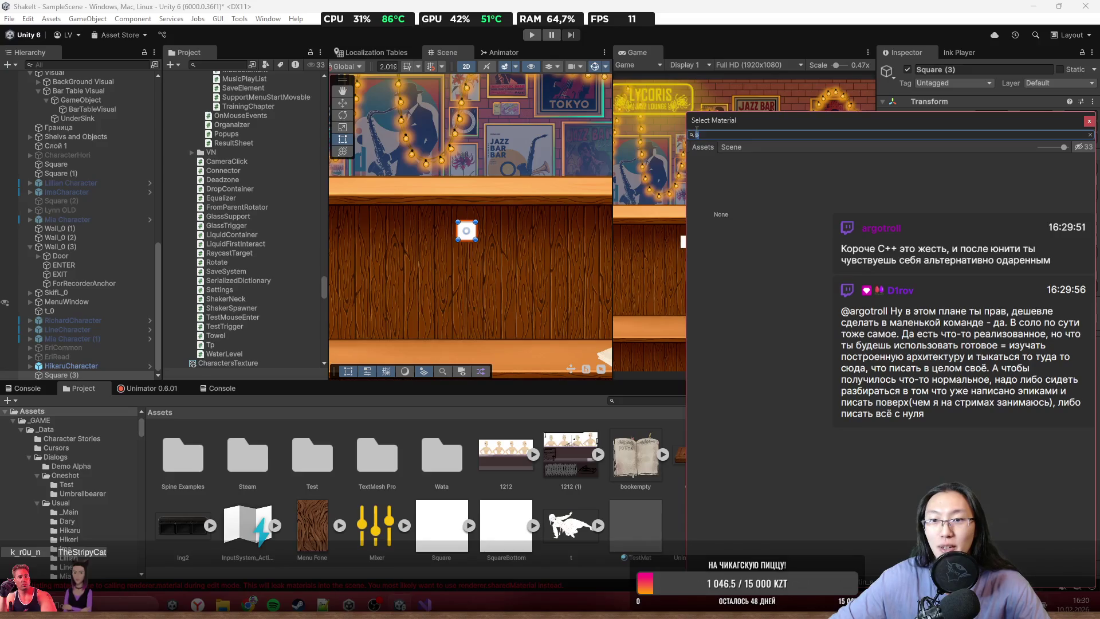
key("BackSpace")
type("2")
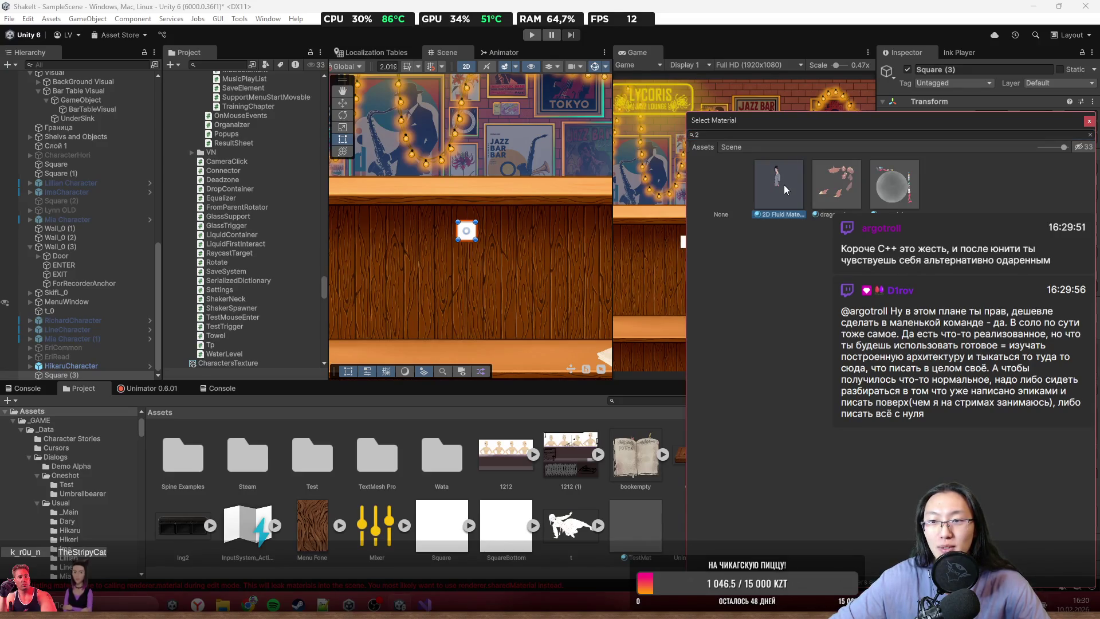
double_click(781, 192)
scroll(428, 246, "up", 3)
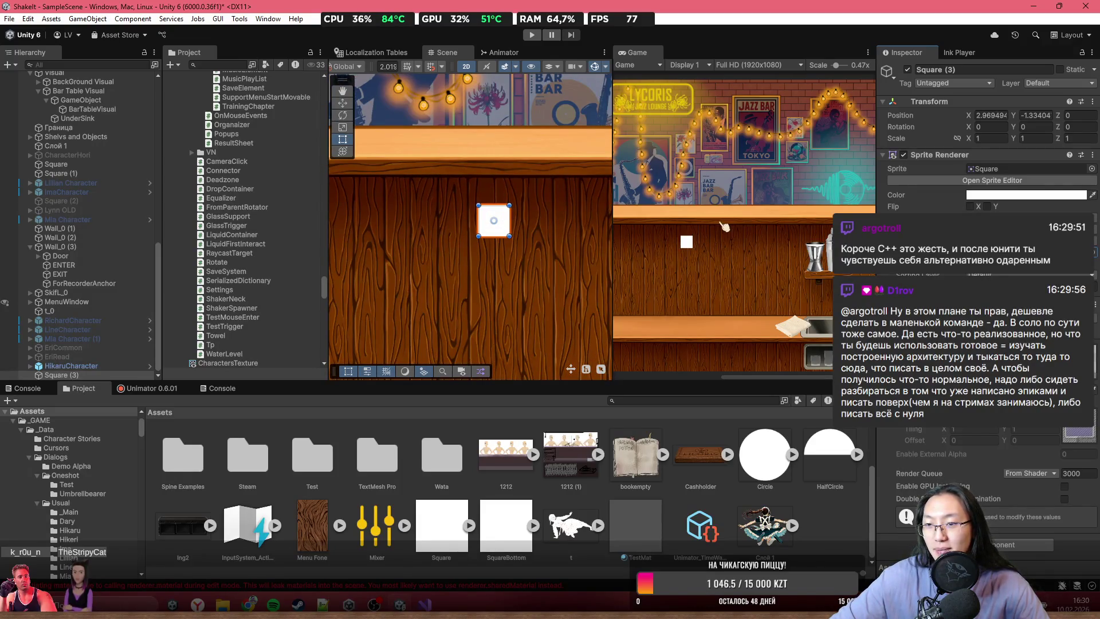
- Scale Square (3) up about 3.87 times over the bar shelf
left_click(1008, 358)
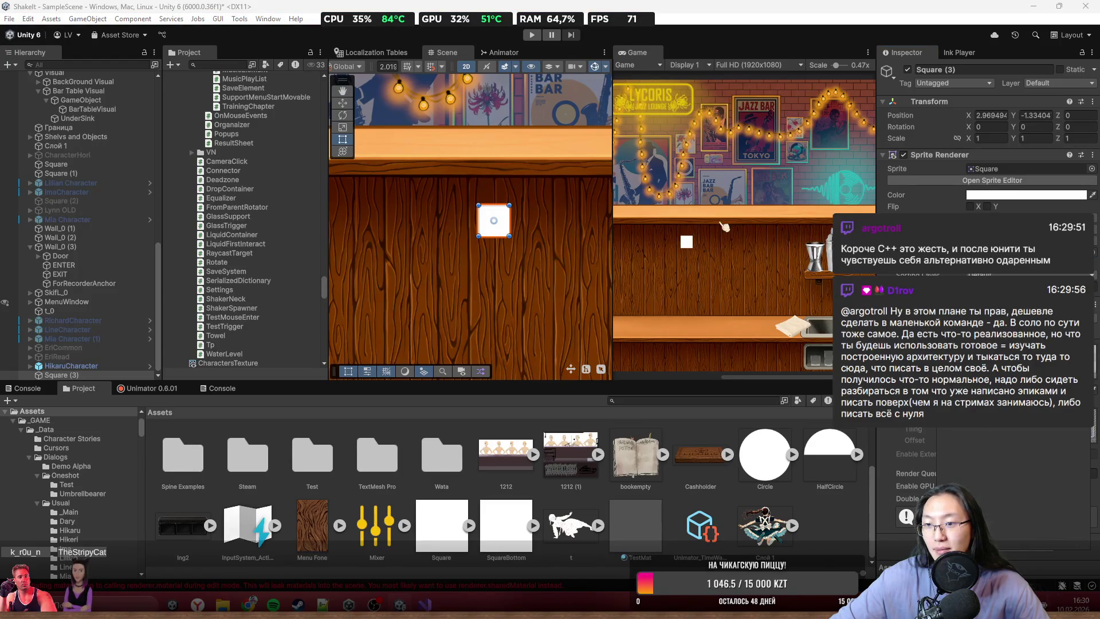
left_click(1008, 379)
scroll(441, 215, "up", 3)
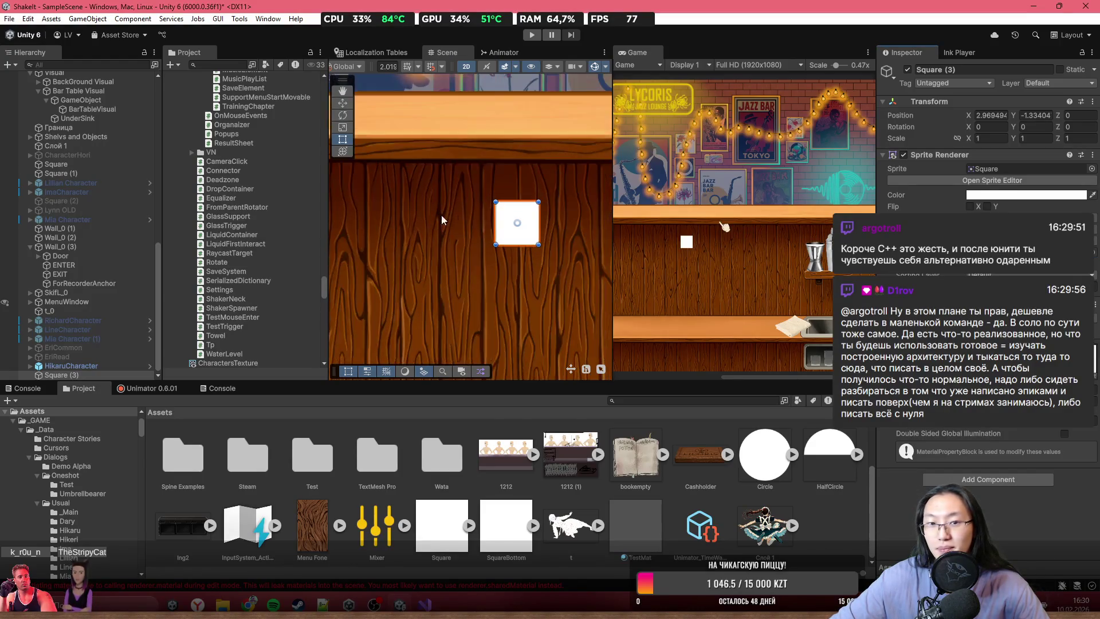
mouse_move(545, 250)
left_mouse_down()
mouse_move(576, 286)
mouse_move(458, 196)
left_mouse_up()
scroll(571, 290, "down", 2)
scroll(464, 218, "down", 1)
scroll(467, 235, "down", 1)
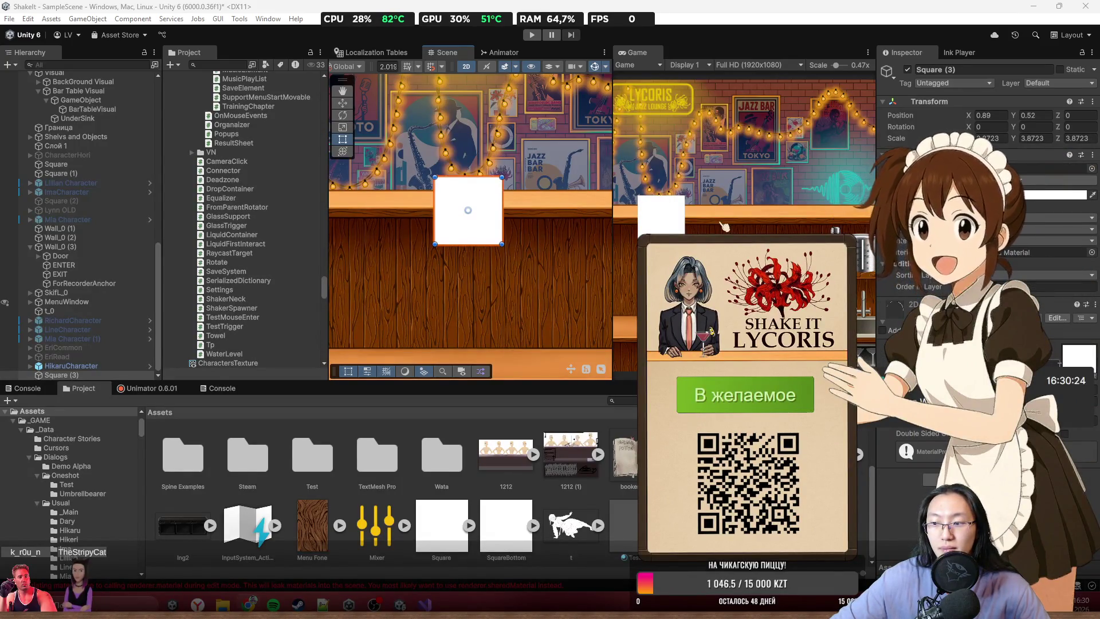
- Try the FedorovGames PremultiplyAlpha and SimpleGradient shaders on the material
left_click(1083, 362)
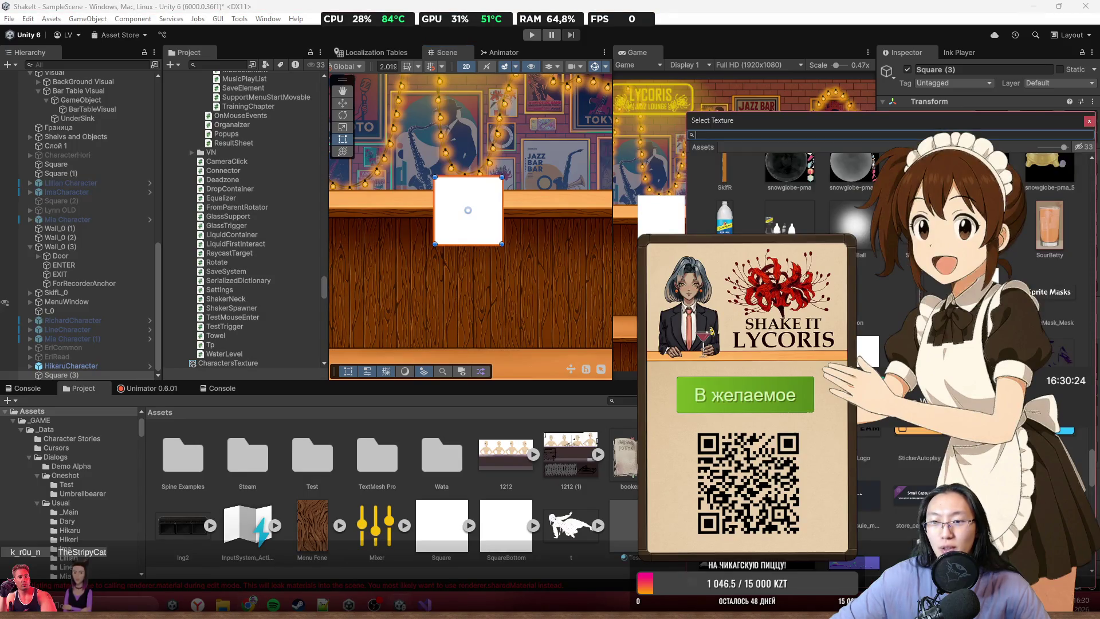
left_click(1089, 121)
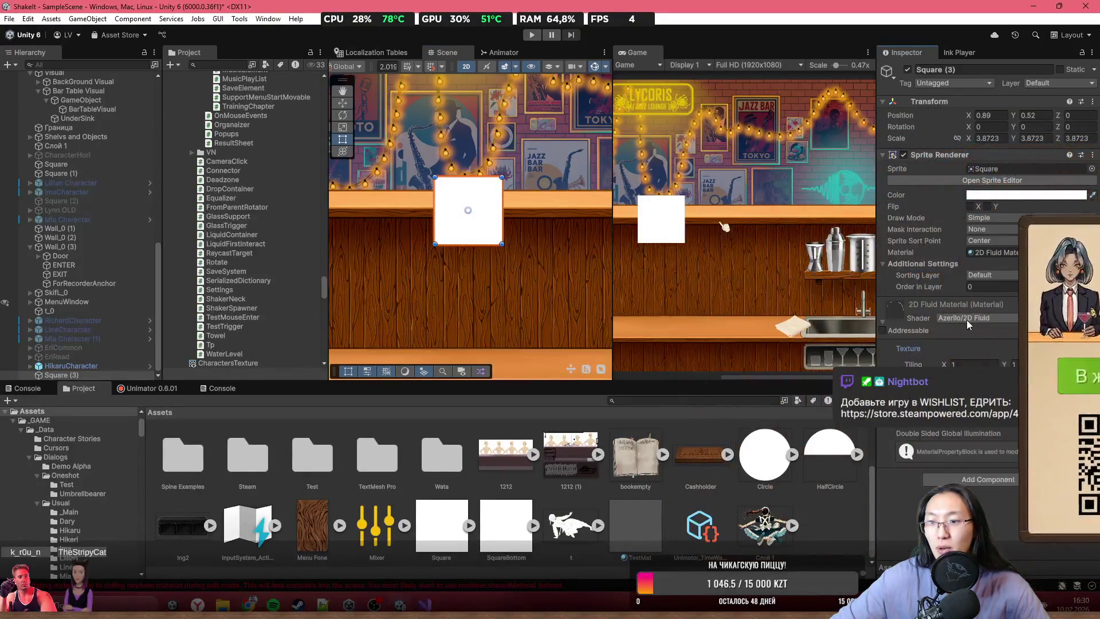
left_click(969, 319)
left_click(986, 373)
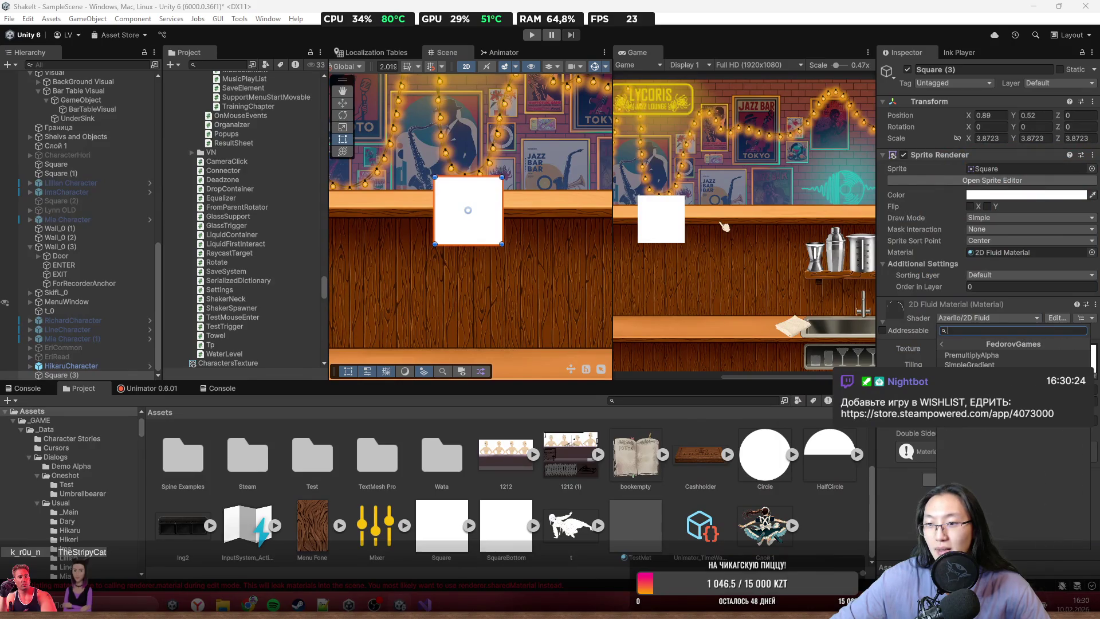
left_click(990, 356)
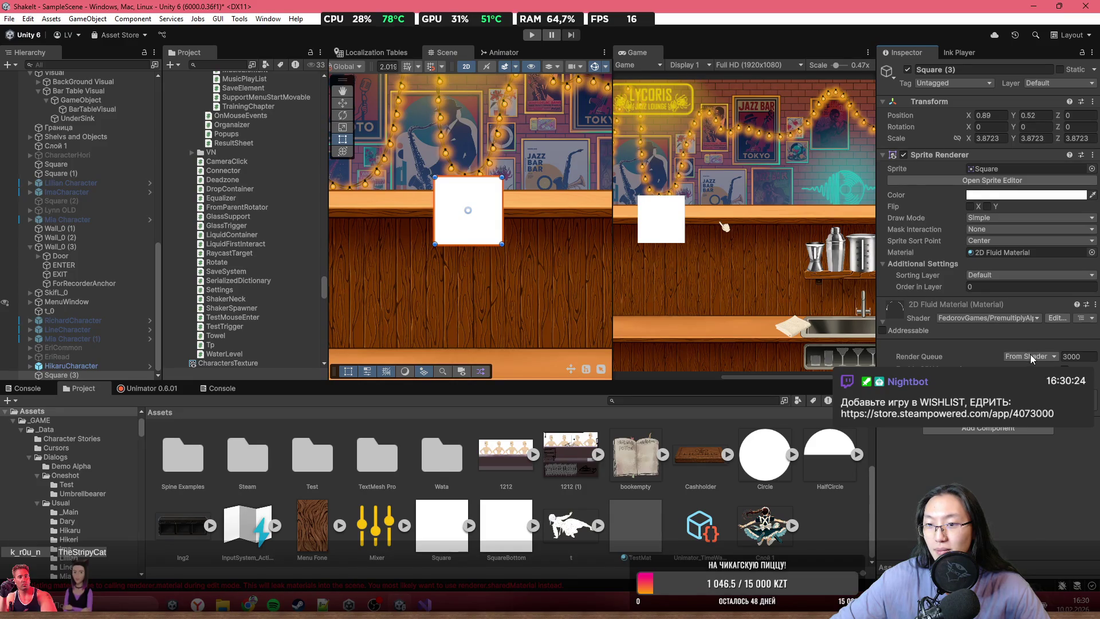
left_click(1026, 321)
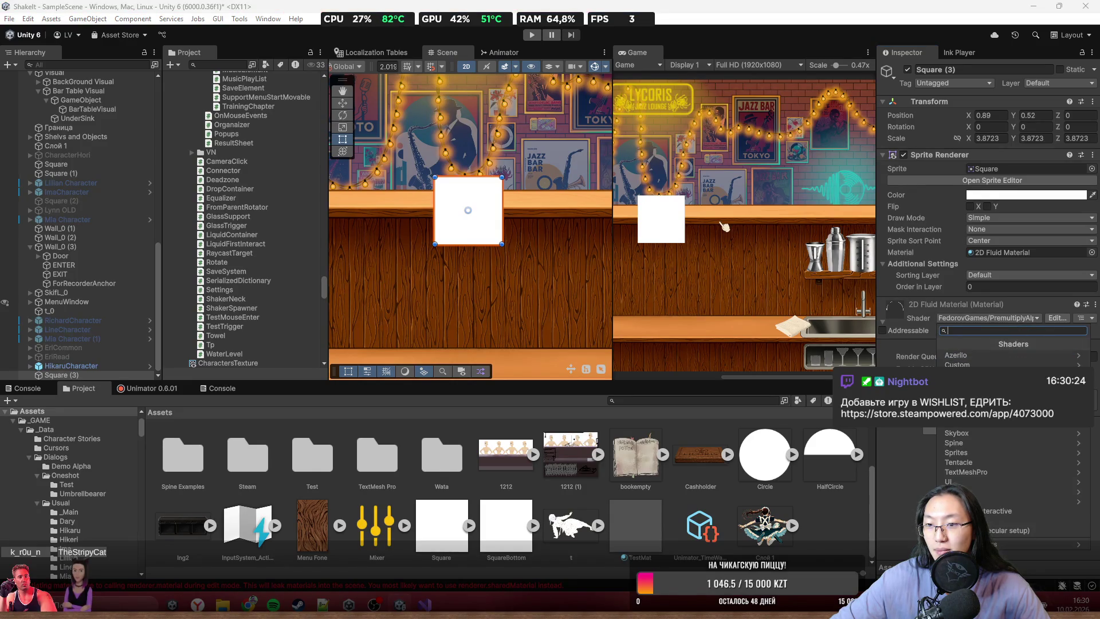
left_click(985, 364)
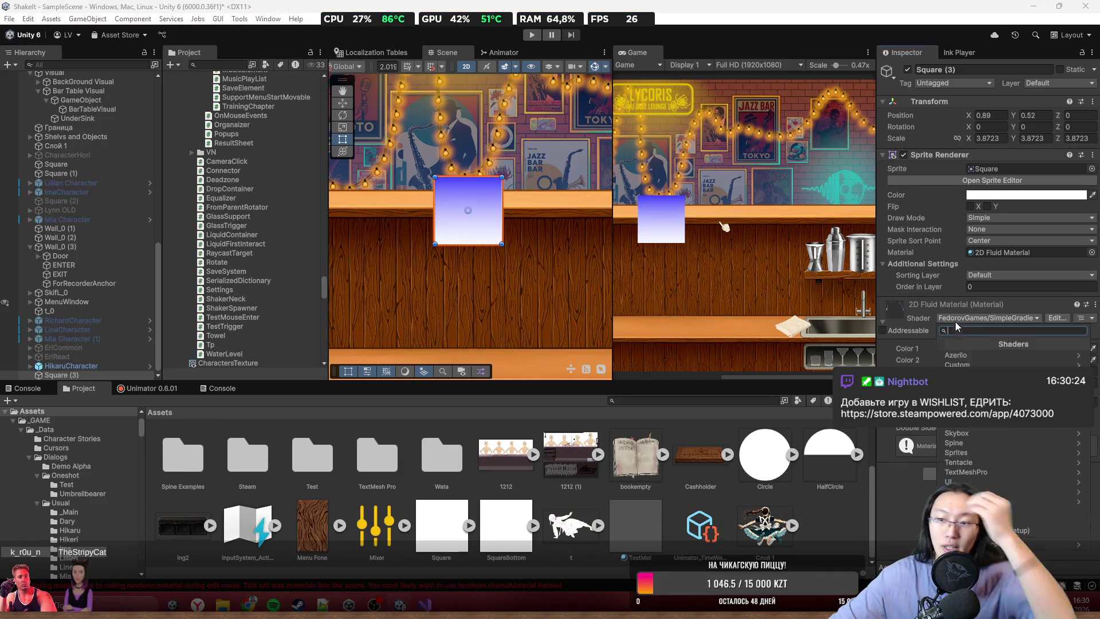
- Switch the material to the Azerilo/2D Fluid shader and open its Texture picker
left_click(989, 318)
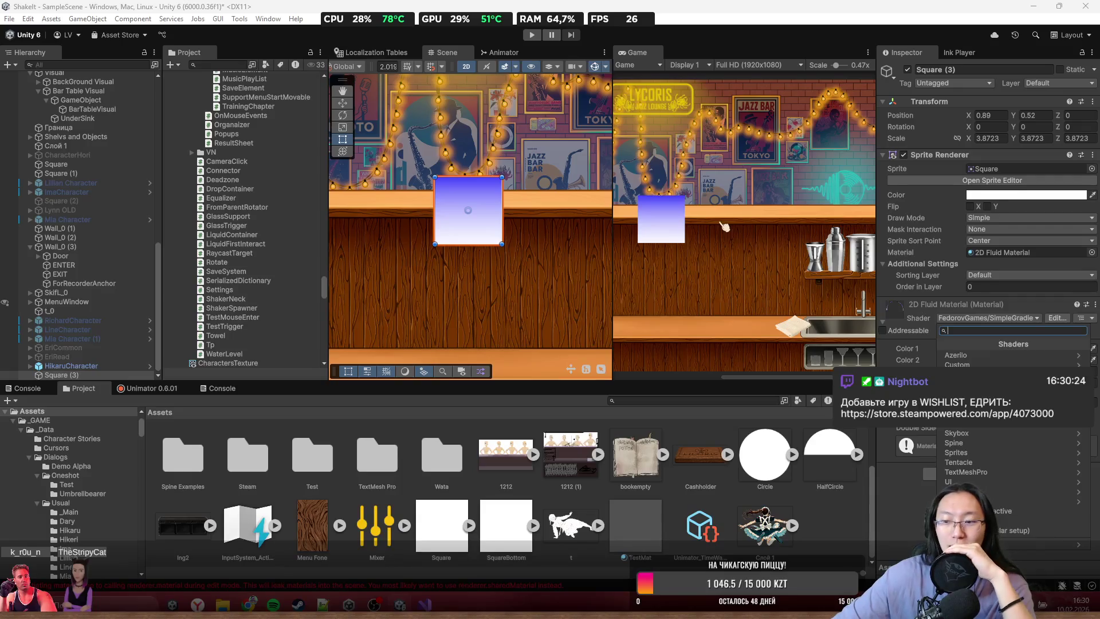
left_click(978, 462)
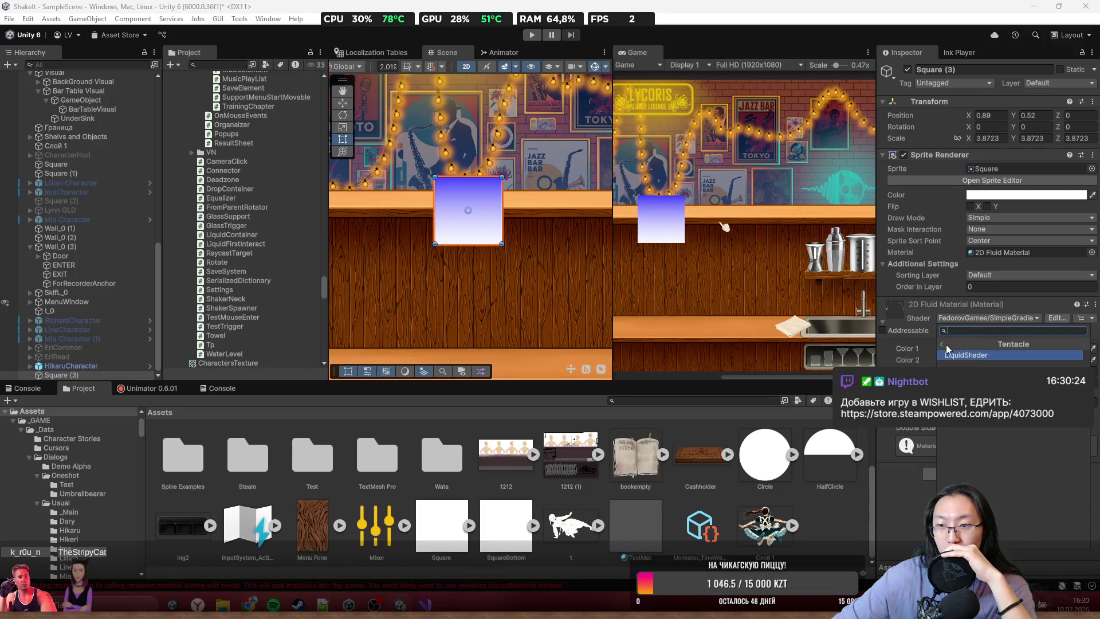
left_click(941, 343)
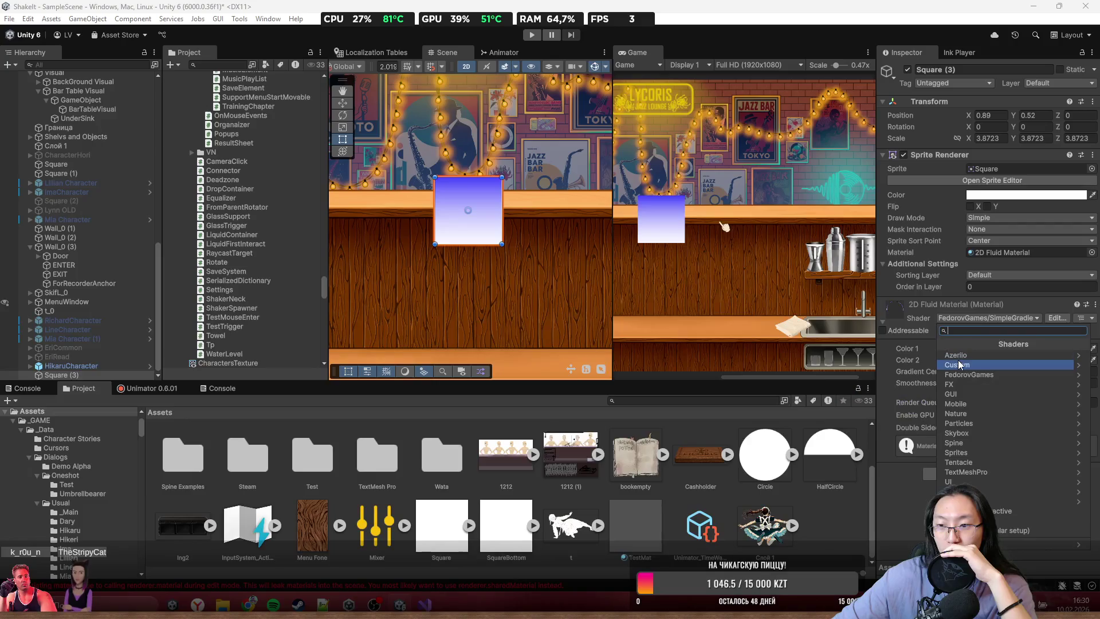
left_click(957, 354)
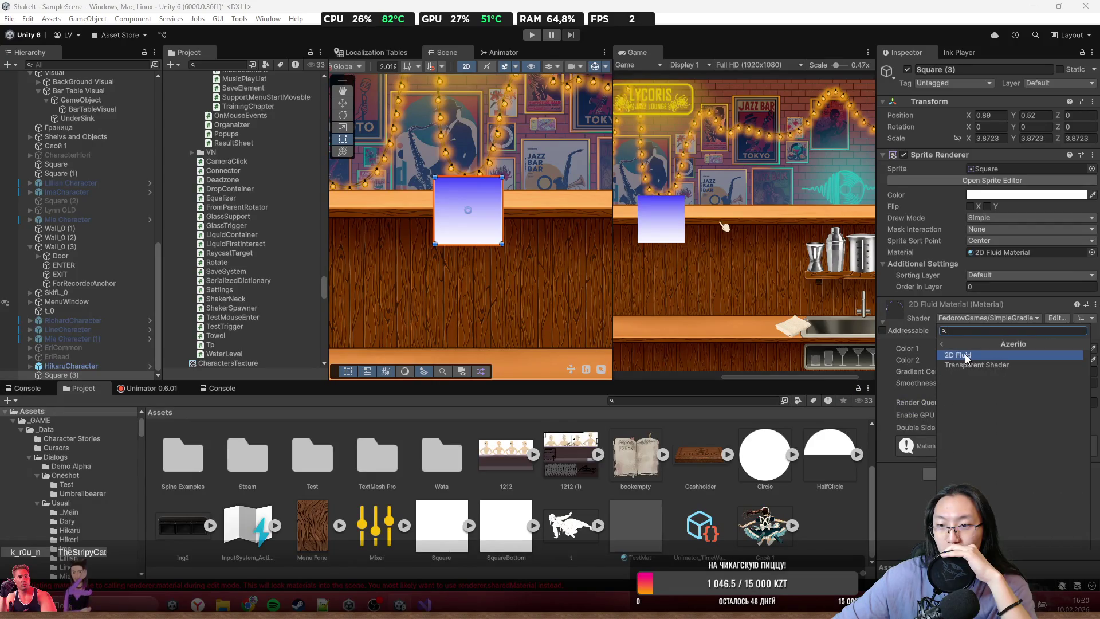
left_click(965, 355)
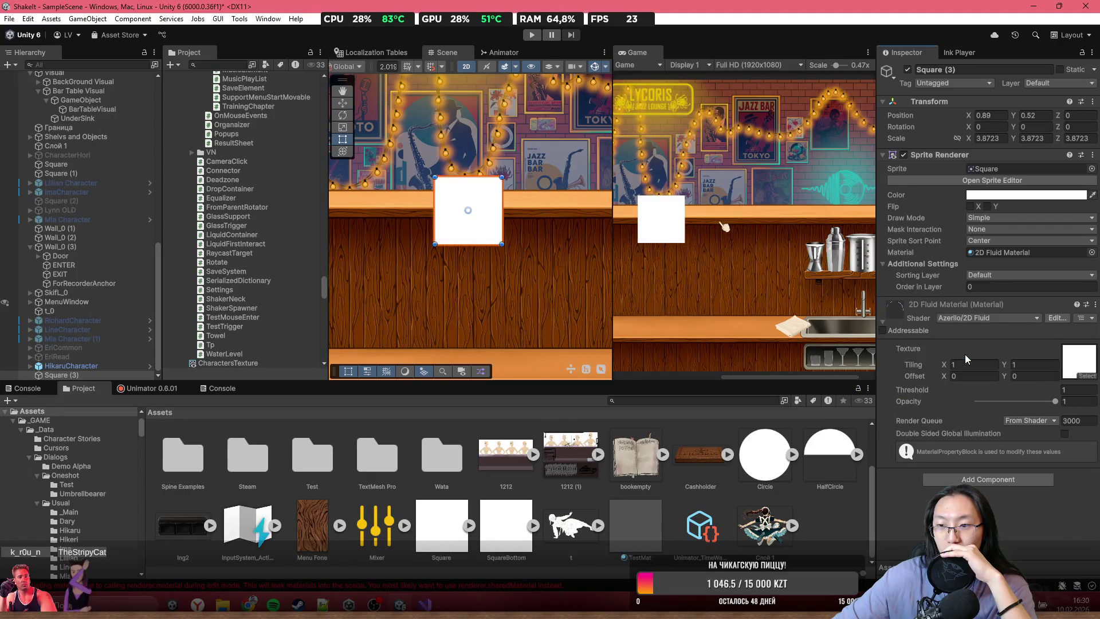
left_click(1091, 377)
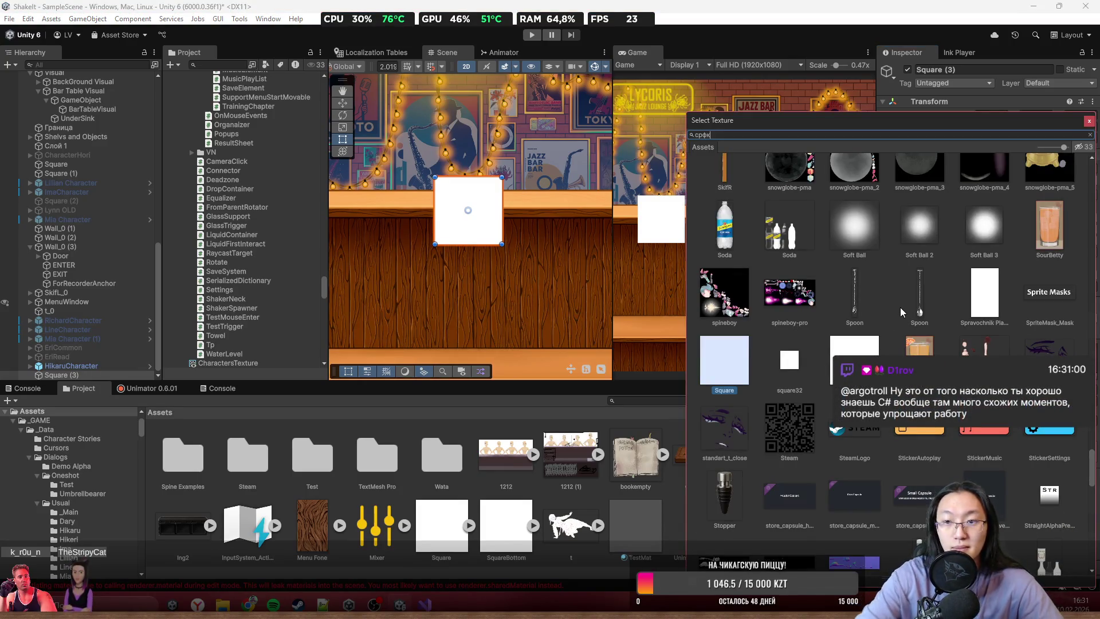
- Search textures for 'char', close the picker without choosing, and reposition Square (3)
type("рфк")
key("ctrl+a")
key("BackSpace")
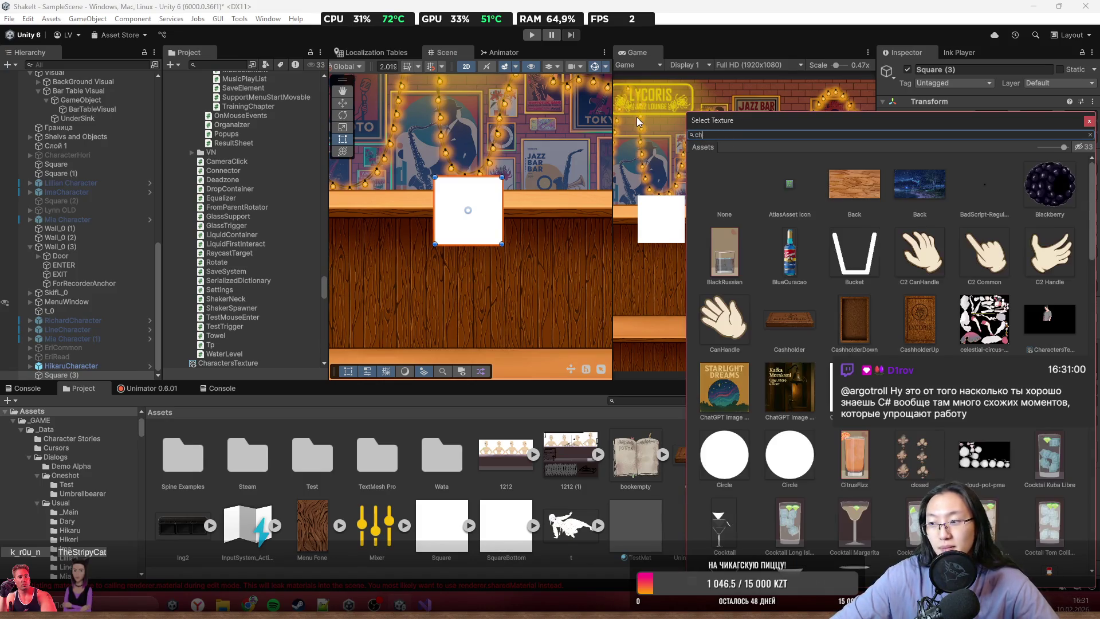
type("char")
key("Escape")
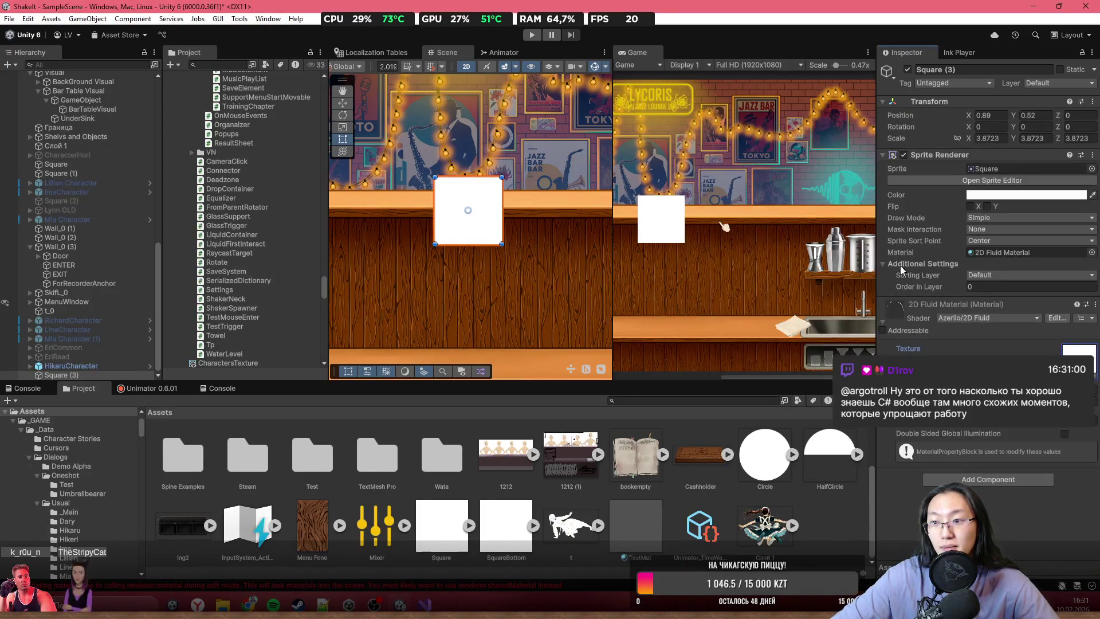
scroll(516, 266, "down", 3)
mouse_move(510, 235)
left_mouse_down()
mouse_move(426, 162)
mouse_move(404, 171)
mouse_move(560, 327)
left_mouse_up()
- Tint Square (3)'s sprite colour red with a lowered alpha
left_click(1026, 195)
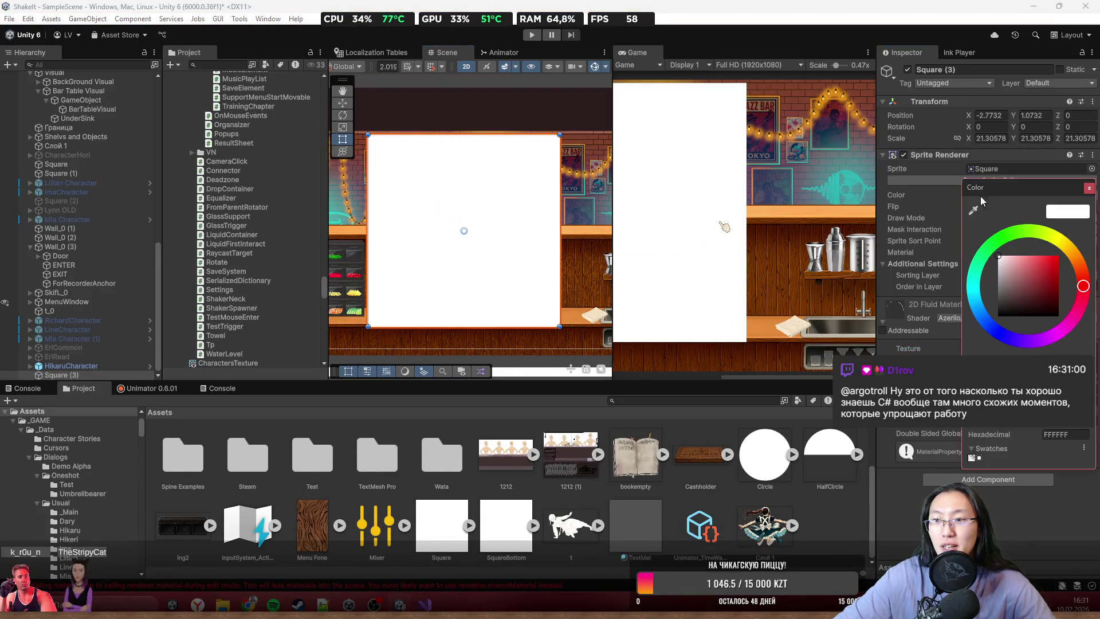
mouse_move(1038, 427)
left_mouse_down()
mouse_move(951, 433)
mouse_move(1086, 430)
left_mouse_up()
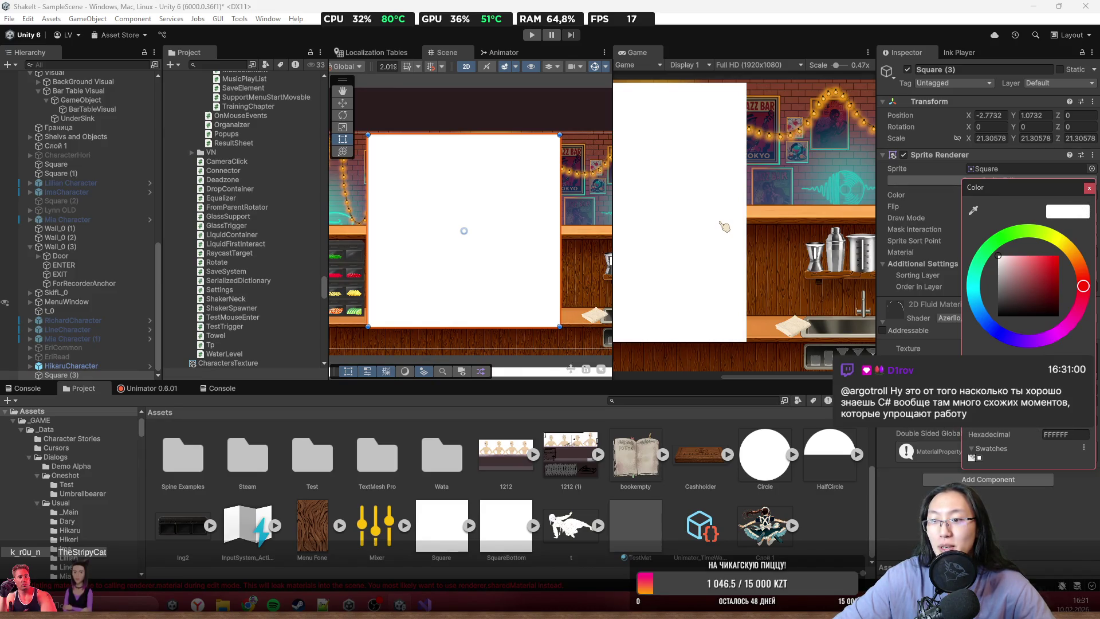
left_click_drag(1043, 306, 1059, 256)
left_click(1089, 188)
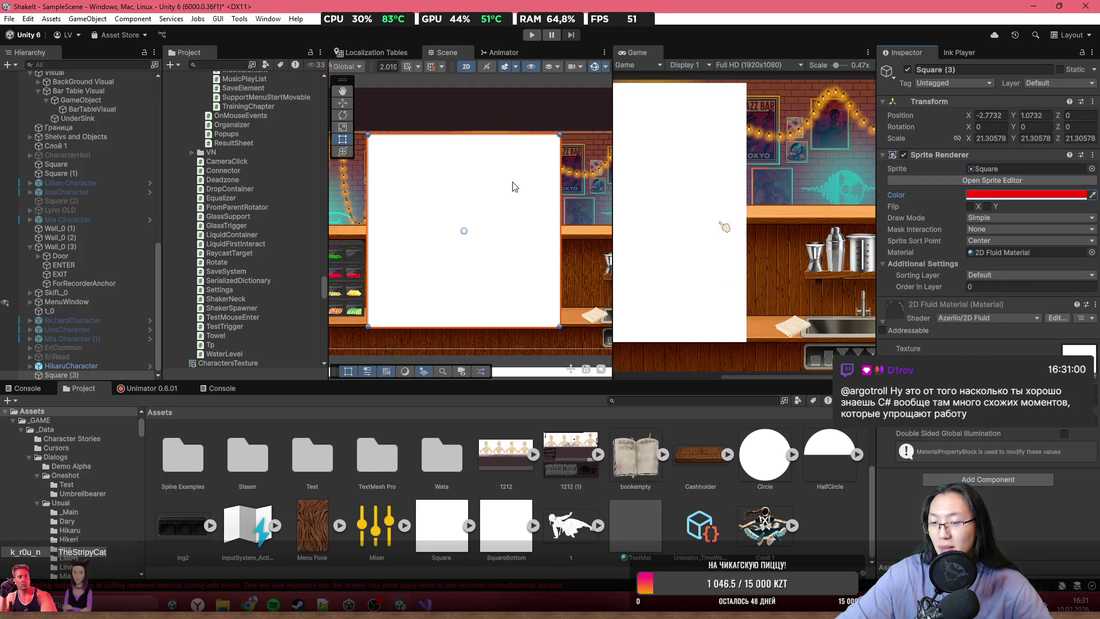
scroll(512, 186, "up", 3)
scroll(527, 216, "down", 1)
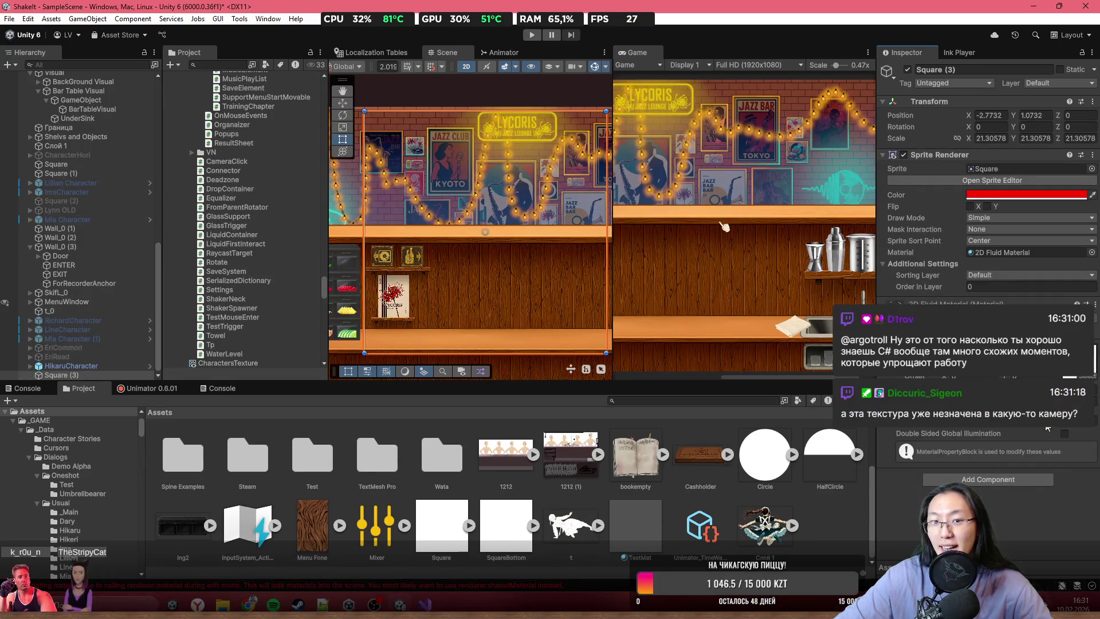
scroll(470, 241, "down", 10)
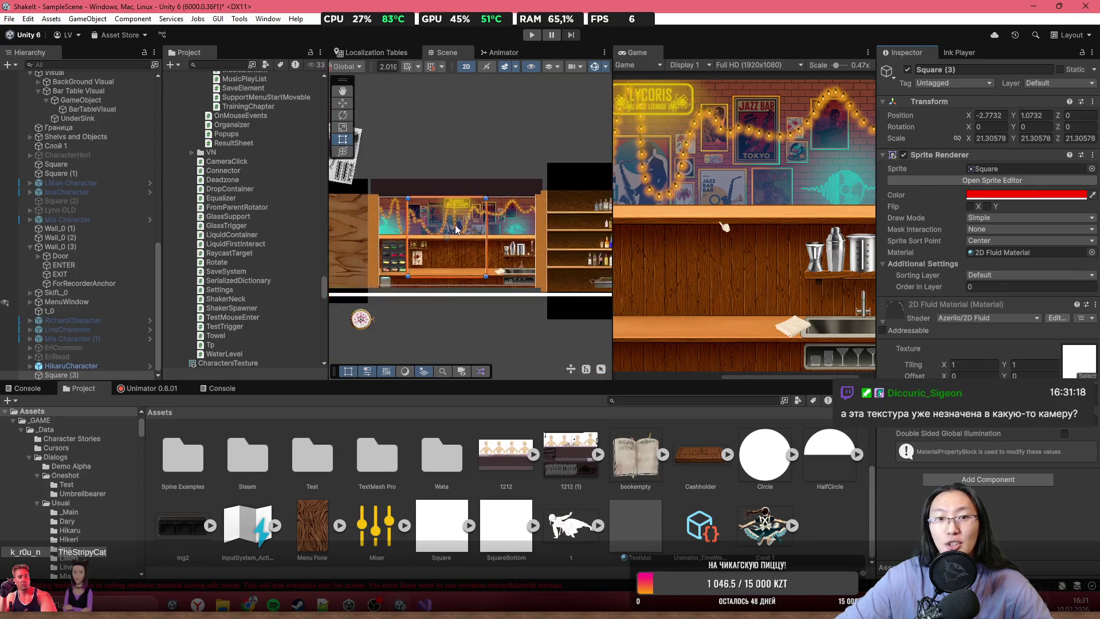
scroll(470, 241, "up", 3)
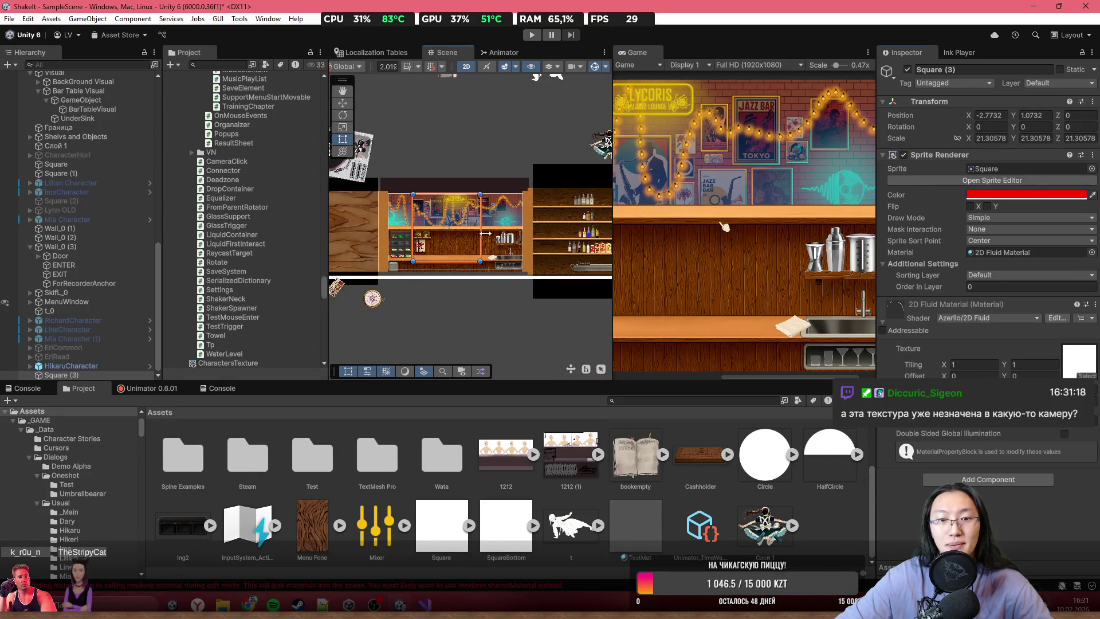
scroll(457, 231, "up", 2)
- Move Square (3) up above the bar and start editing the Render Queue value
mouse_move(463, 232)
left_mouse_down()
mouse_move(458, 147)
mouse_move(464, 169)
mouse_move(454, 152)
mouse_move(558, 180)
mouse_move(556, 151)
mouse_move(548, 157)
mouse_move(563, 172)
left_mouse_up()
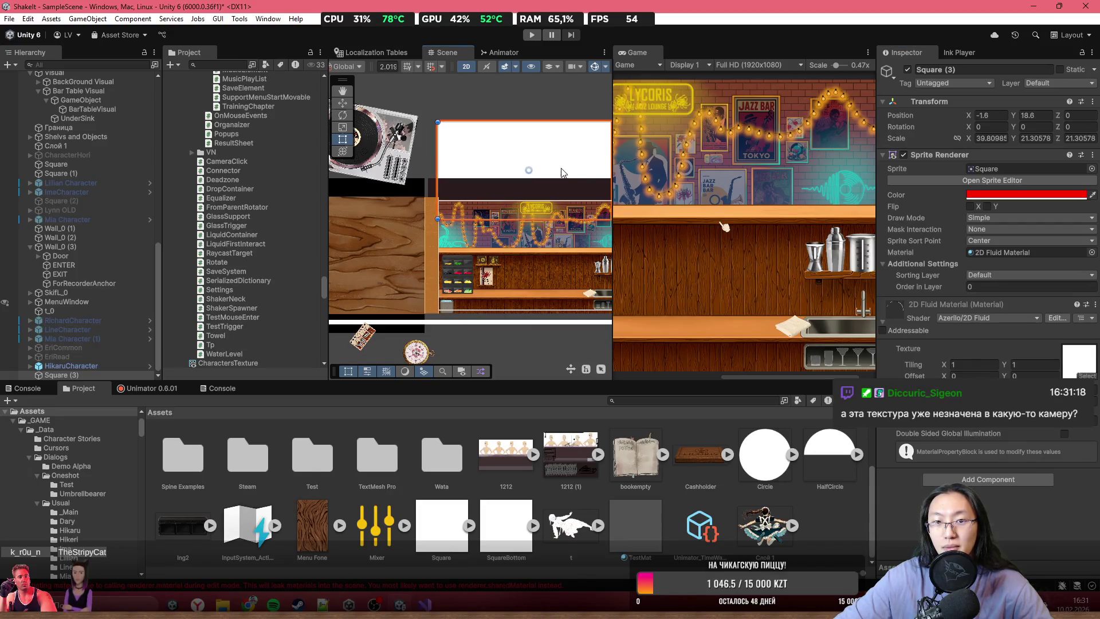
left_click(1077, 420)
left_click(1026, 435)
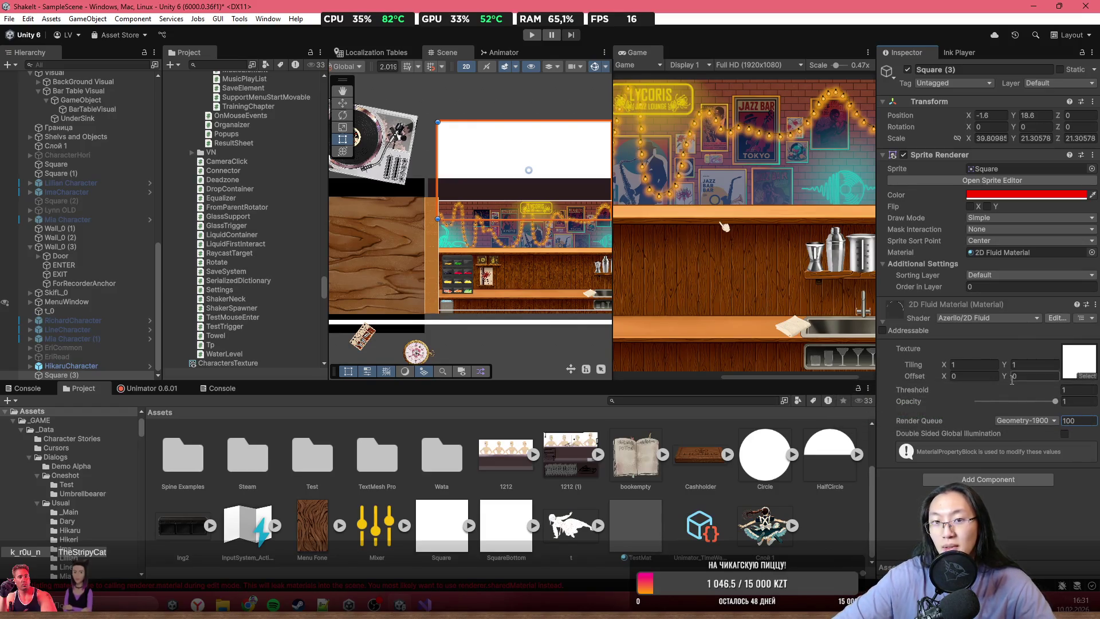
left_click(926, 420)
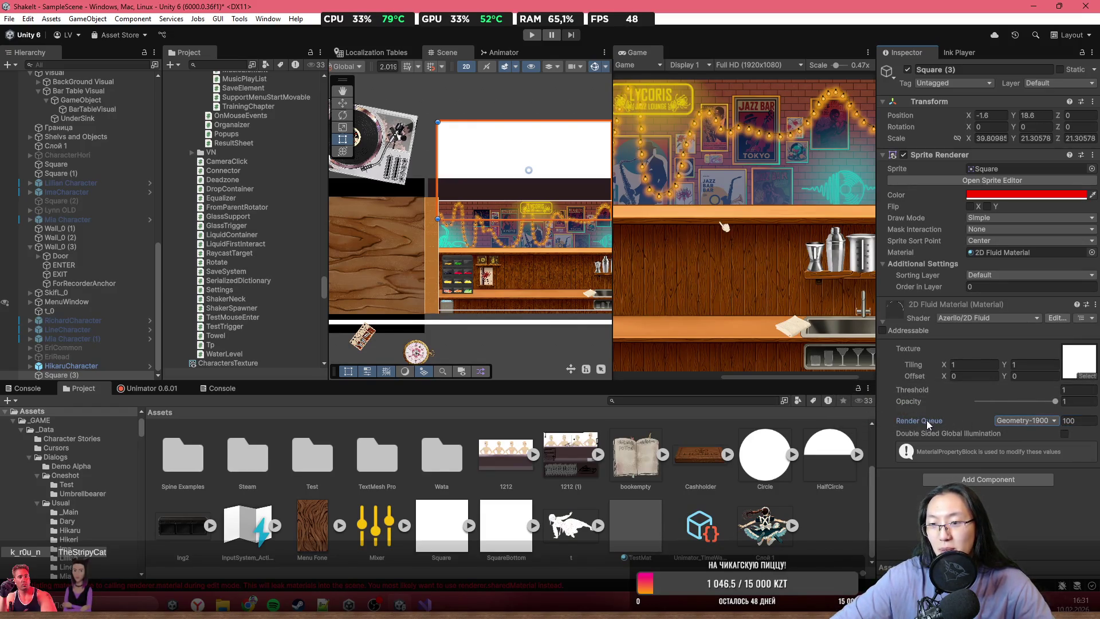
- Set Render Queue to 1500, then 3000, and drag Square (3) to 8.9, 15.5
type("1500")
key("Return")
type("3000")
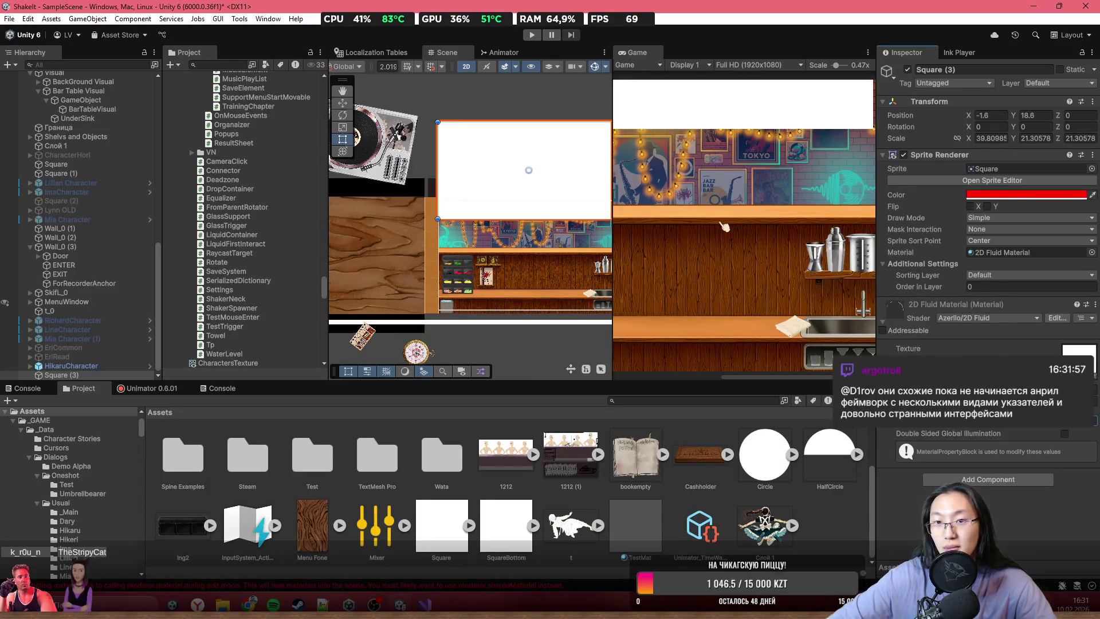
mouse_move(594, 202)
left_mouse_down()
mouse_move(560, 177)
mouse_move(579, 177)
left_mouse_up()
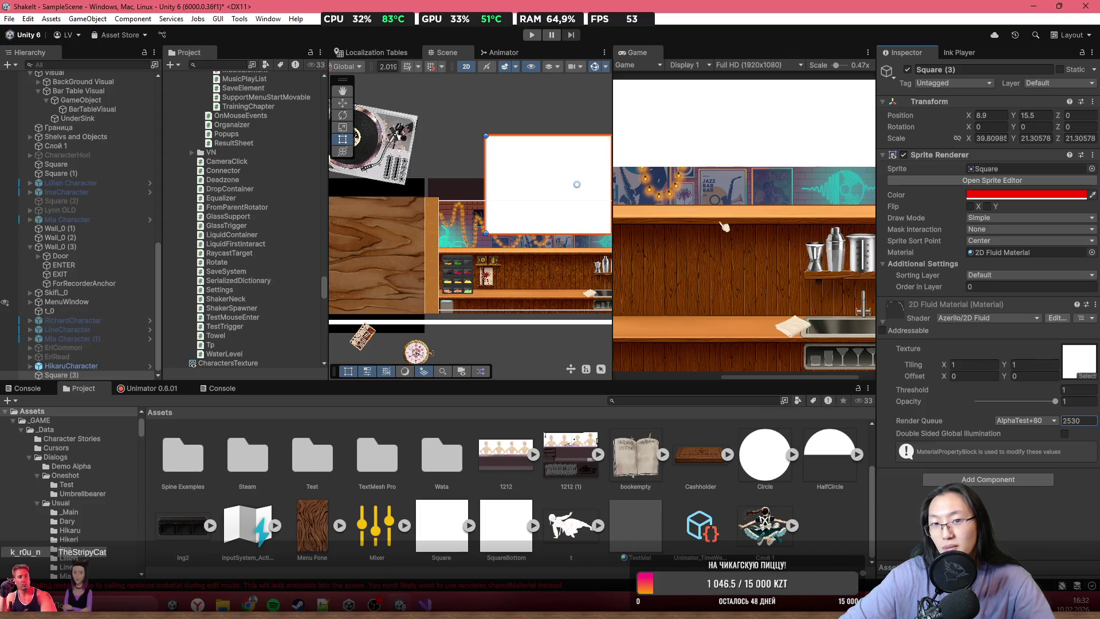
- Settle the material's Render Queue at 2500 (AlphaTest+50)
type("2")
scroll(829, 317, "up", 2)
scroll(476, 193, "up", 3)
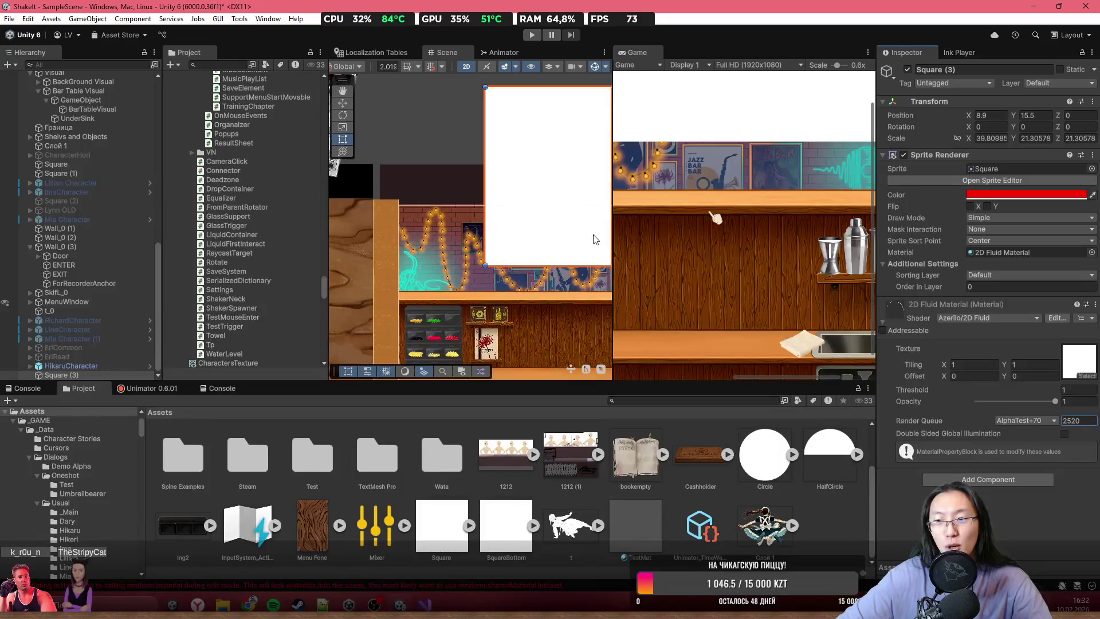
double_click(1074, 427)
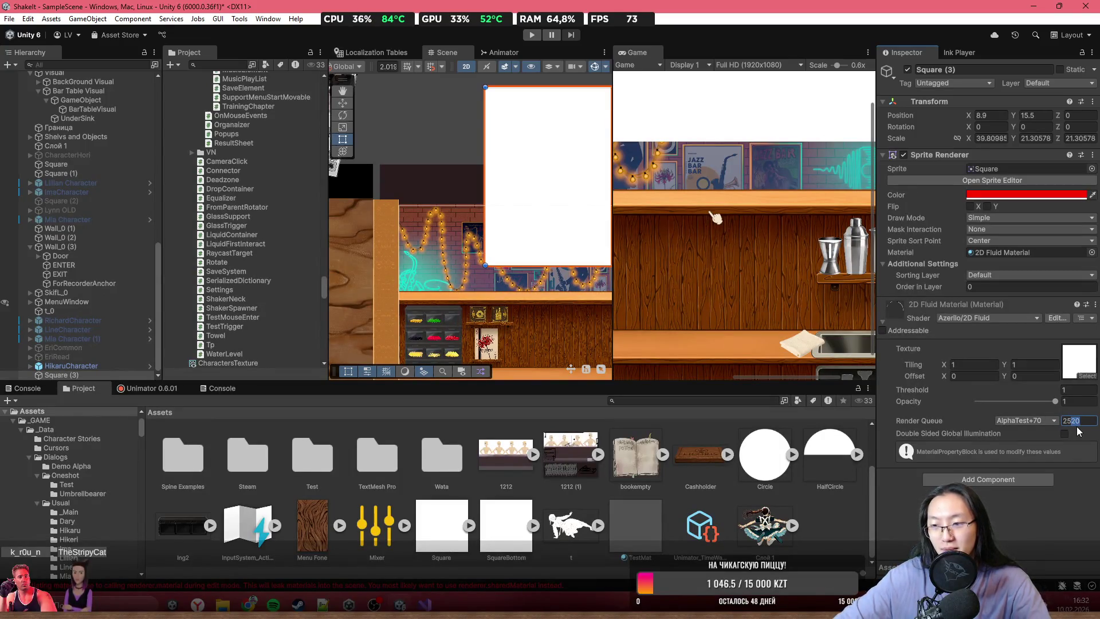
type("10")
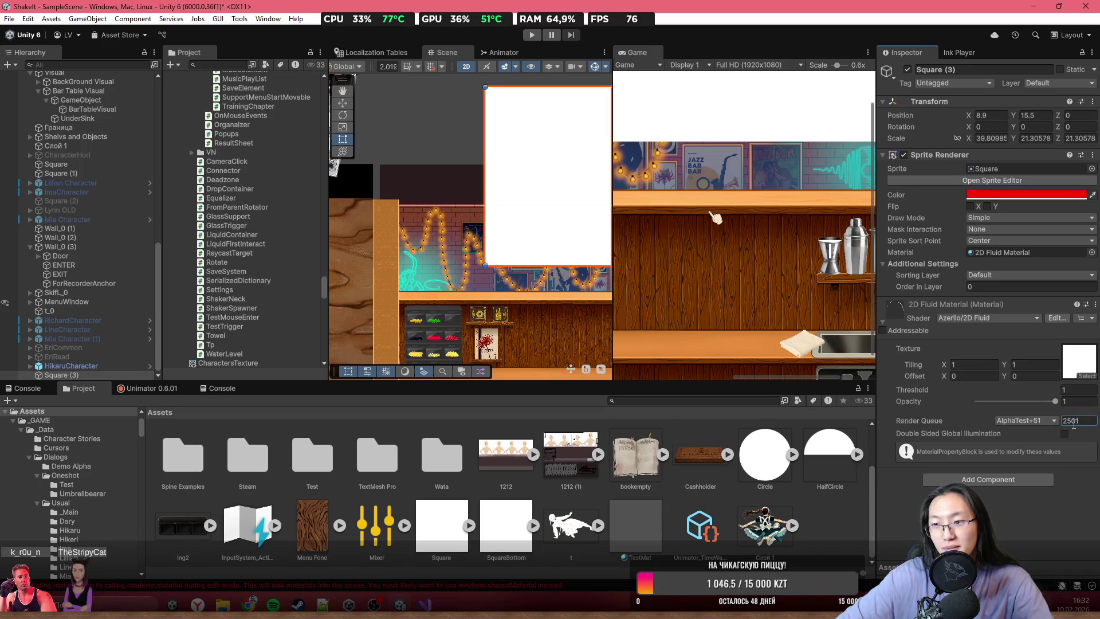
key("Return")
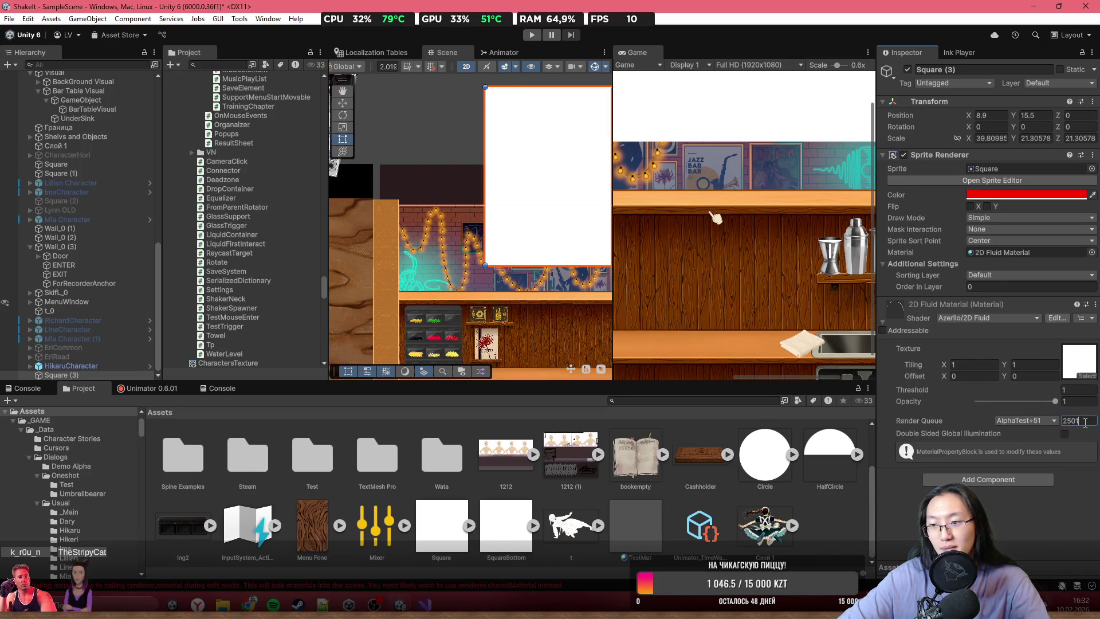
type("2500")
key("BackSpace")
type("0")
key("Return")
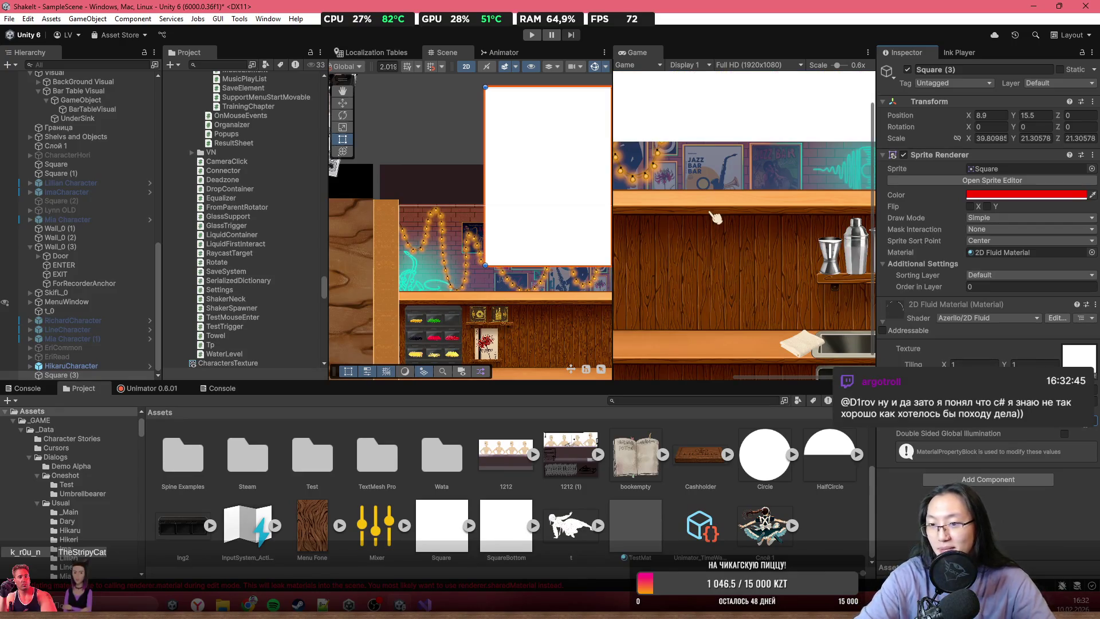
scroll(463, 226, "down", 5)
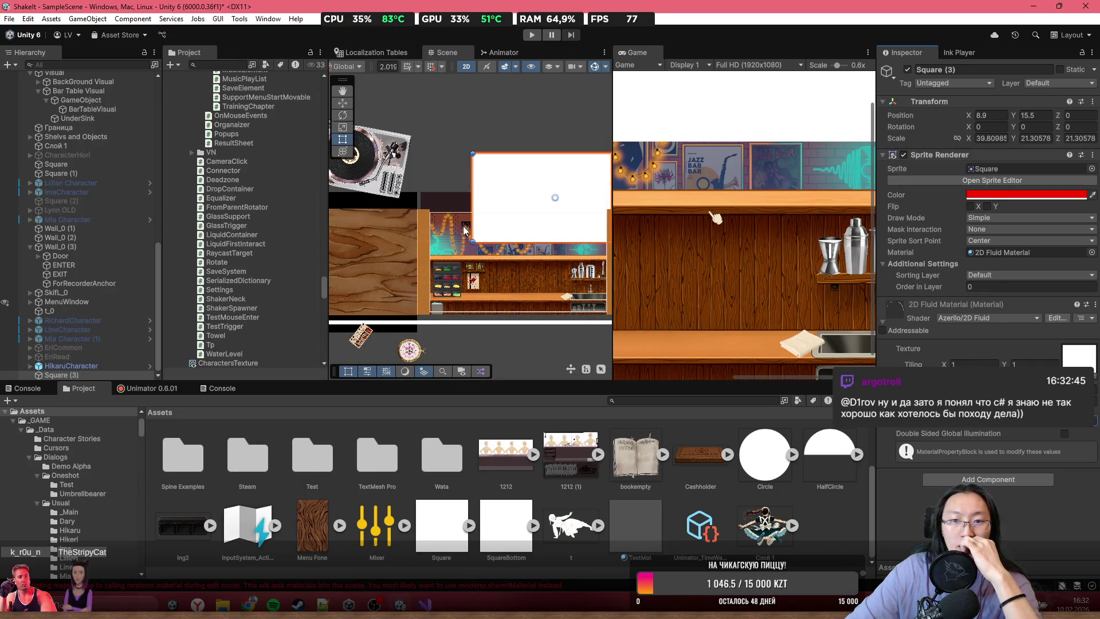
scroll(478, 263, "up", 2)
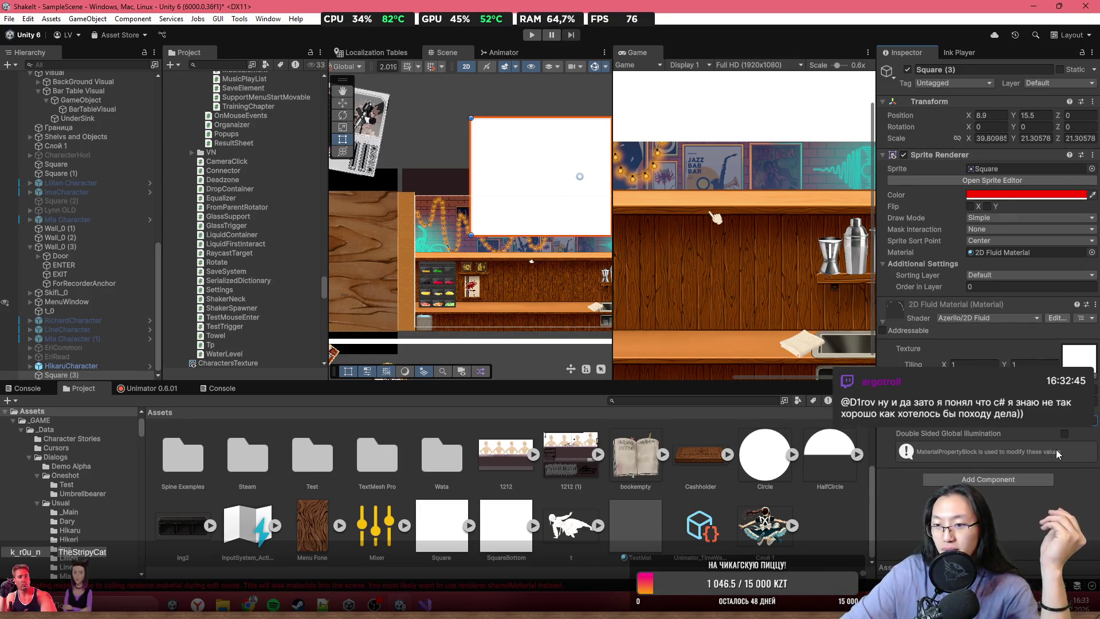
left_click(1063, 435)
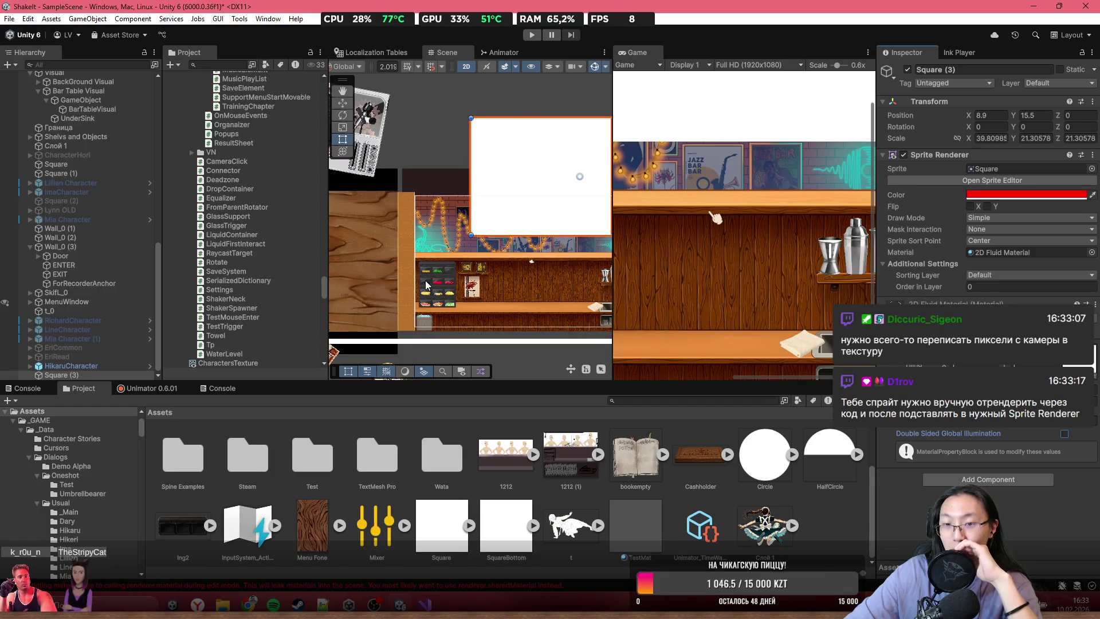
scroll(426, 285, "up", 2)
left_click_drag(510, 239, 511, 229)
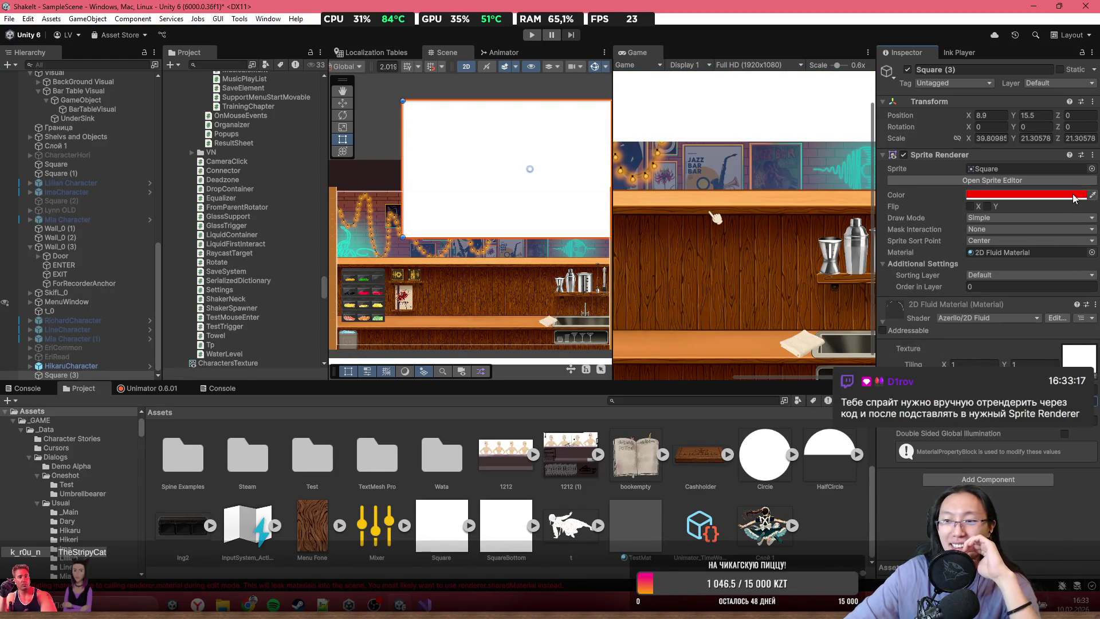
- Remove the square's Sprite Renderer and search components for 'qua' without adding one
left_click(1093, 156)
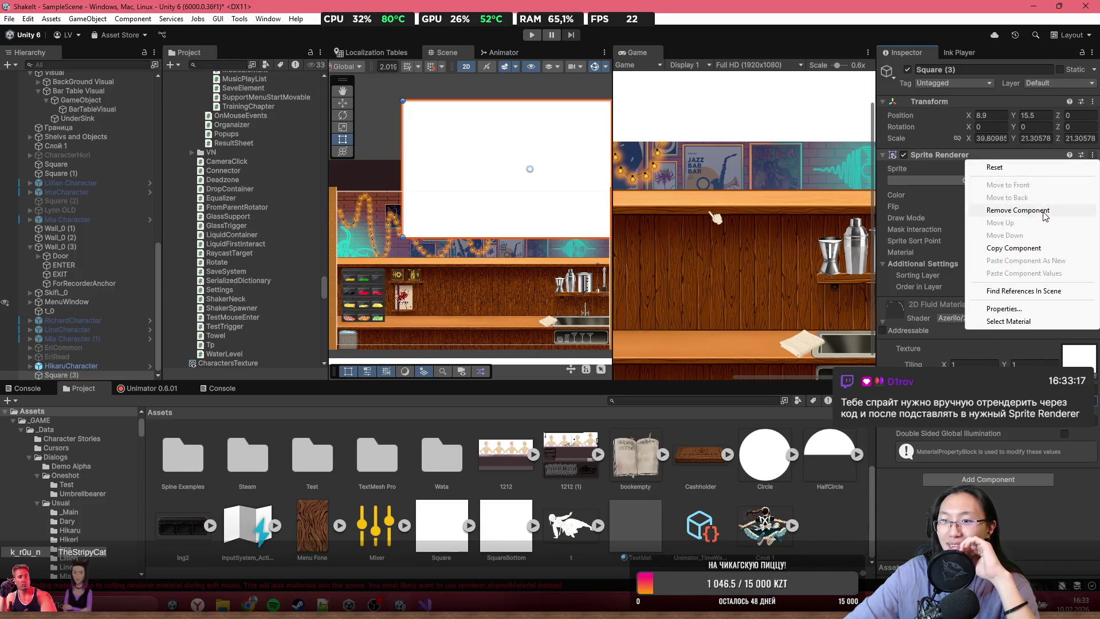
left_click(1041, 211)
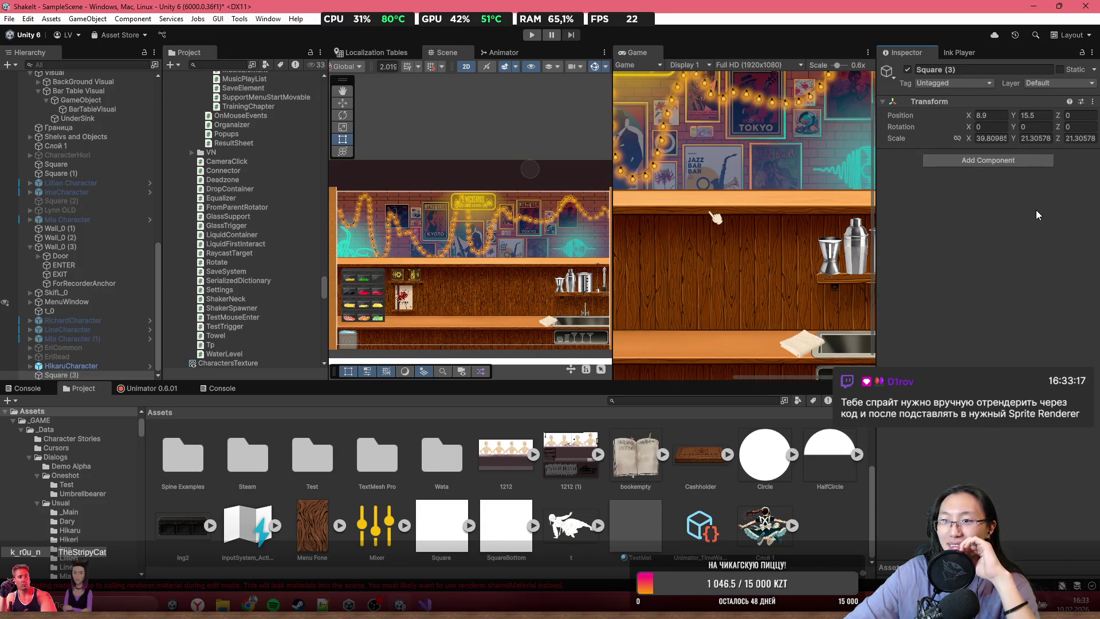
left_click(1008, 160)
type("qua")
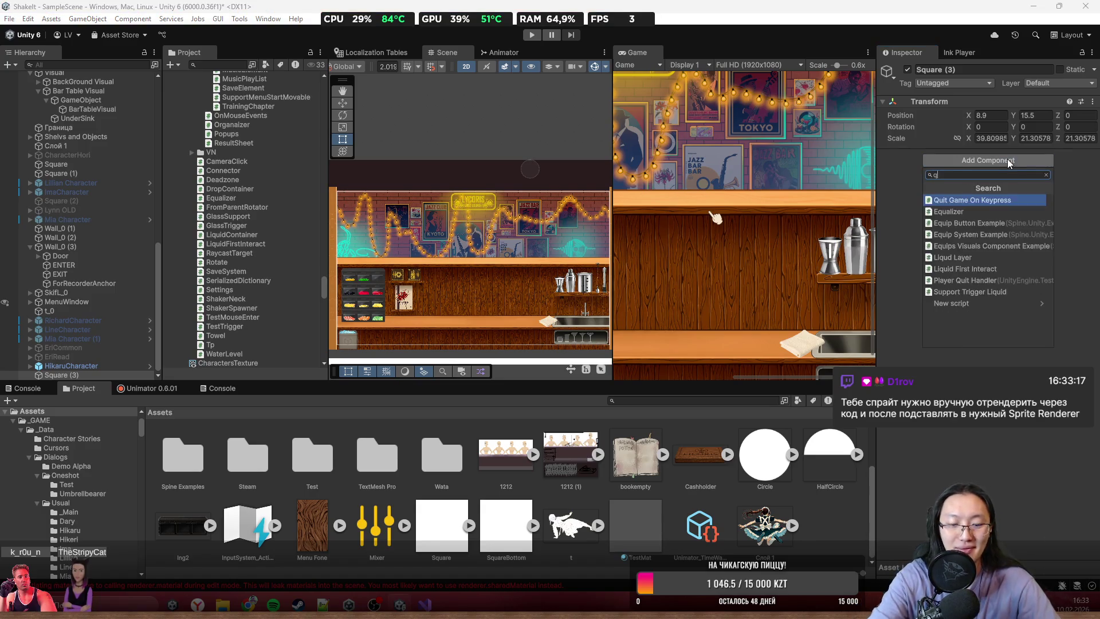
key("BackSpace")
key("BackSpace")
key("BackSpace")
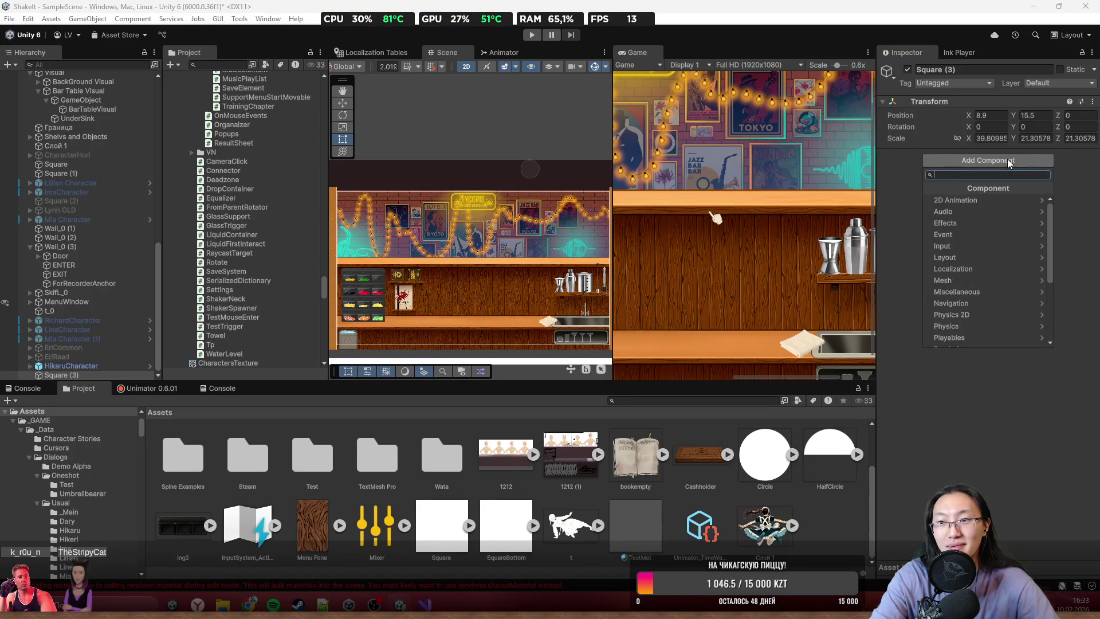
left_click(51, 380)
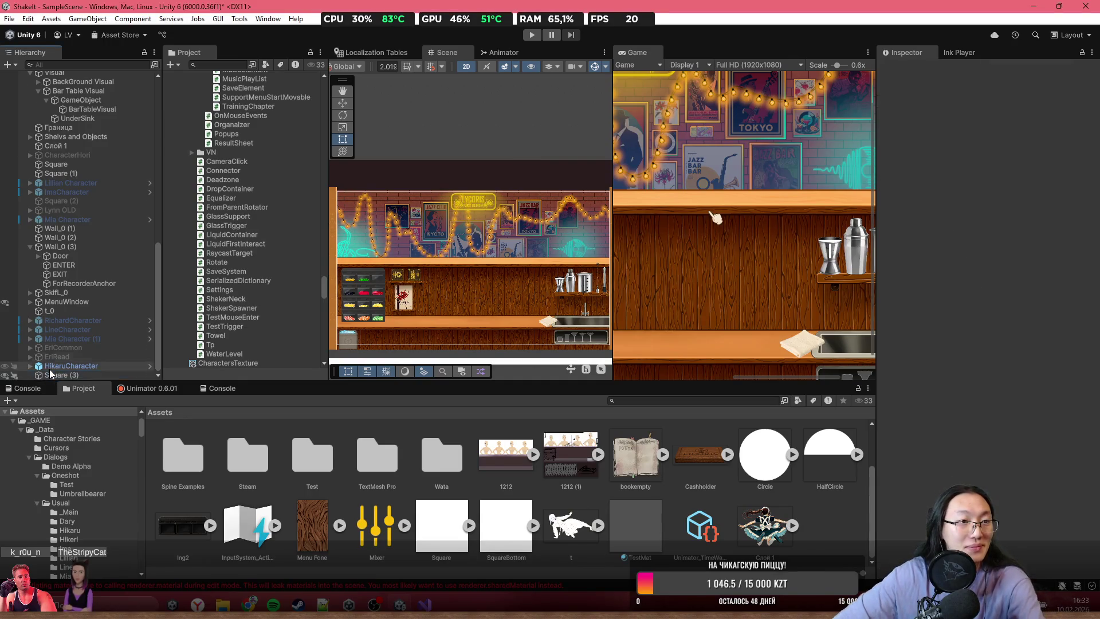
- Collapse the Right Window Border object in the Hierarchy
scroll(75, 286, "up", 10)
scroll(94, 235, "up", 4)
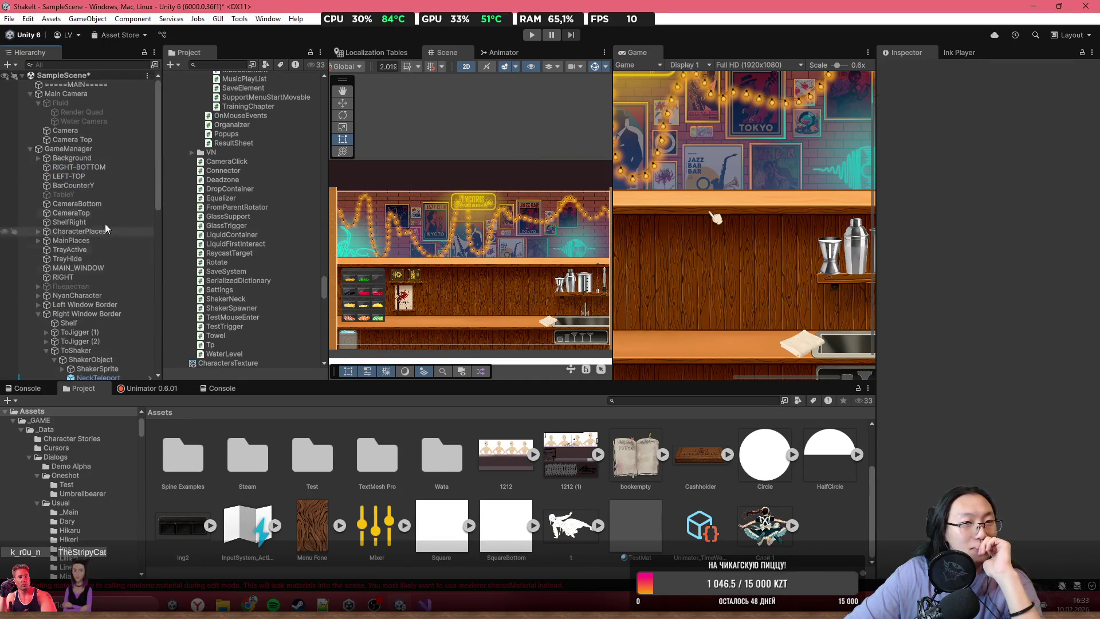
scroll(85, 162, "up", 4)
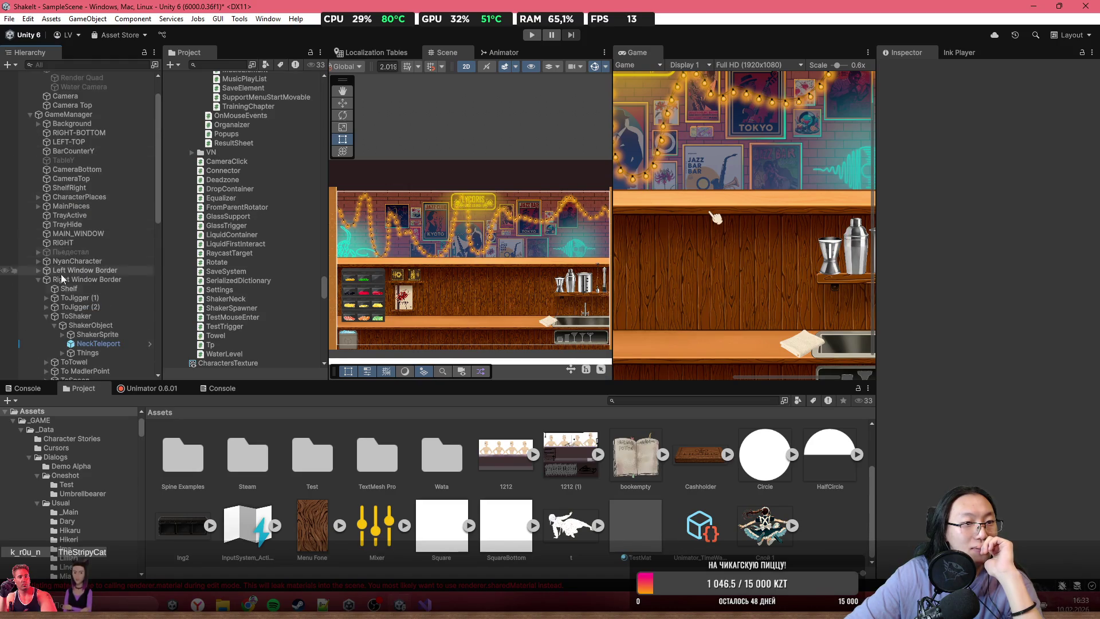
left_click(38, 279)
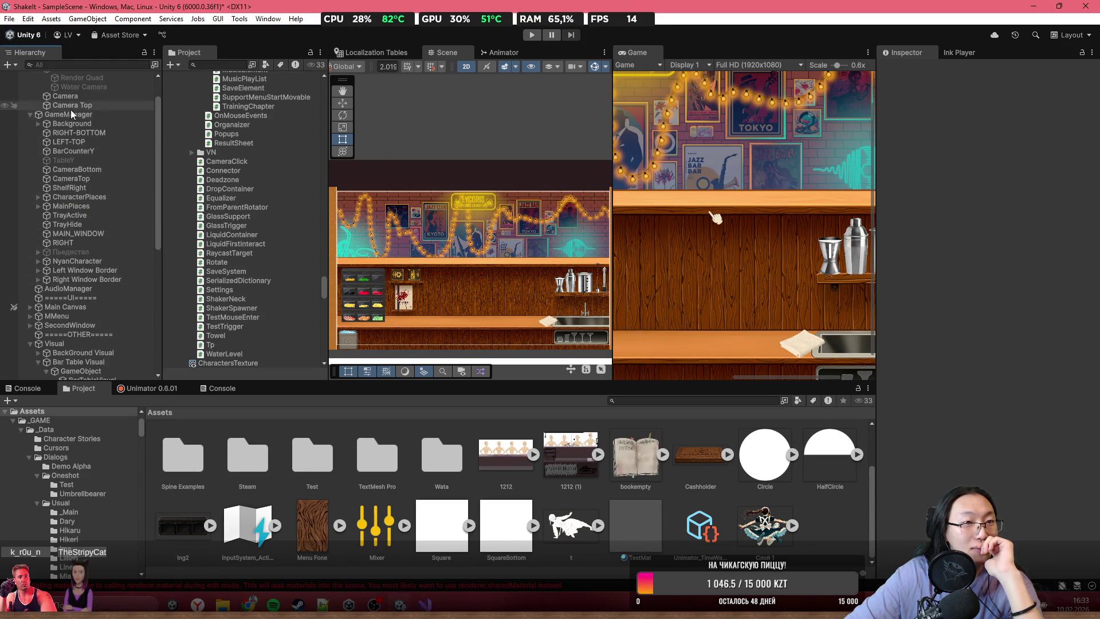
right_click(63, 114)
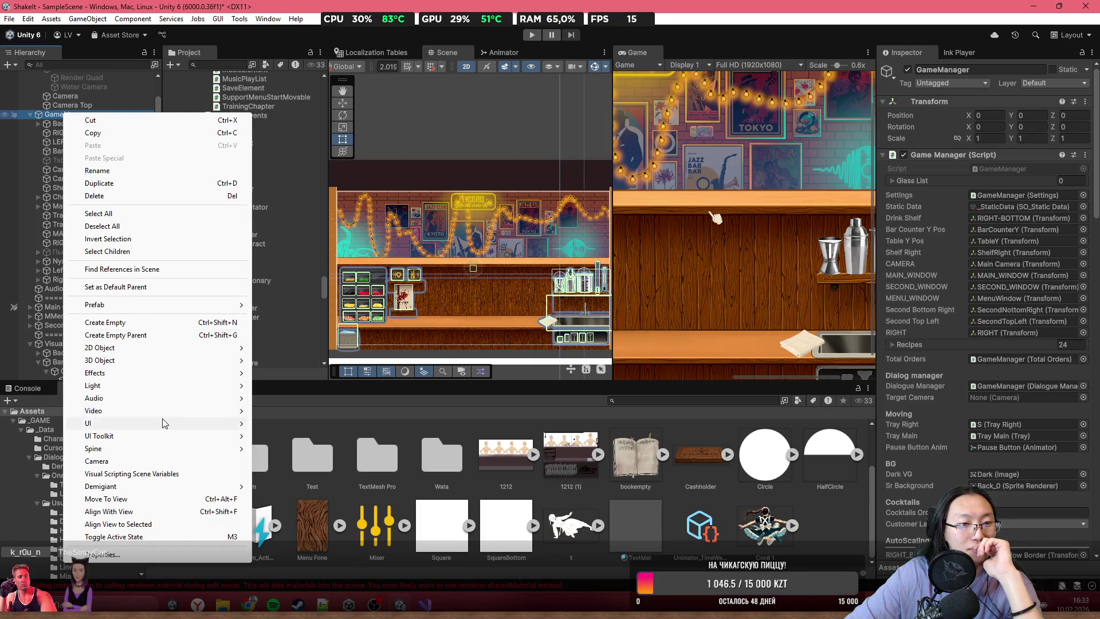
- Create a 3D Object > Quad as a child of GameManager
mouse_move(172, 424)
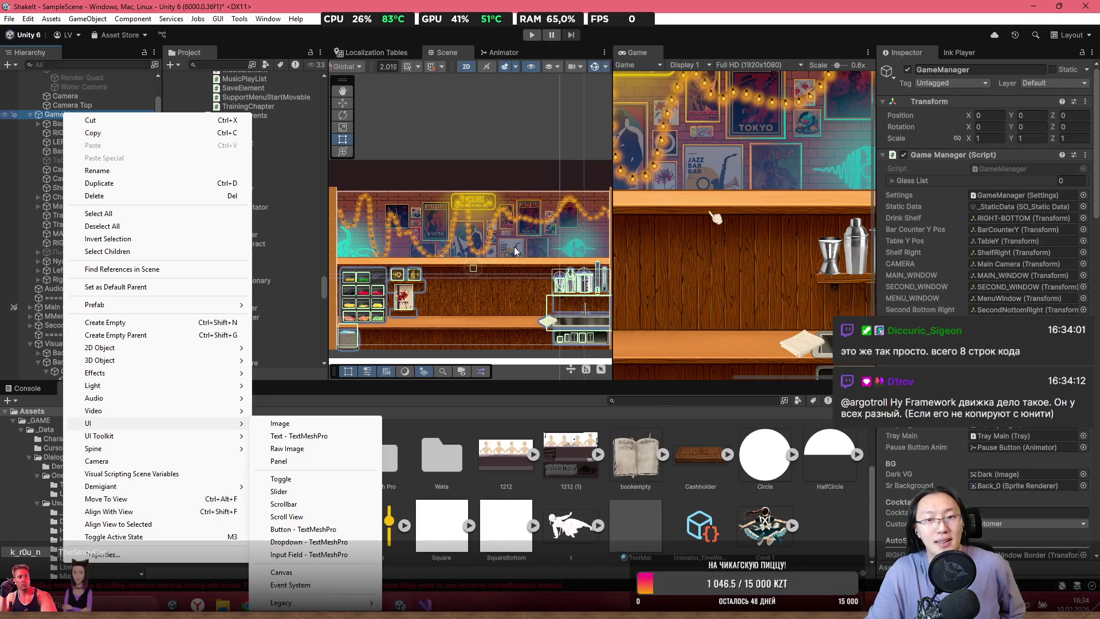
left_click(679, 256)
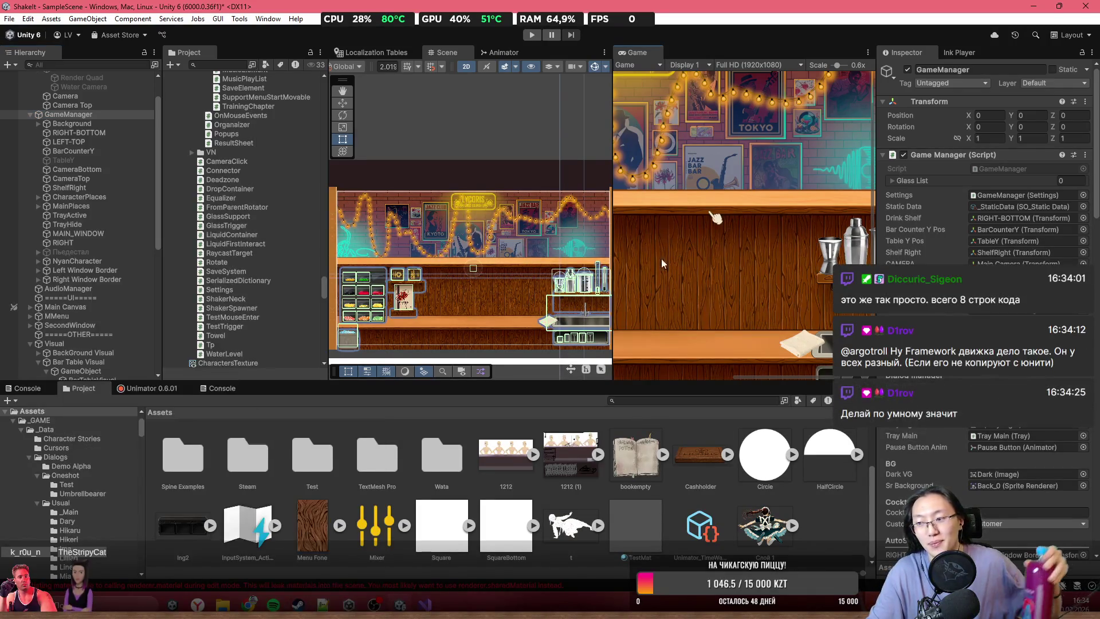
scroll(486, 279, "up", 3)
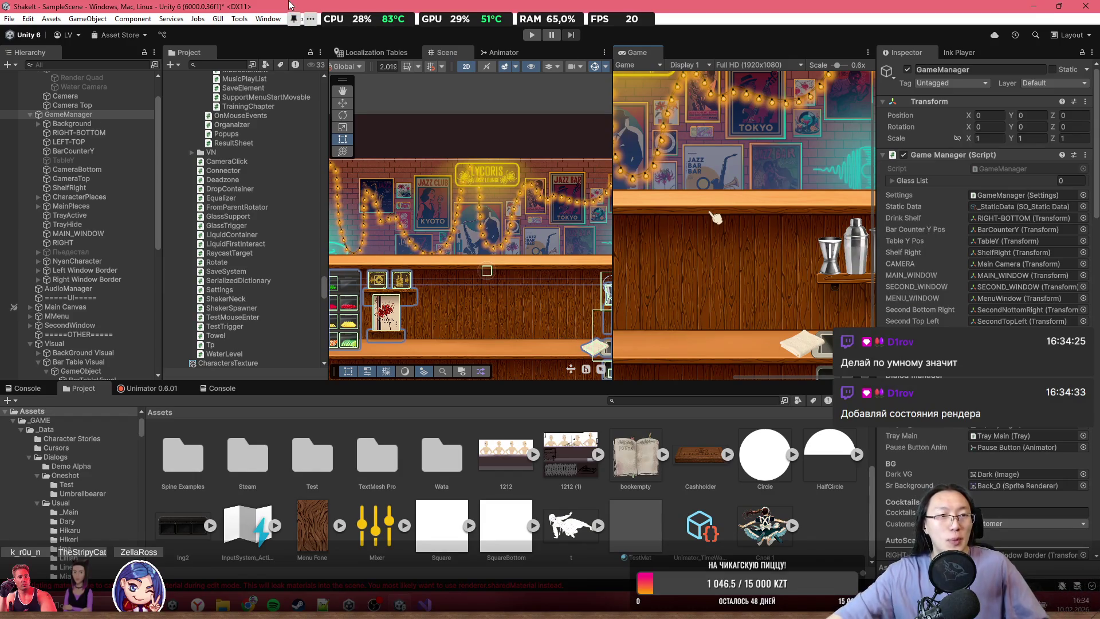
right_click(83, 115)
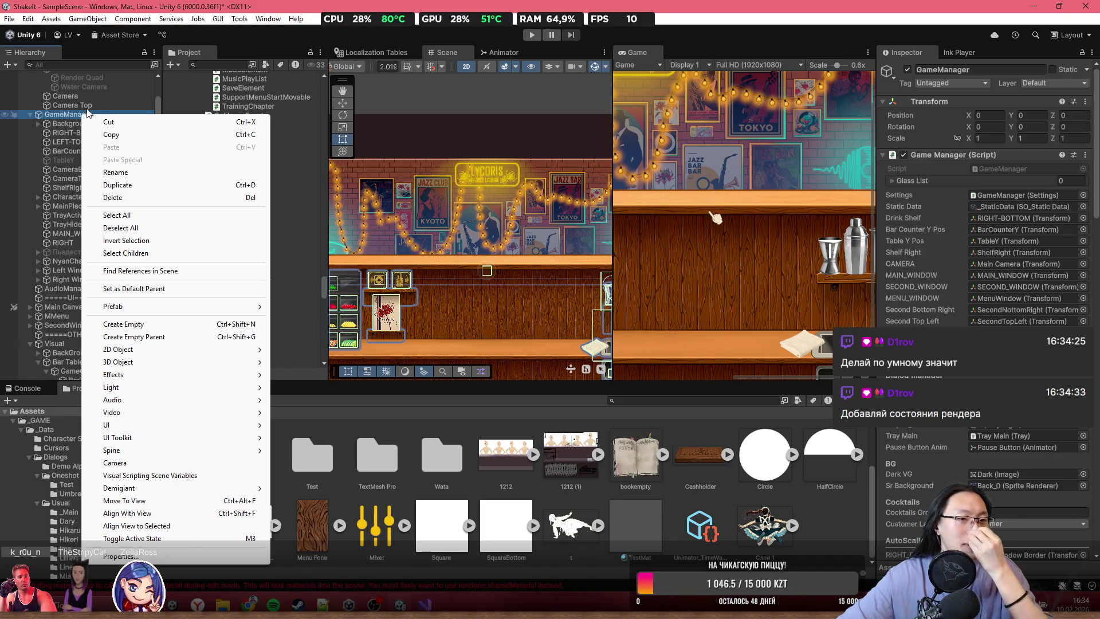
mouse_move(240, 426)
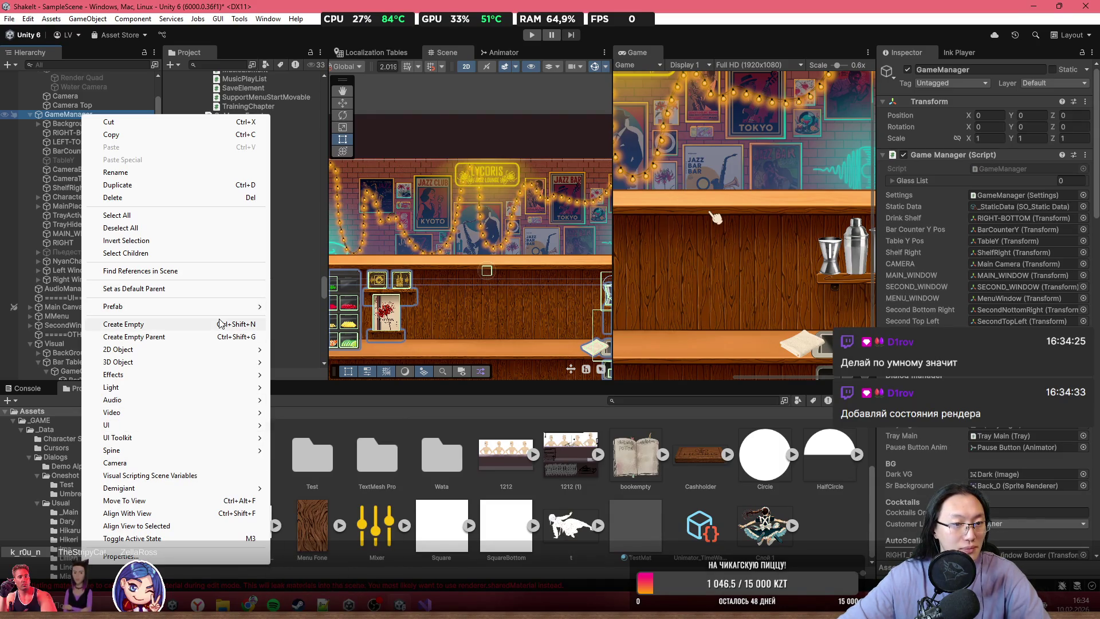
mouse_move(241, 362)
left_click(331, 424)
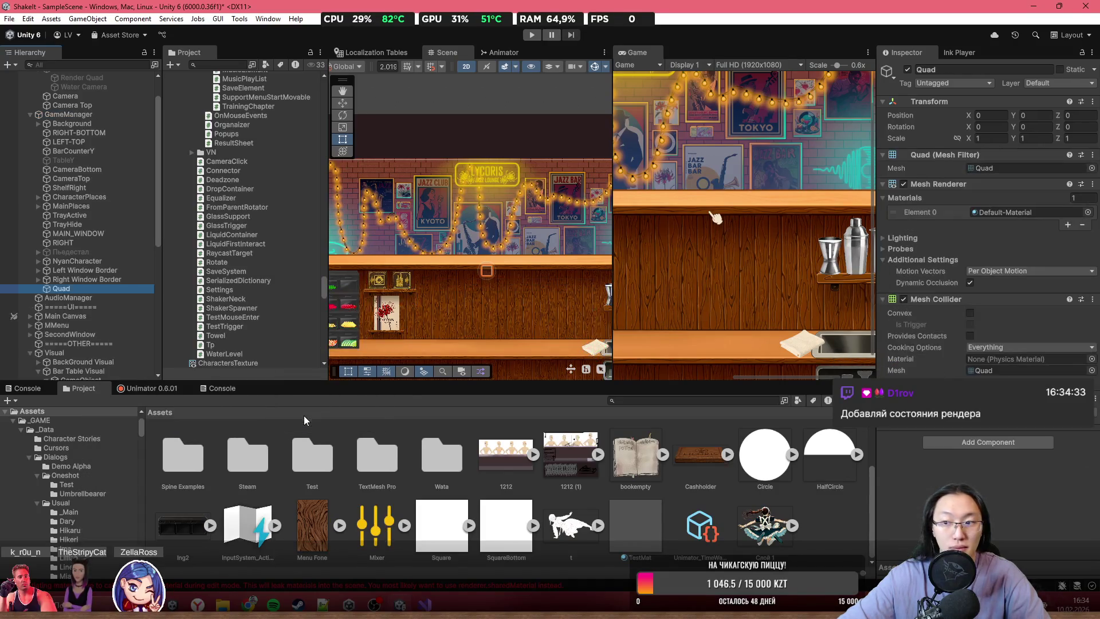
- Remove the Mesh Collider component from the new Quad
left_click(1093, 299)
left_click(1054, 345)
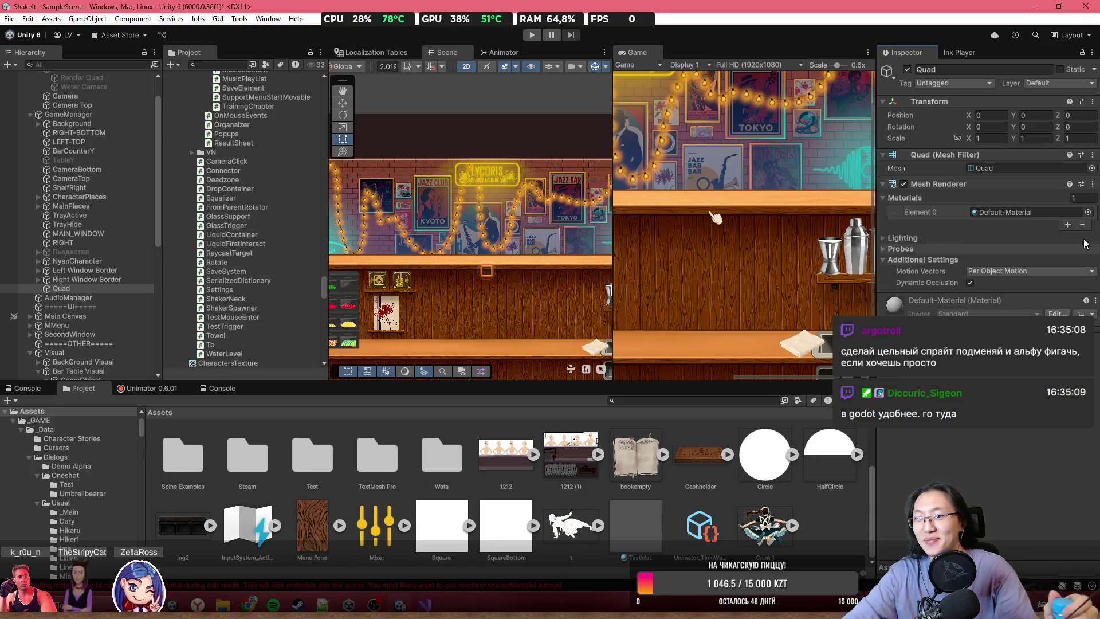
- Assign the 2D Fluid Material to the Quad's Element 0 material slot
left_click(1089, 212)
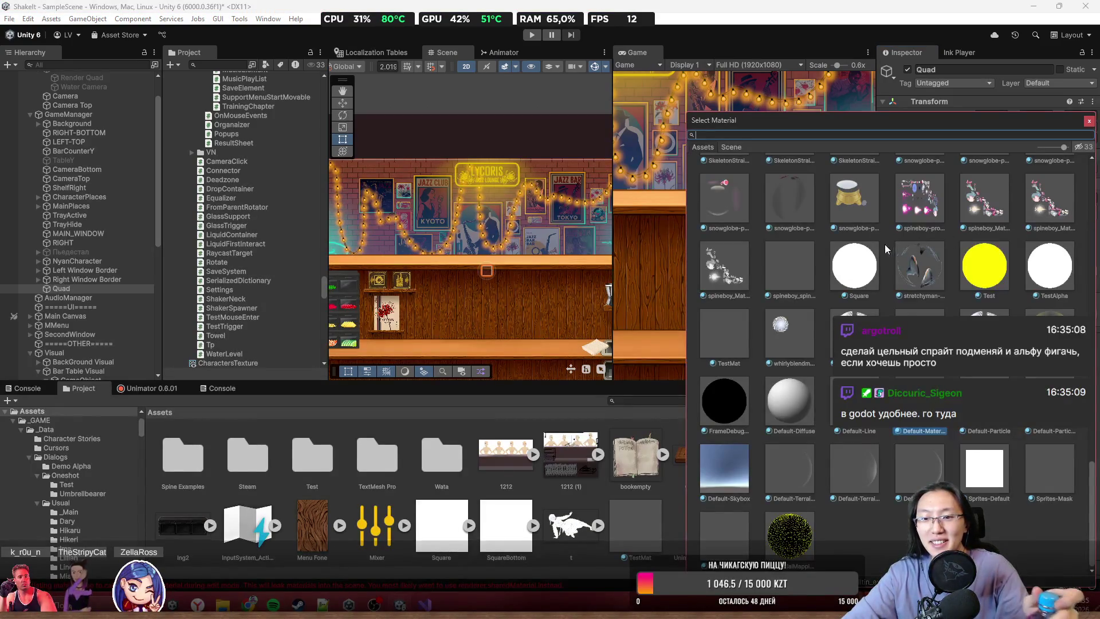
type("cha")
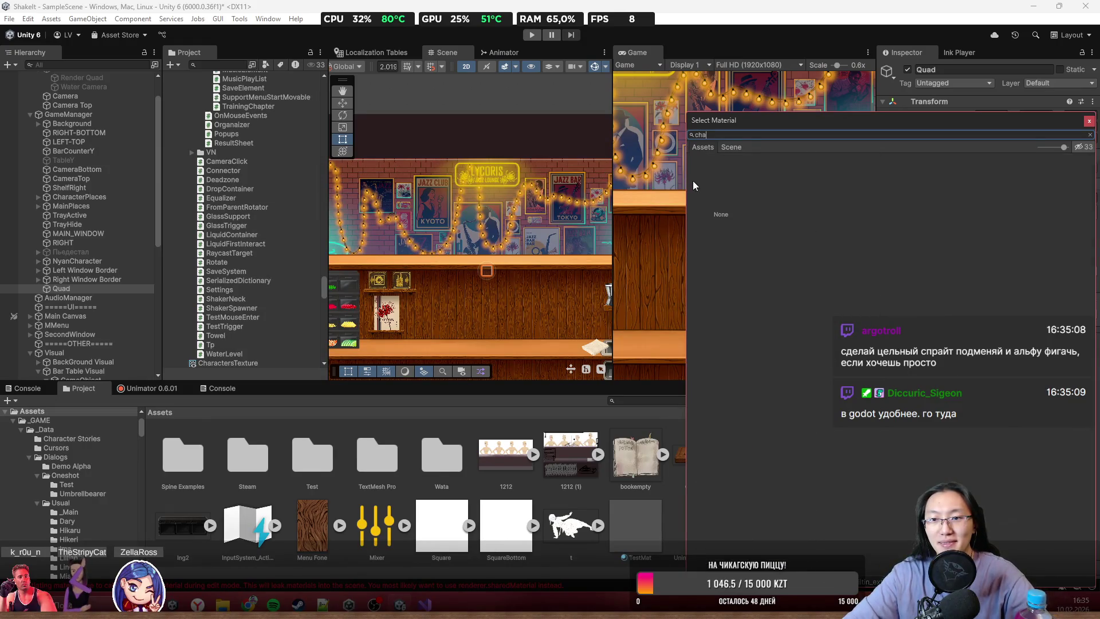
type("2d")
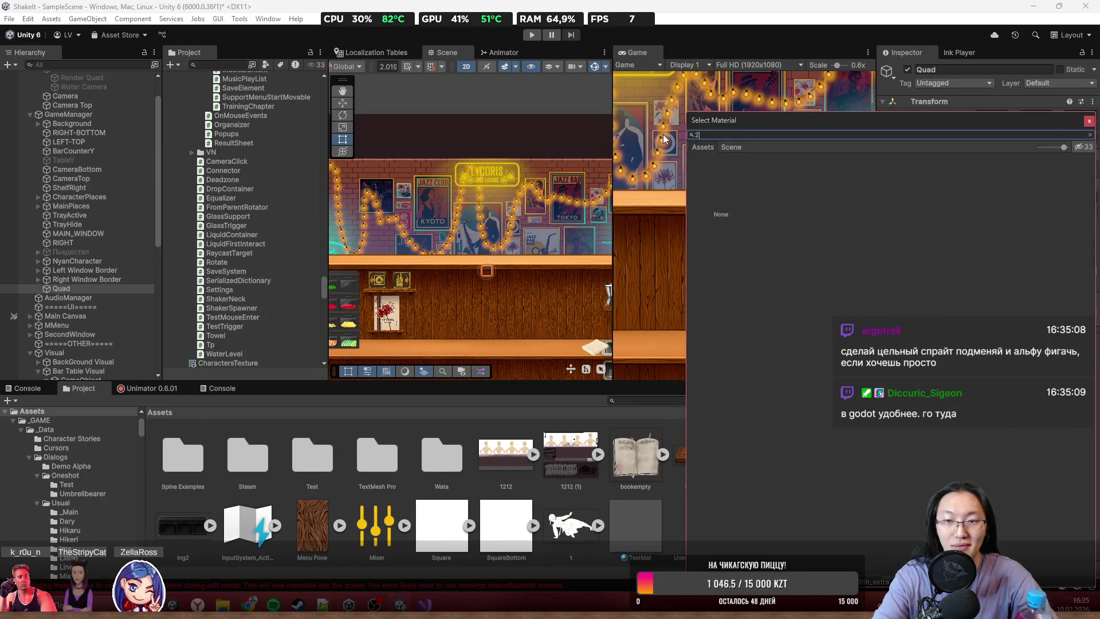
double_click(775, 185)
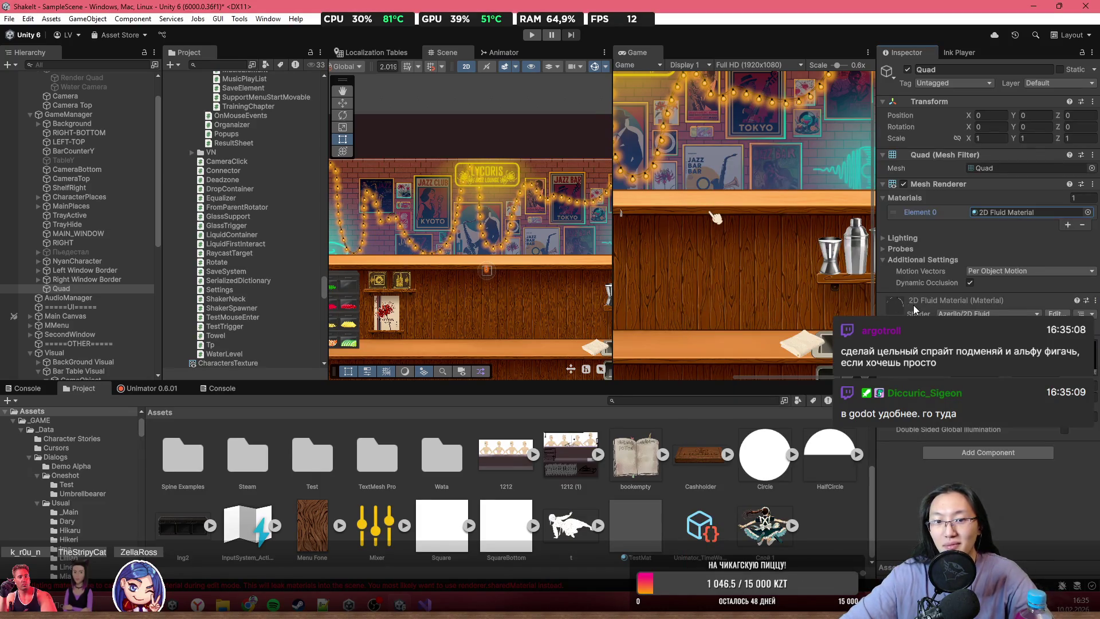
scroll(547, 255, "down", 3)
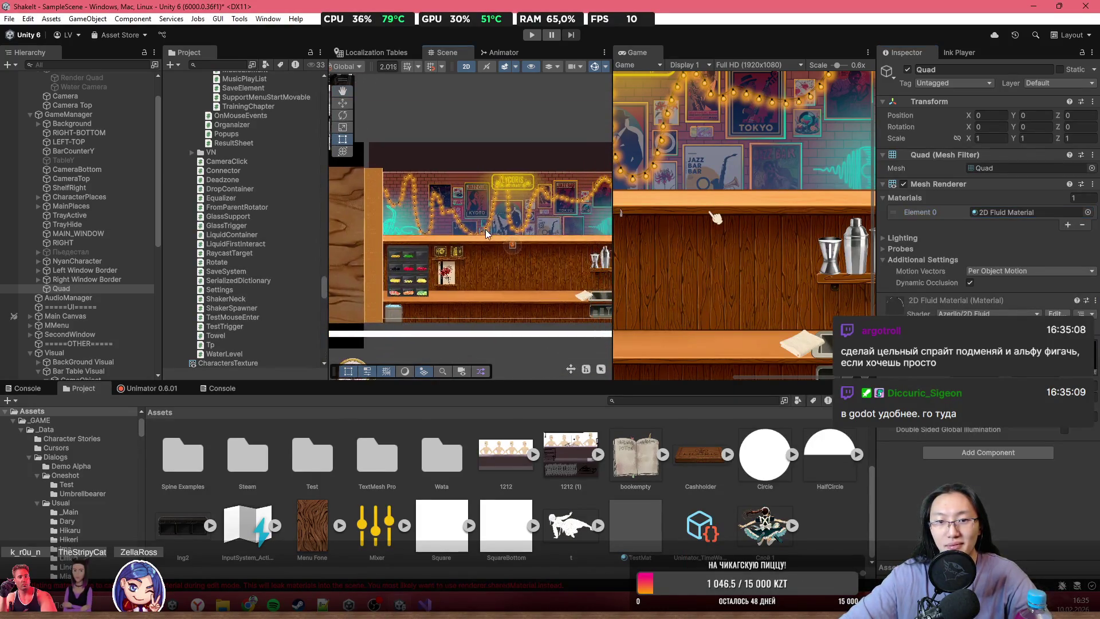
scroll(515, 246, "up", 3)
- Stretch the Quad to scale 42.10118 × 24.66724 at 0.0443, -0.3348, 0 across the bar
mouse_move(526, 262)
left_mouse_down()
mouse_move(599, 302)
mouse_move(412, 201)
mouse_move(422, 217)
mouse_move(413, 229)
mouse_move(477, 286)
mouse_move(507, 287)
mouse_move(540, 265)
left_mouse_up()
scroll(566, 295, "down", 2)
scroll(422, 217, "down", 2)
scroll(482, 265, "up", 3)
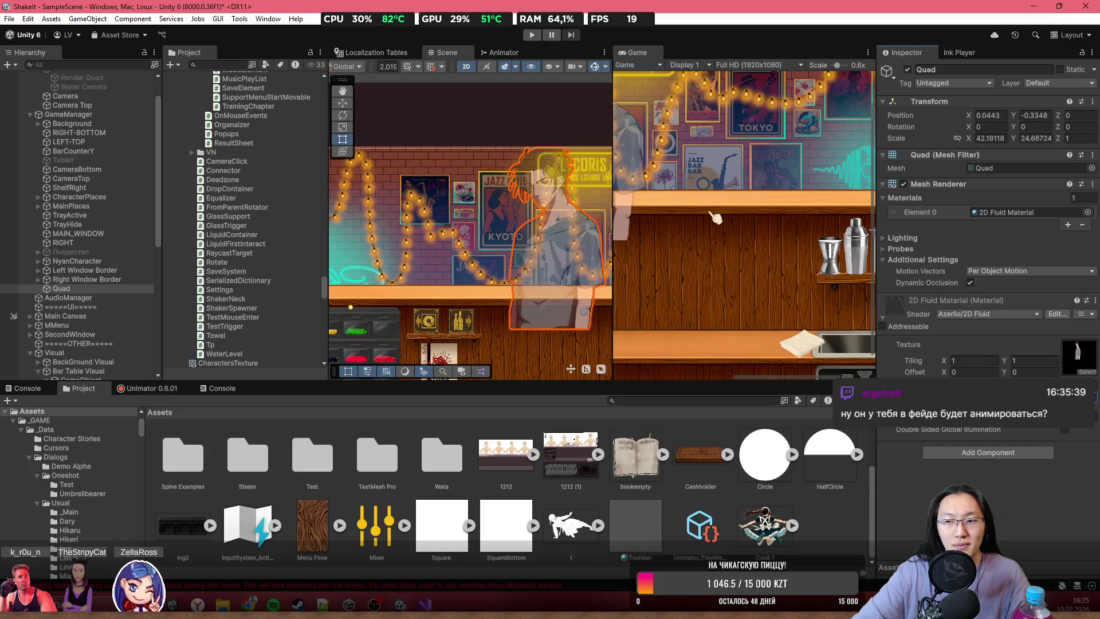
scroll(584, 279, "up", 3)
scroll(511, 212, "up", 1)
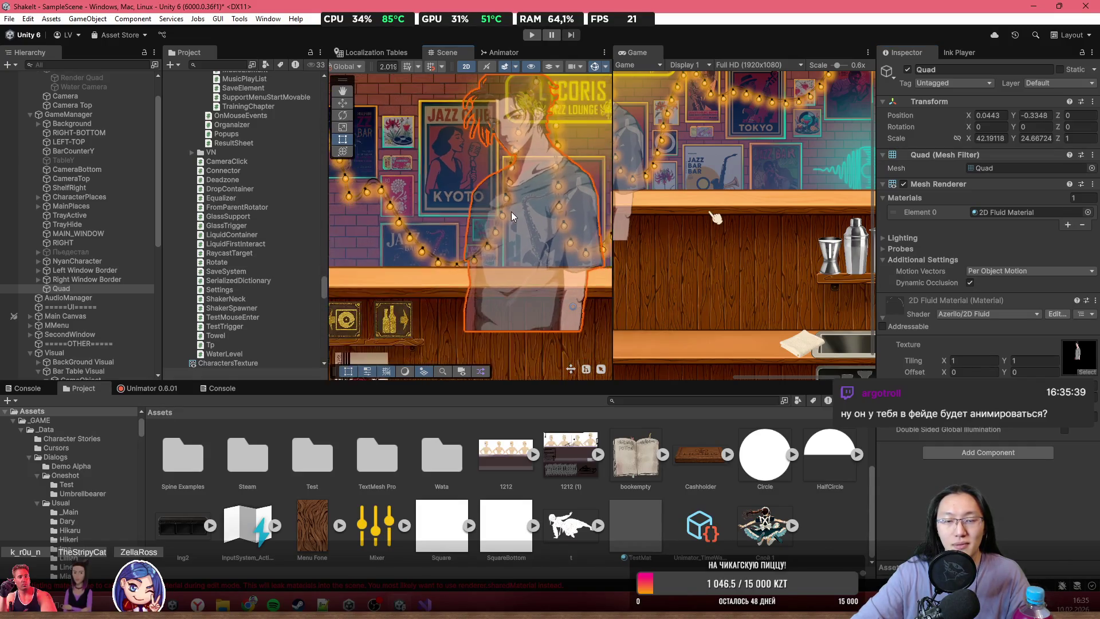
left_click(538, 214)
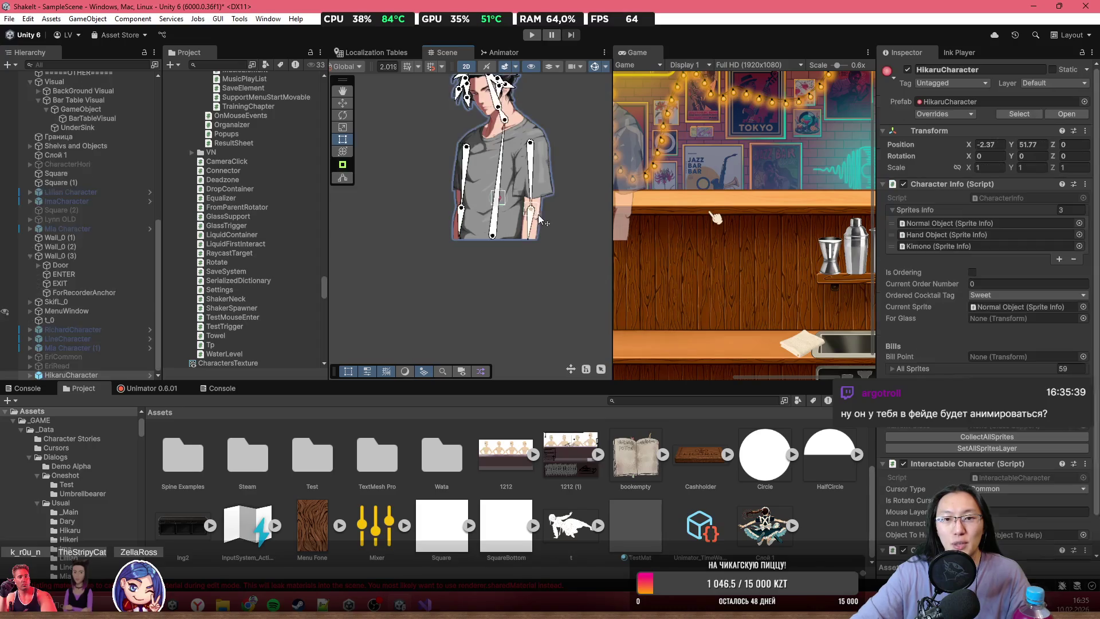
- Rotate bone_4 so Hikaru's right arm swings outward, then select HikaruCharacter
mouse_move(532, 201)
left_mouse_down()
mouse_move(549, 166)
mouse_move(574, 186)
mouse_move(537, 216)
left_mouse_up()
left_click(581, 225)
scroll(535, 260, "down", 6)
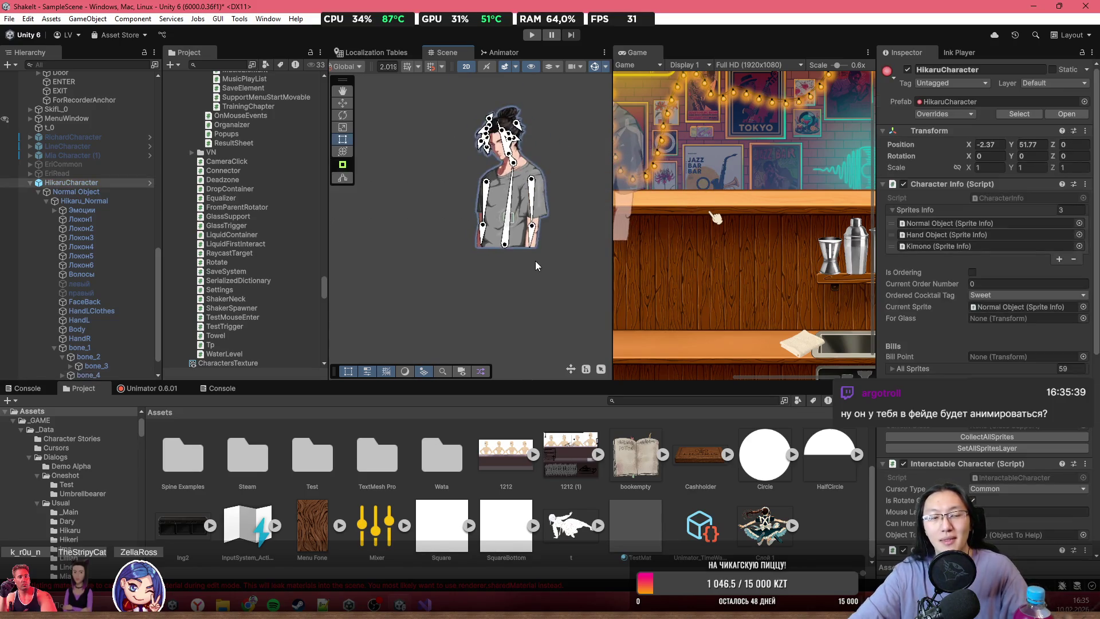
scroll(497, 292, "down", 3)
- Reframe the Scene view on the bar and select the Quad overlay
left_click_drag(498, 293, 487, 171)
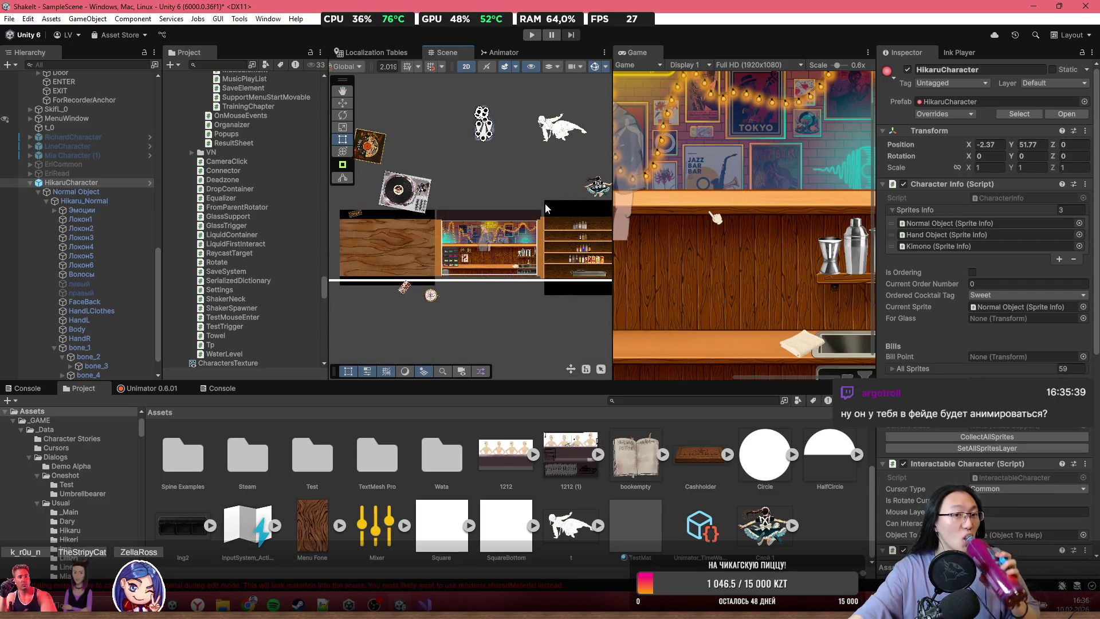
scroll(546, 204, "up", 5)
mouse_move(507, 224)
left_mouse_down()
mouse_move(512, 203)
mouse_move(487, 272)
left_mouse_up()
scroll(487, 272, "up", 2)
left_click(474, 254)
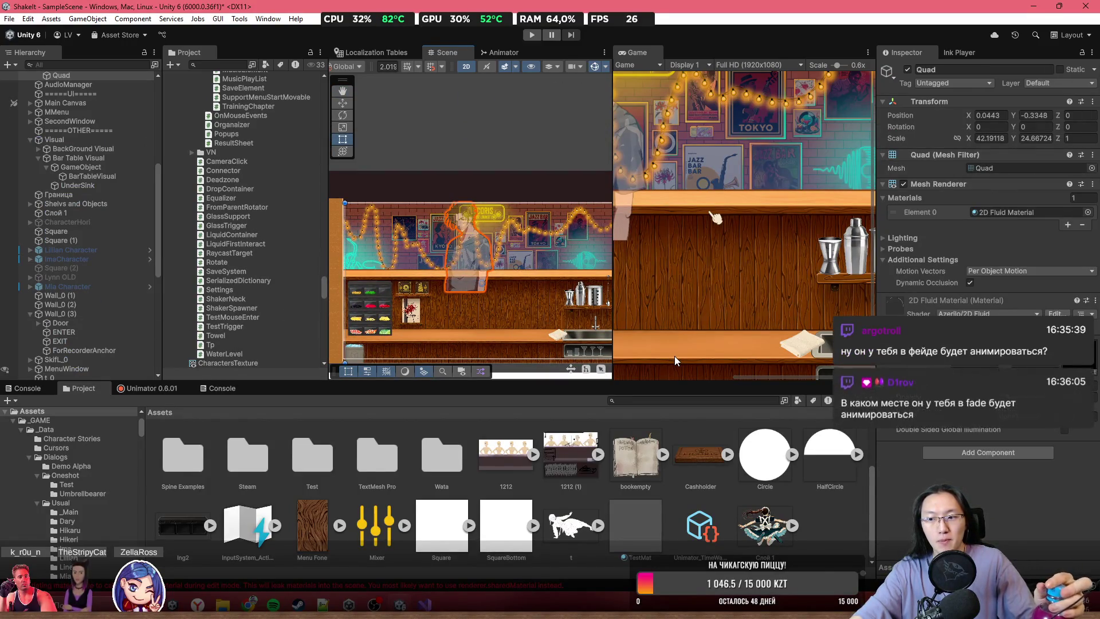
scroll(444, 270, "up", 4)
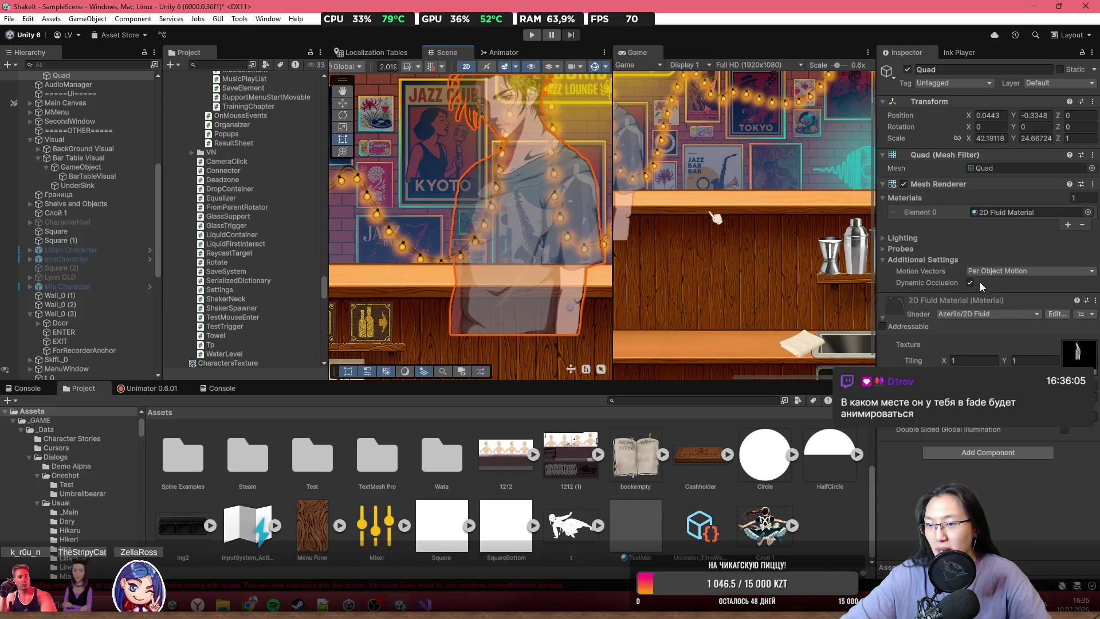
- Expand the Quad's Probes and Lighting sections and shift the view over the character
left_click(920, 250)
left_click(927, 238)
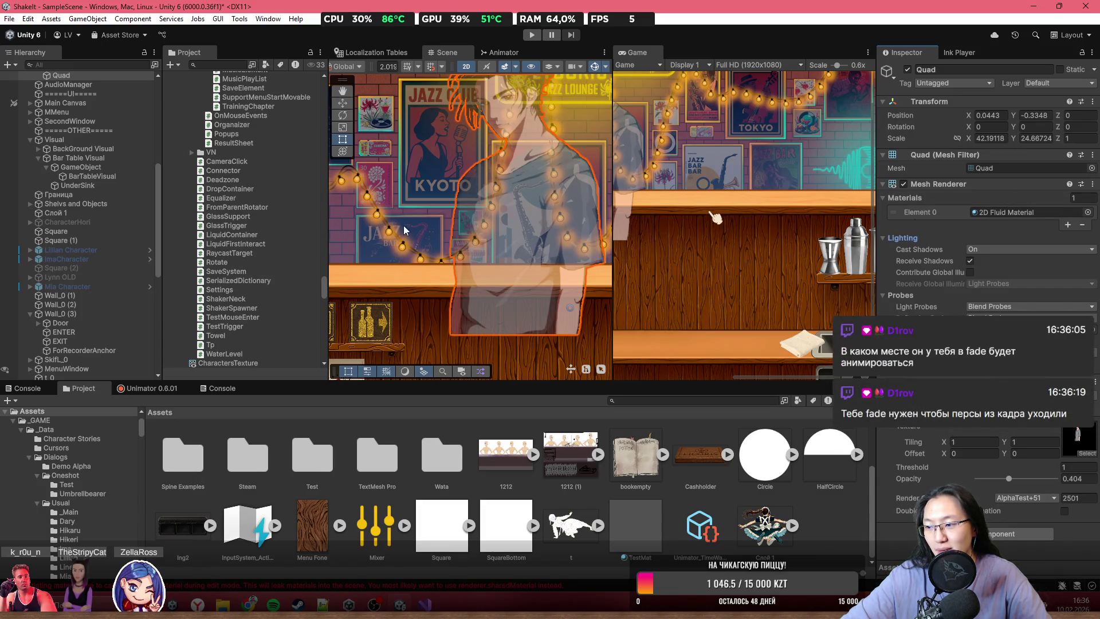
scroll(354, 285, "down", 3)
left_click_drag(393, 280, 439, 276)
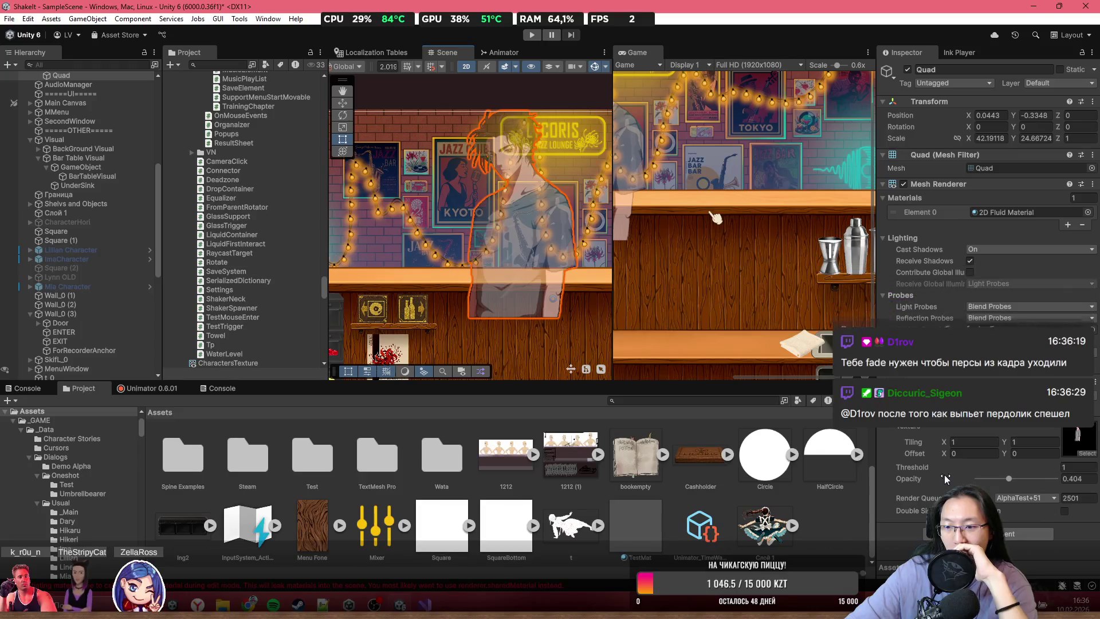
- Set the 2D Fluid Material's Threshold and Opacity to 1 and enable Double Sided
mouse_move(934, 468)
left_mouse_down()
mouse_move(681, 481)
mouse_move(982, 457)
mouse_move(821, 471)
mouse_move(339, 440)
left_mouse_up()
mouse_move(715, 337)
left_mouse_down()
mouse_move(739, 505)
mouse_move(842, 530)
mouse_move(73, 460)
left_mouse_up()
type("1")
left_click_drag(1009, 481, 1060, 482)
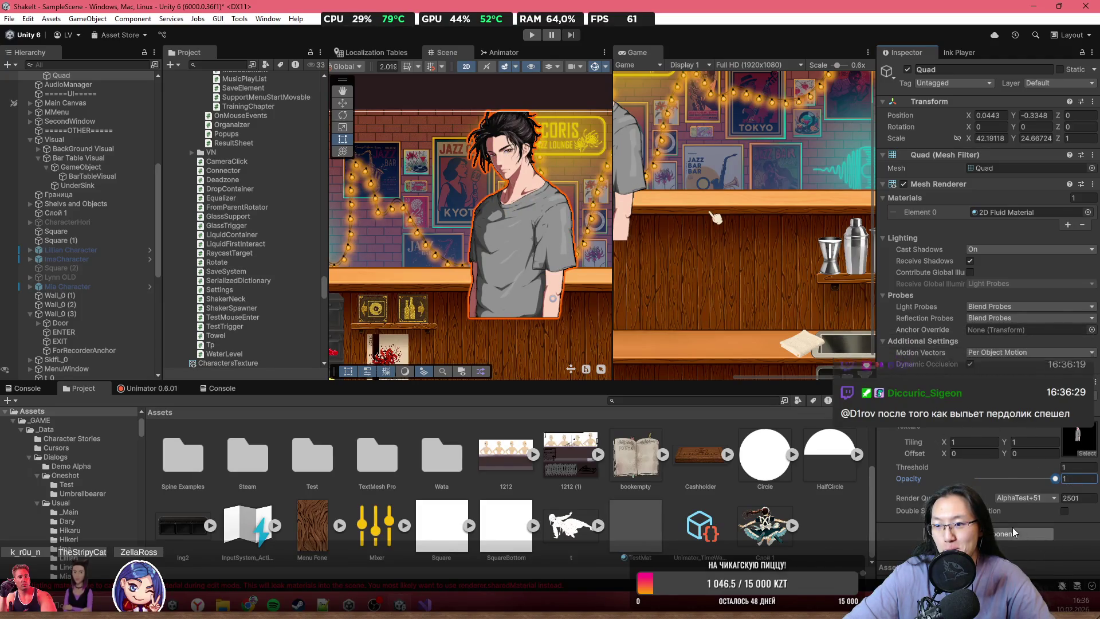
left_click(1065, 511)
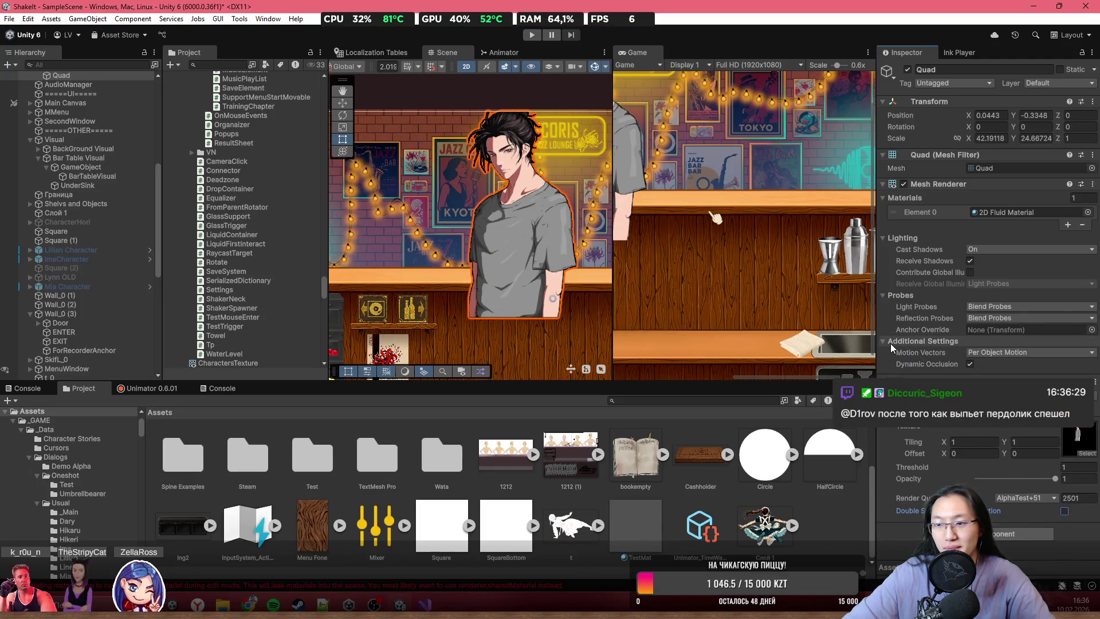
- Adjust the Game view scale, then Alt+Tab to TextureToSprite.cs in Visual Studio
scroll(745, 287, "down", 2)
scroll(442, 258, "down", 4)
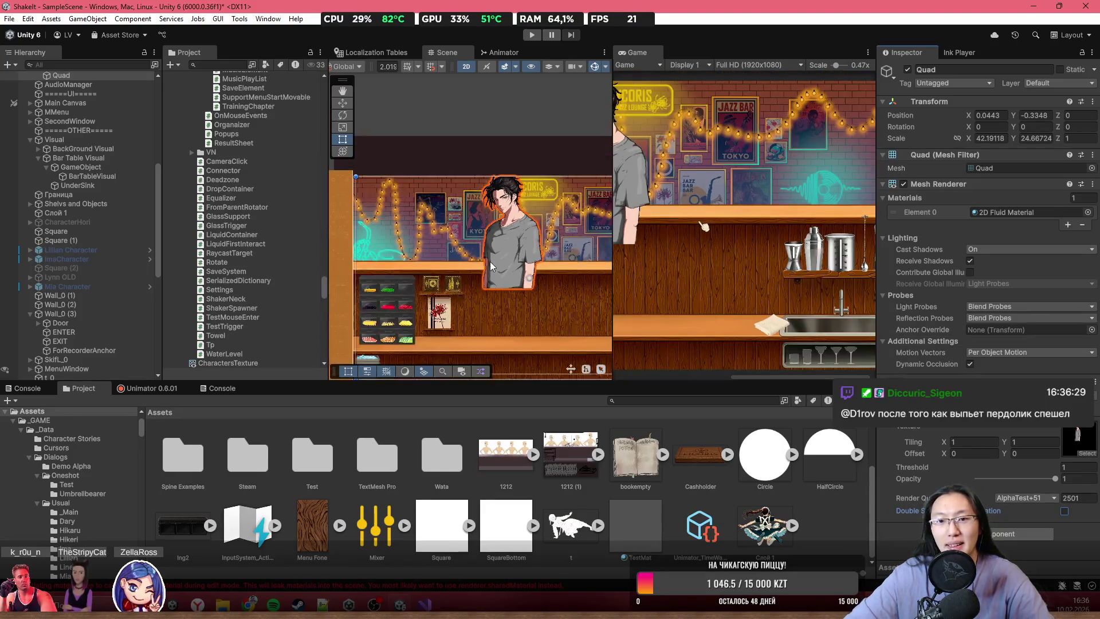
scroll(704, 218, "up", 4)
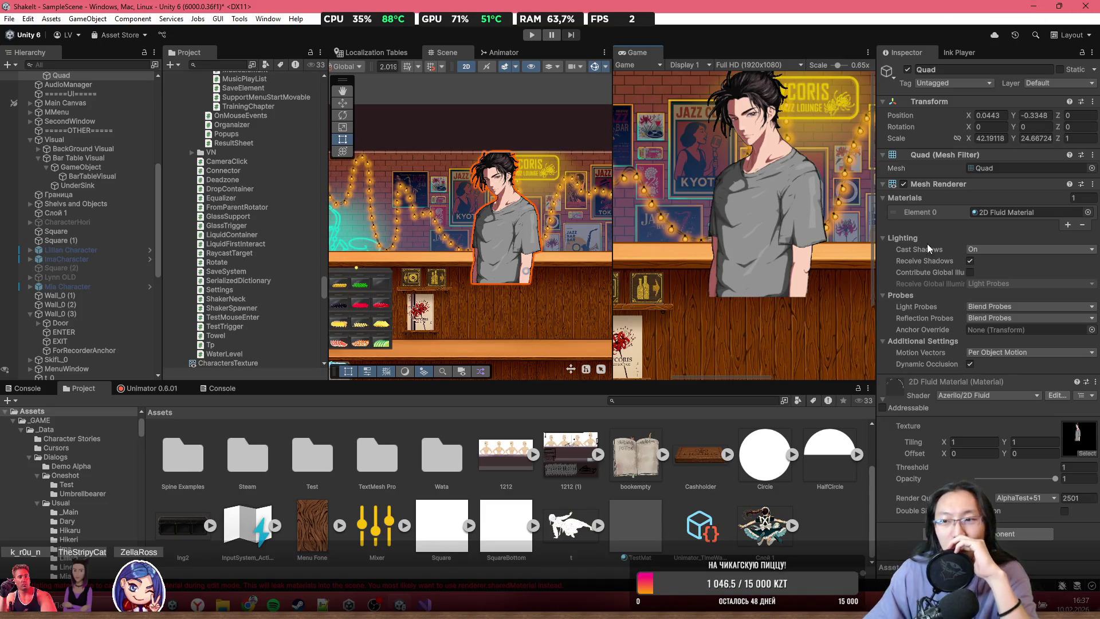
scroll(64, 288, "up", 10)
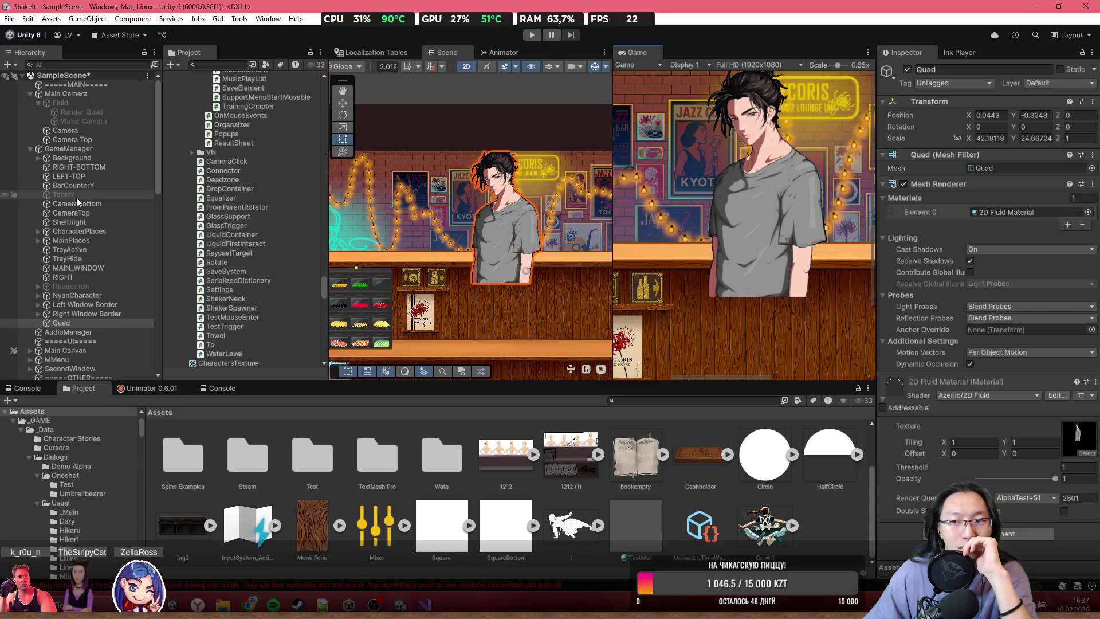
key("alt+Tab")
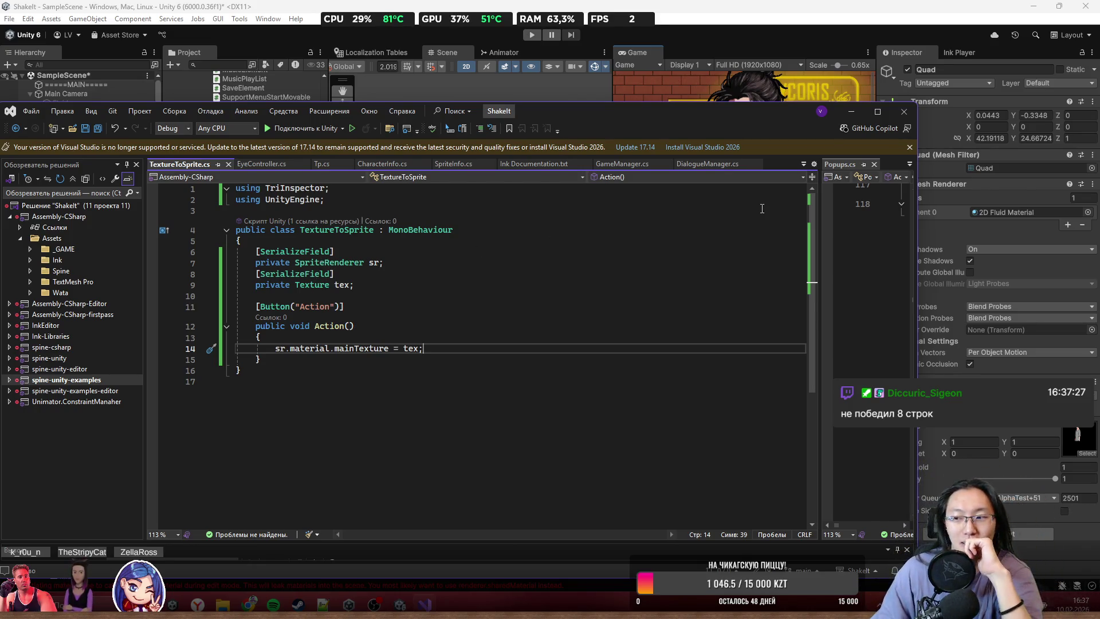
- Close TextureToSprite.cs, delete that script asset from the _GAME folder, and select the Quad
left_click(227, 166)
left_click(853, 113)
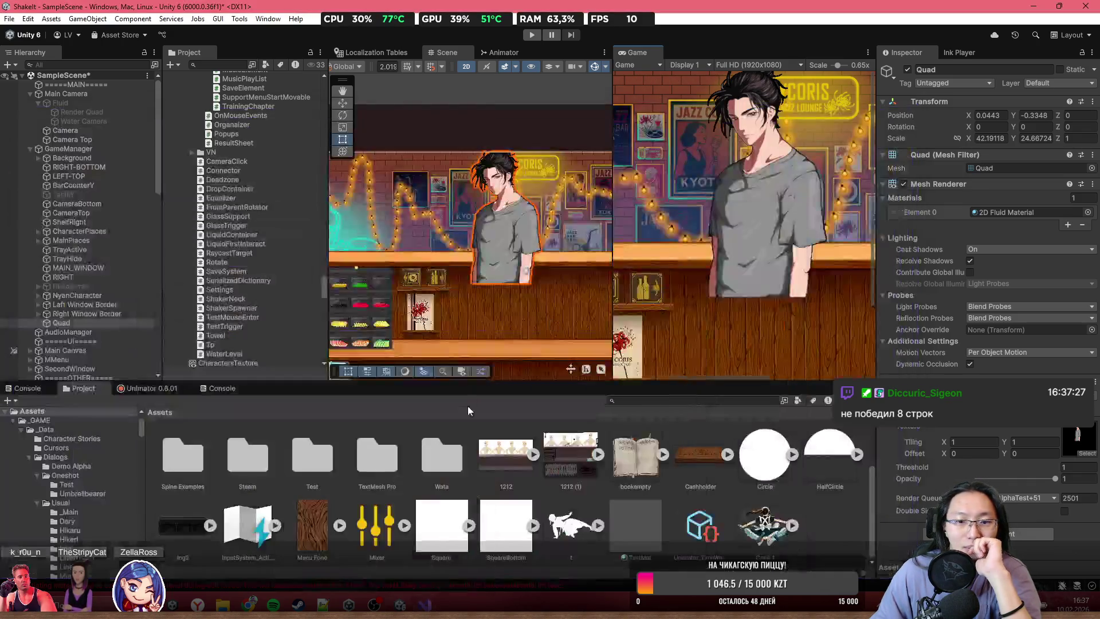
double_click(189, 467)
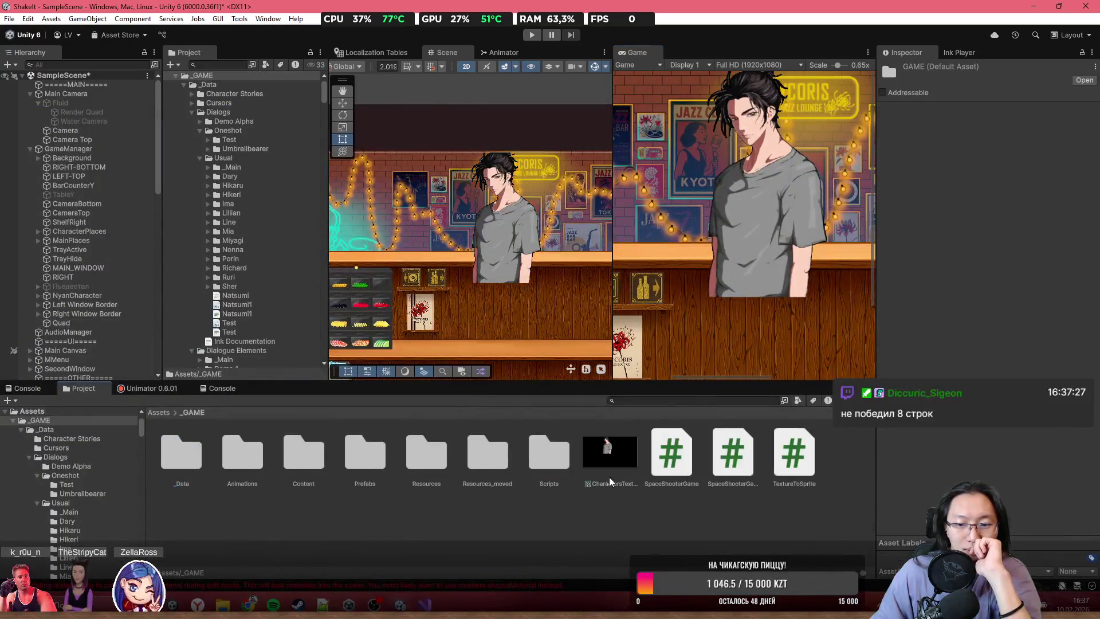
left_click(797, 448)
key("Delete")
key("Return")
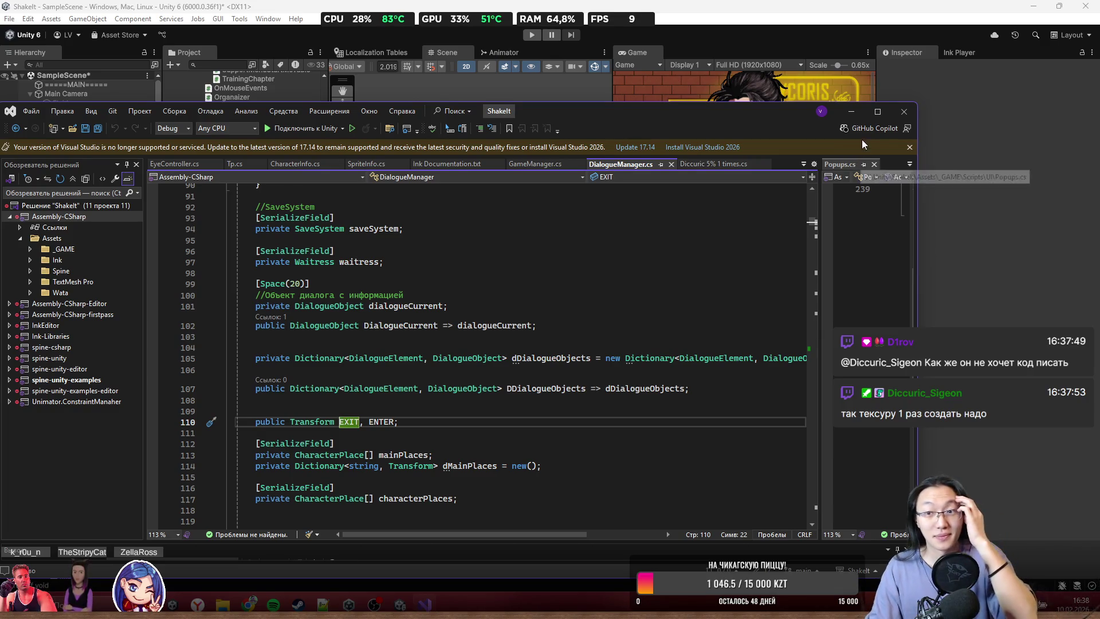
left_click(852, 113)
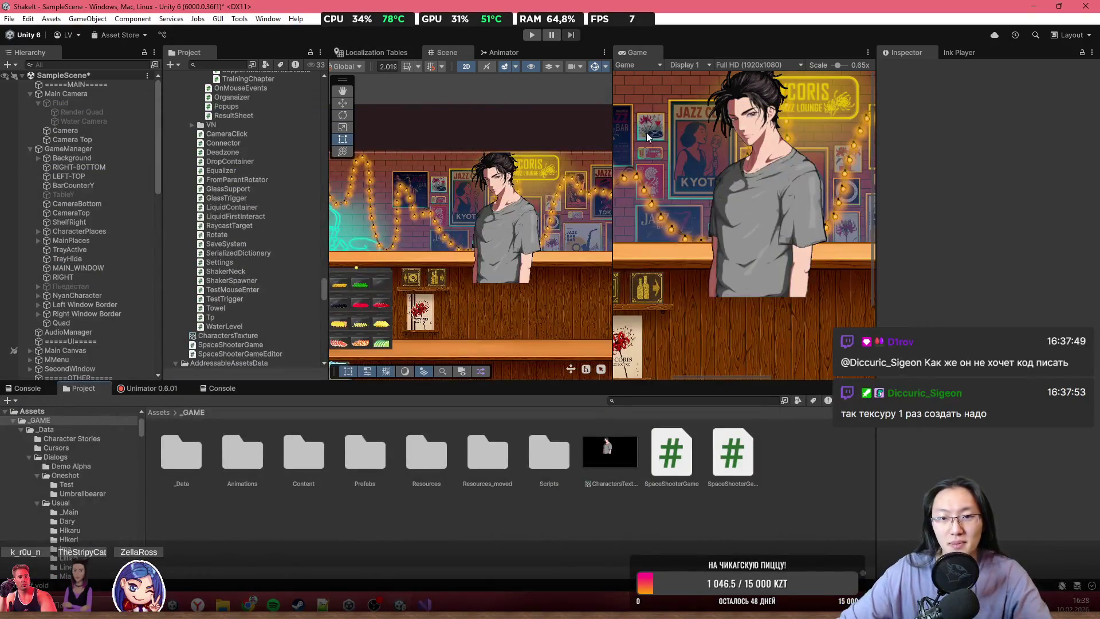
left_click(510, 252)
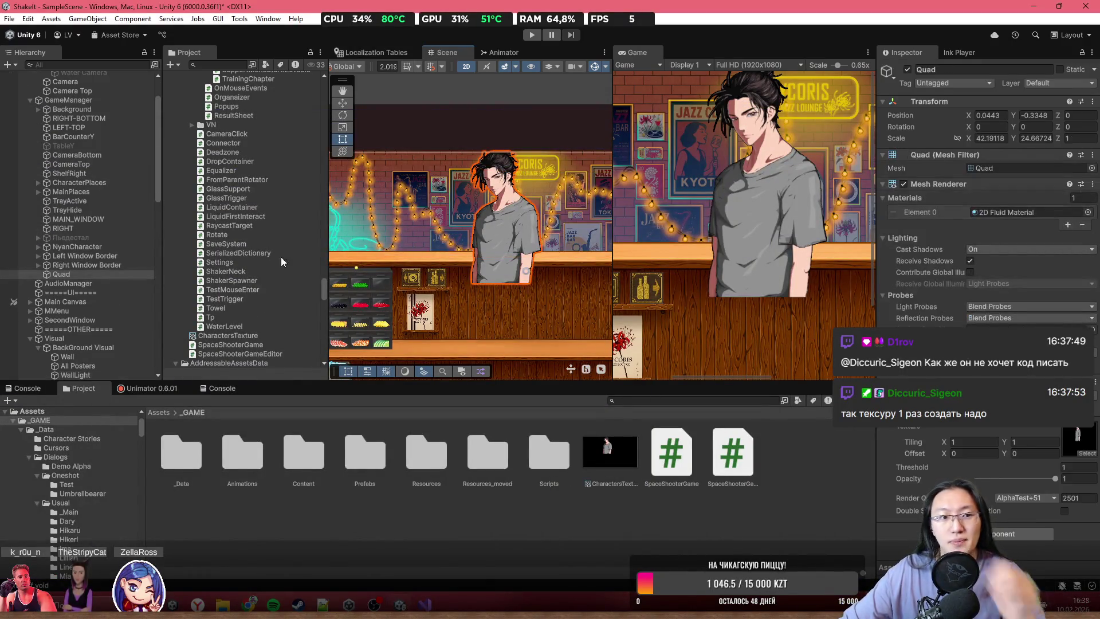
- Delete the Quad character object from the scene
scroll(500, 249, "down", 3)
left_click_drag(504, 258, 524, 281)
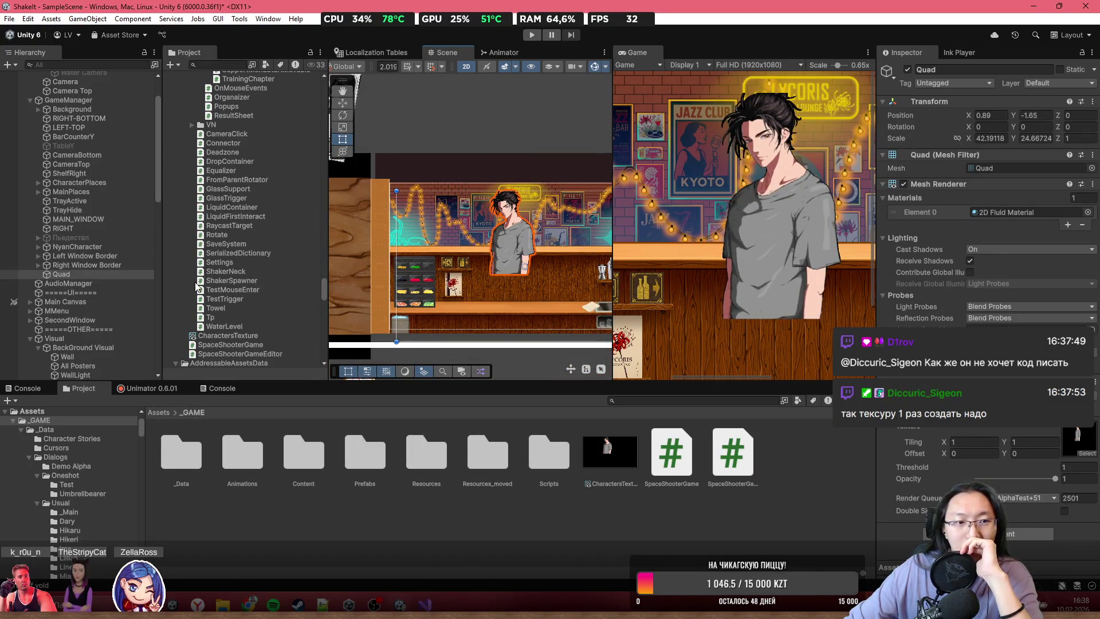
left_click(100, 277)
key("Delete")
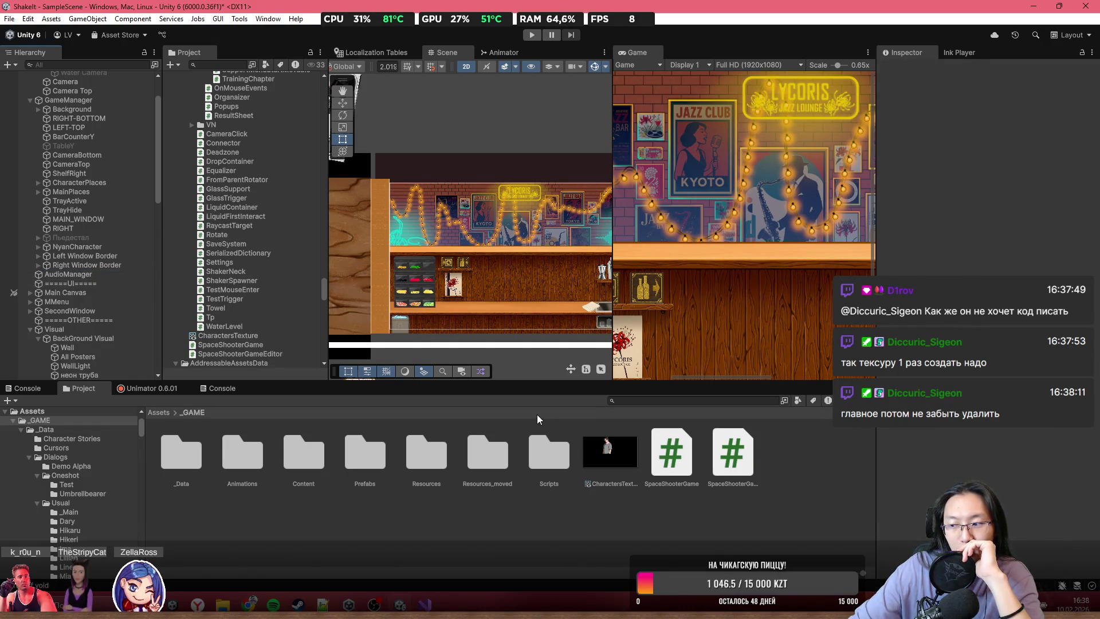
- Delete the CharactersTexture render texture from the Project assets
left_click(615, 453)
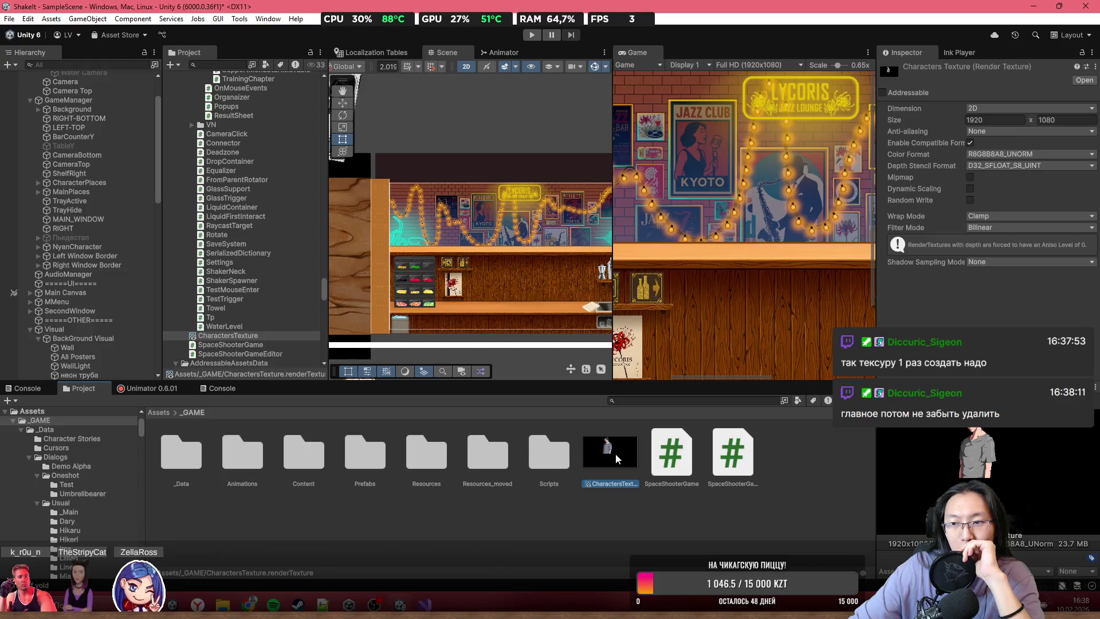
key("Delete")
key("Return")
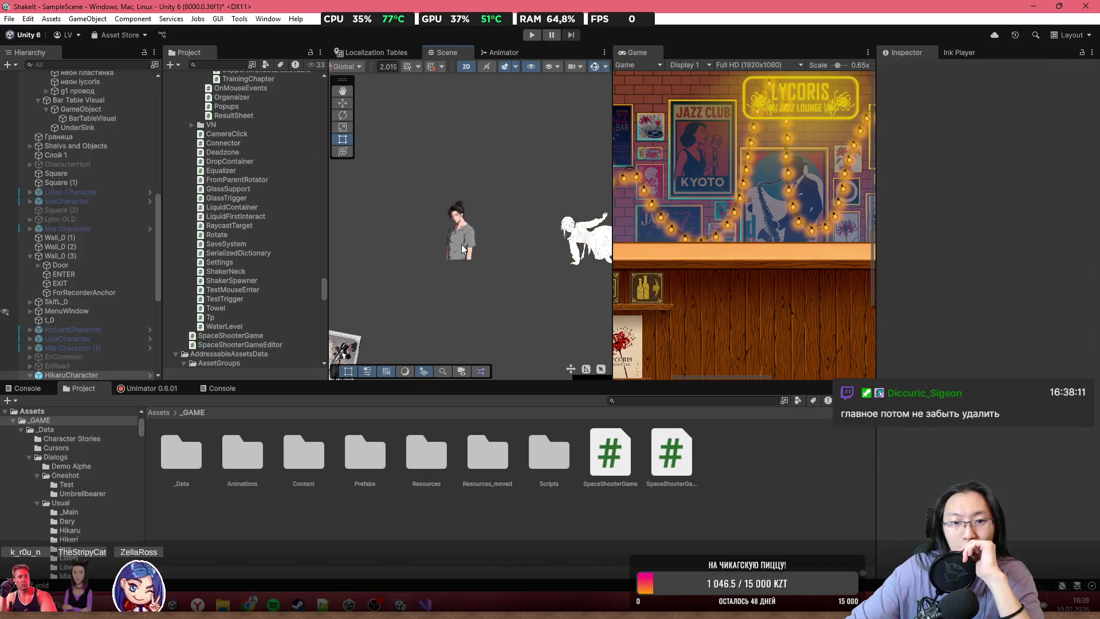
- Delete HikaruCharacter, select Camera Top, and bring DialogueManager.cs up in Visual Studio
left_click(464, 248)
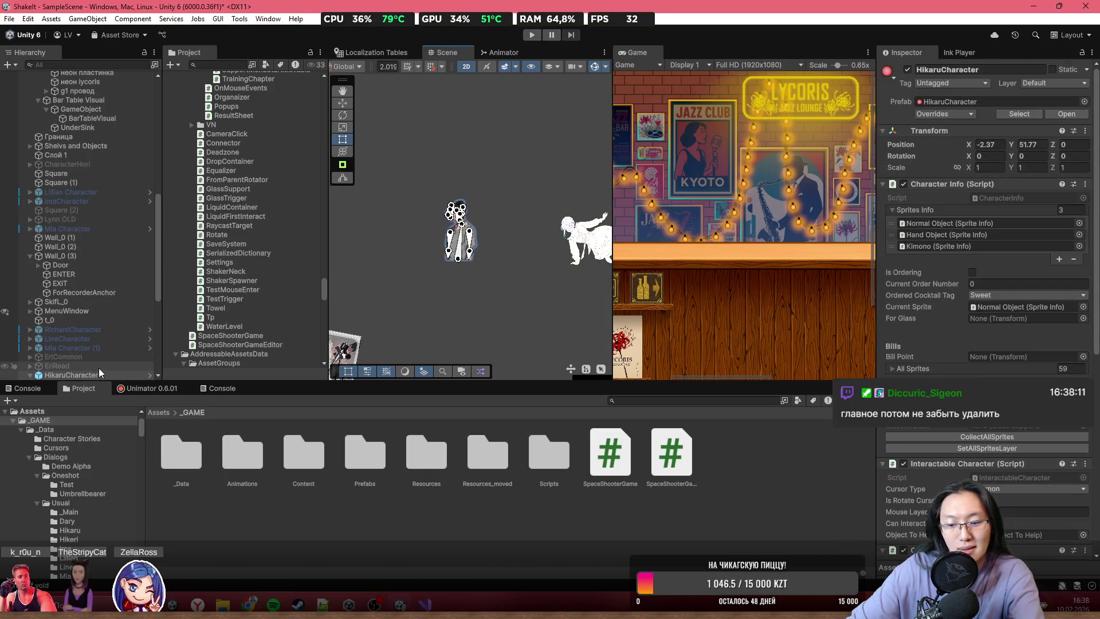
key("Delete")
scroll(107, 344, "up", 10)
left_click(130, 140)
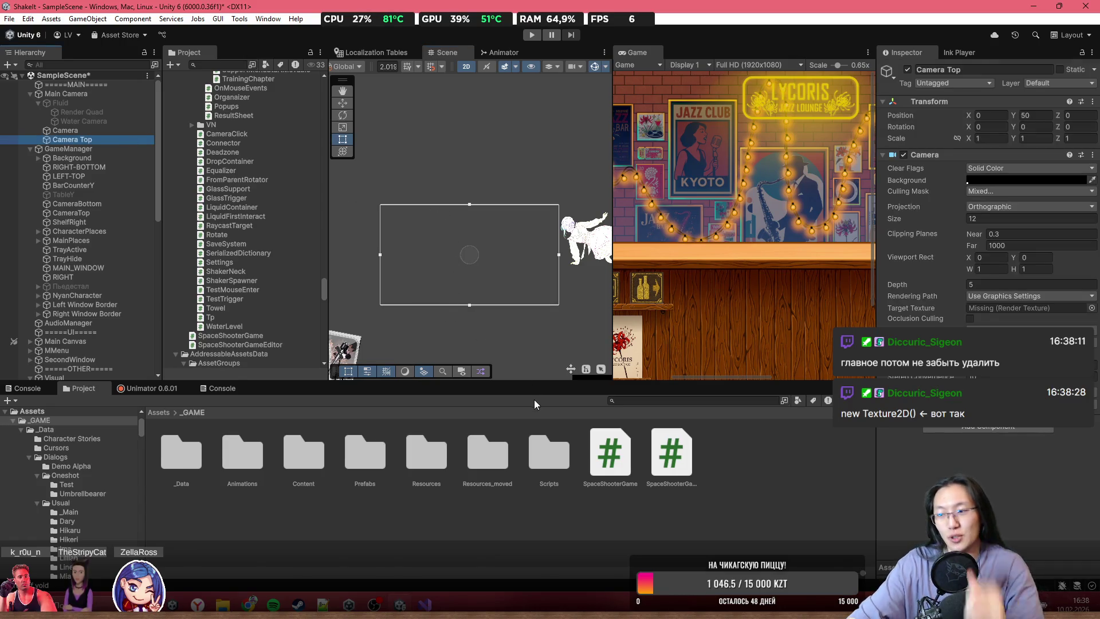
left_click(438, 604)
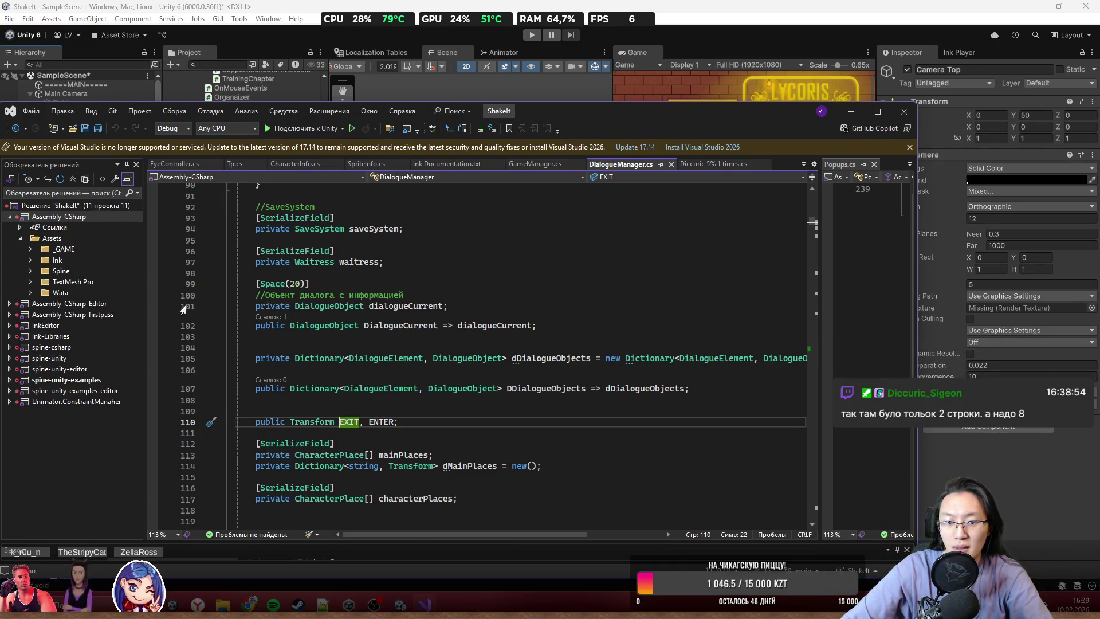
- Start a new line after the foreach block with gameObject.GetComponent<SpriteRenderer>
scroll(416, 350, "down", 6)
scroll(415, 350, "down", 20)
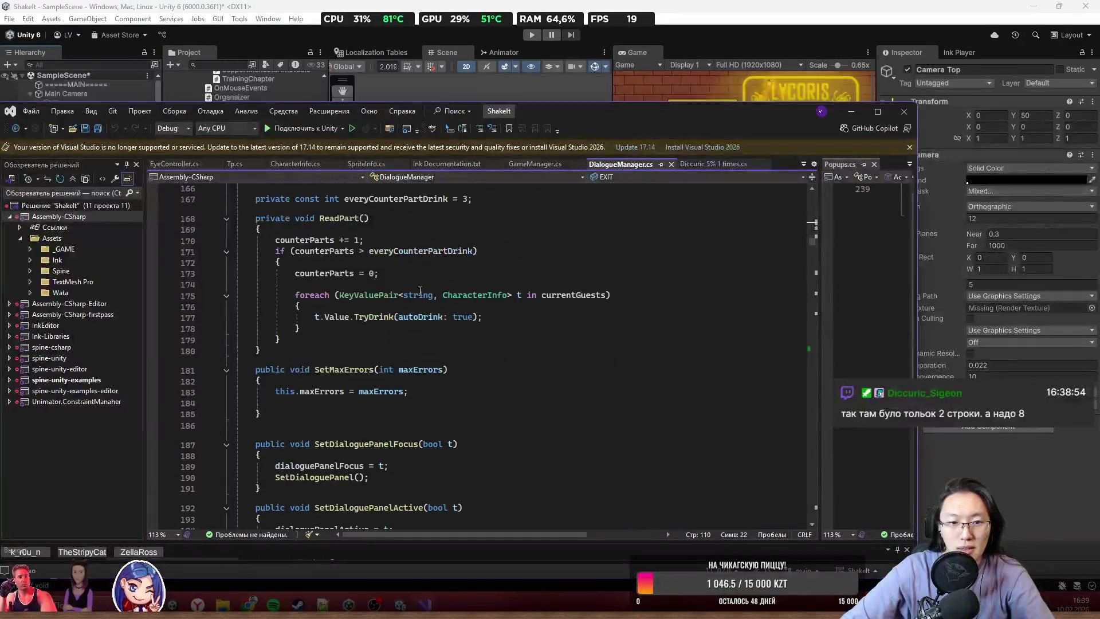
left_click(341, 340)
key("Return")
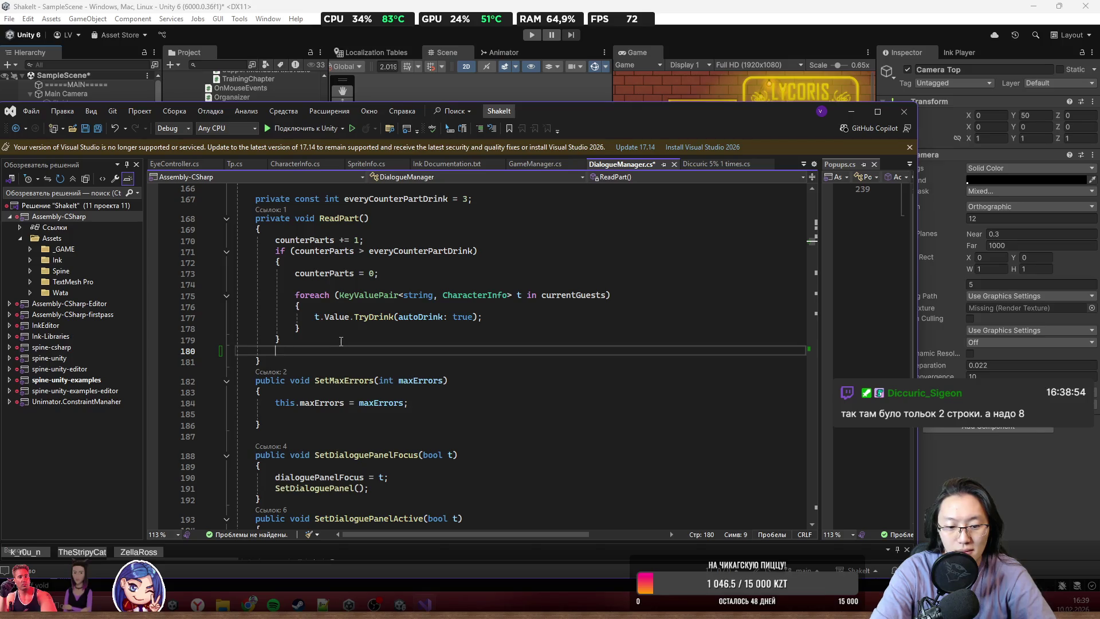
type("S")
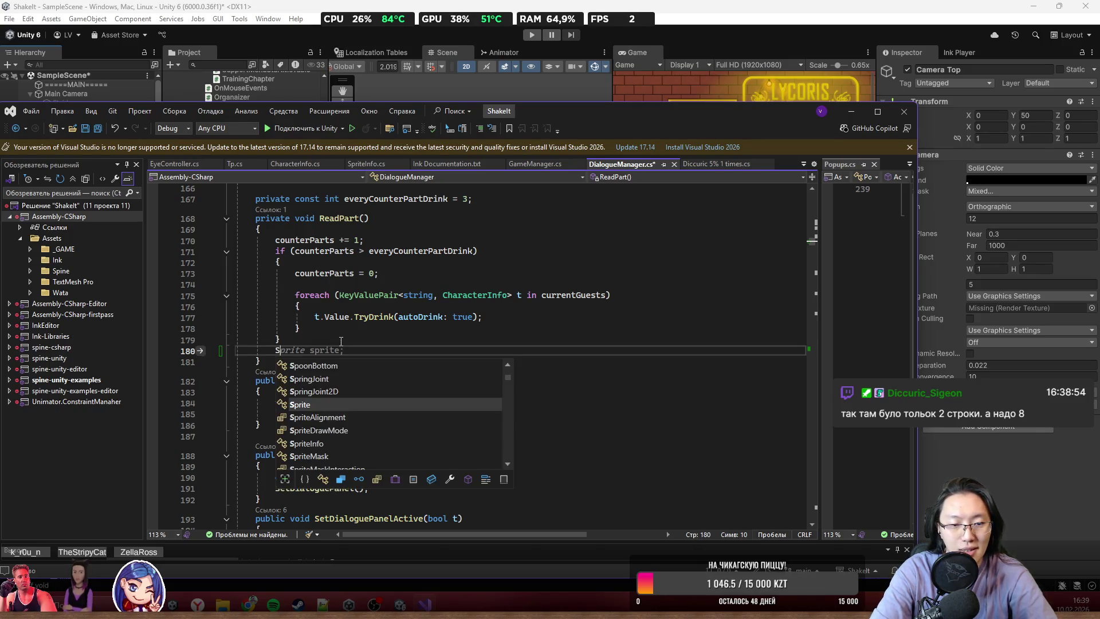
type("priteR")
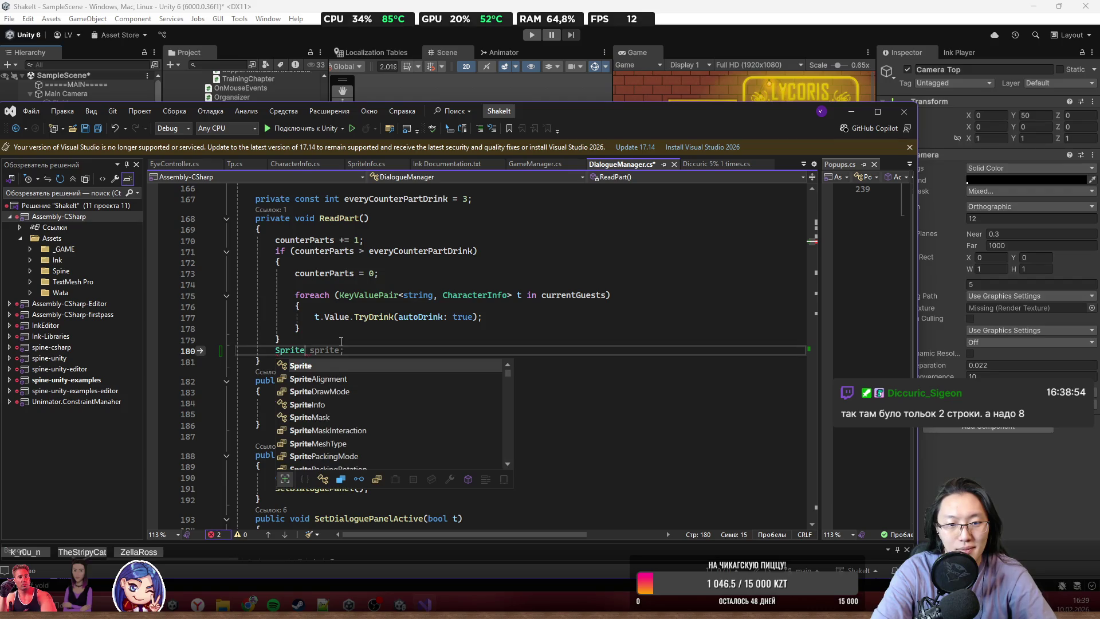
key("ctrl+BackSpace")
type("gameObject.G")
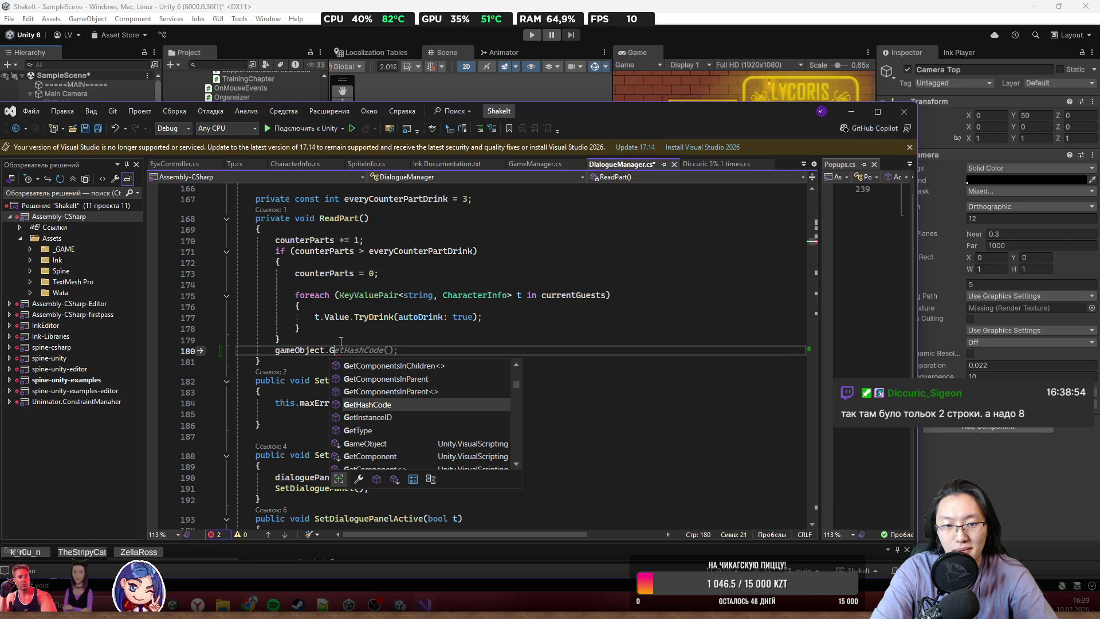
type("etComponent")
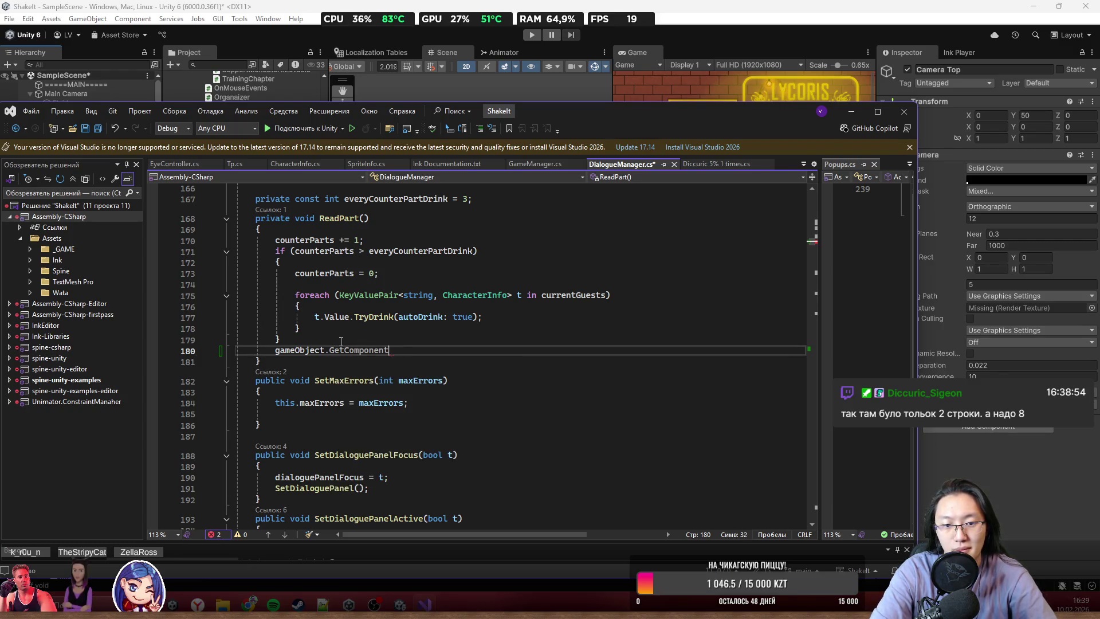
type("<SpriRe>")
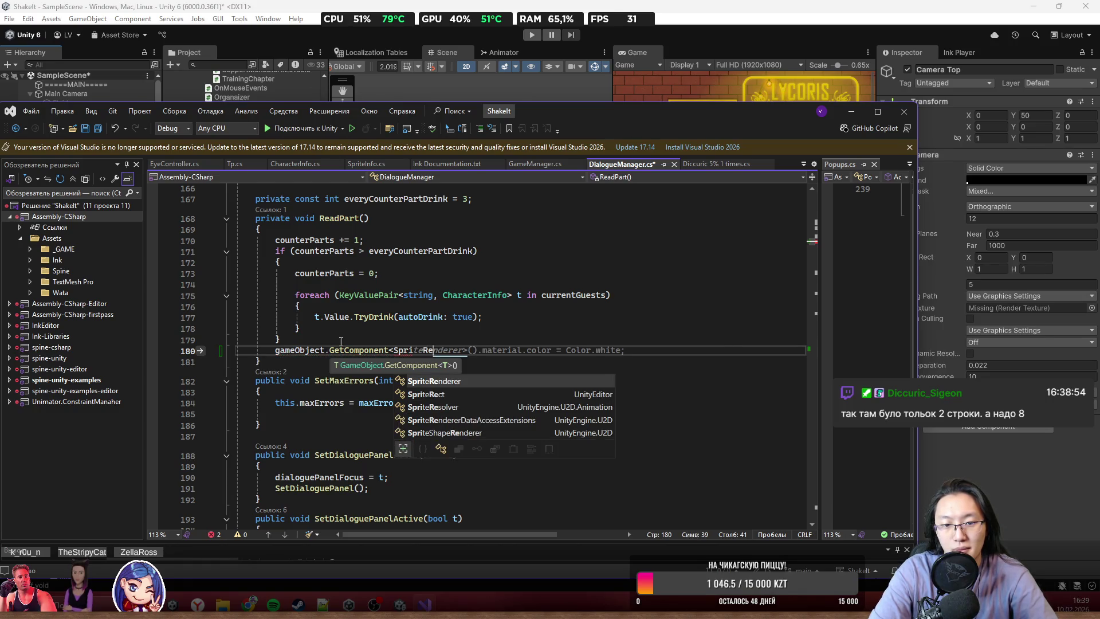
key("Tab")
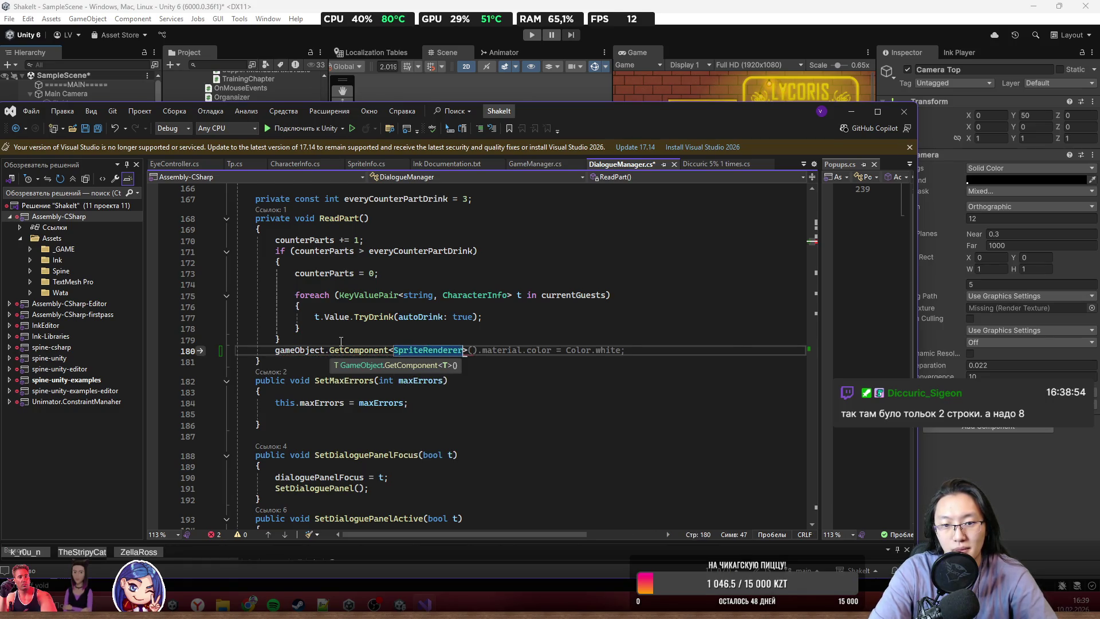
- Extend the line to .material.mainTexture with new Texture2D(
type(">().")
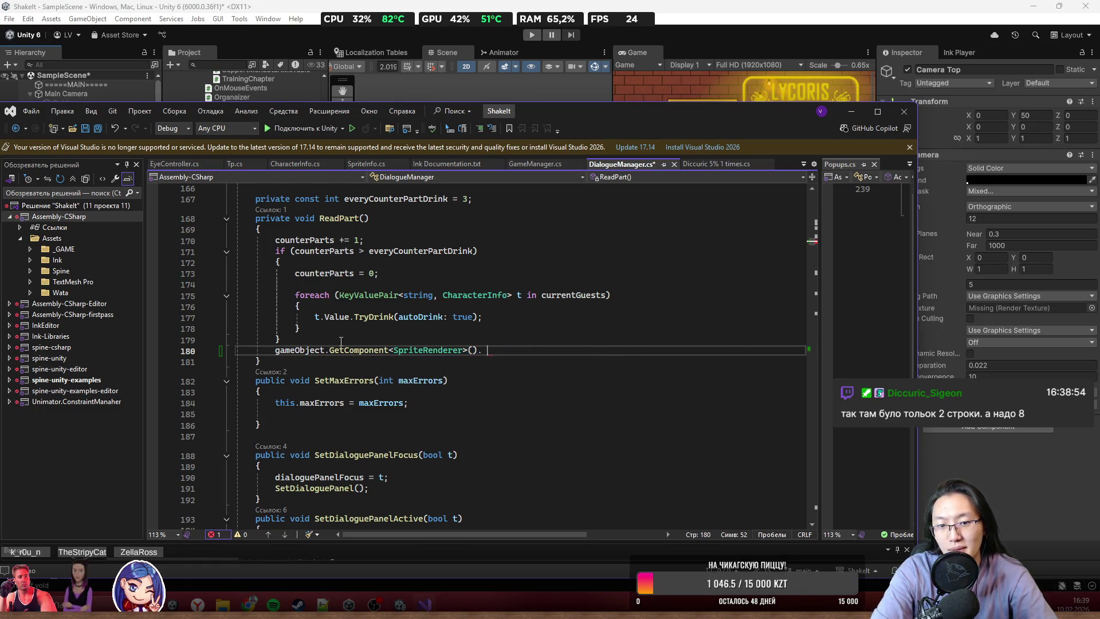
type("sp")
key("BackSpace")
key("BackSpace")
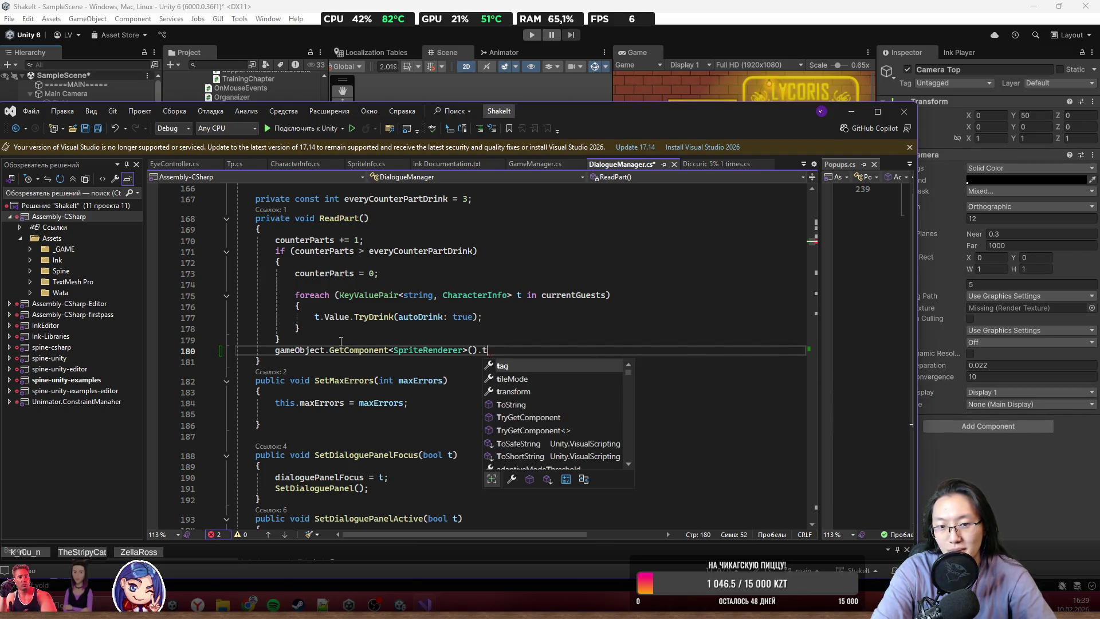
type("te")
key("BackSpace")
key("BackSpace")
type("ma")
key("Tab")
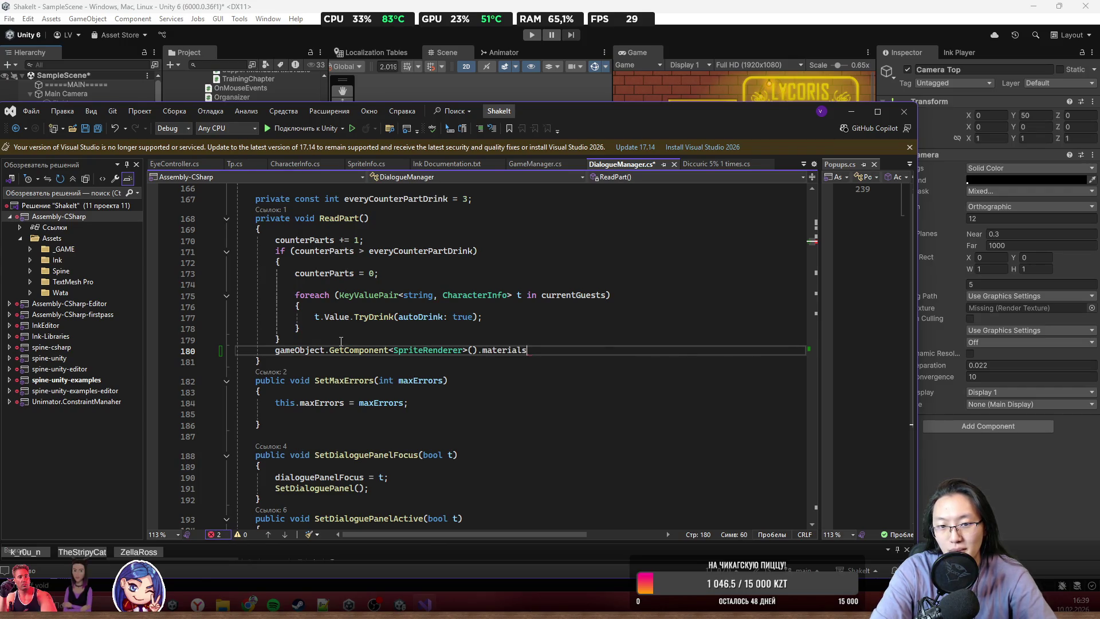
type(".mainTex")
key("Tab")
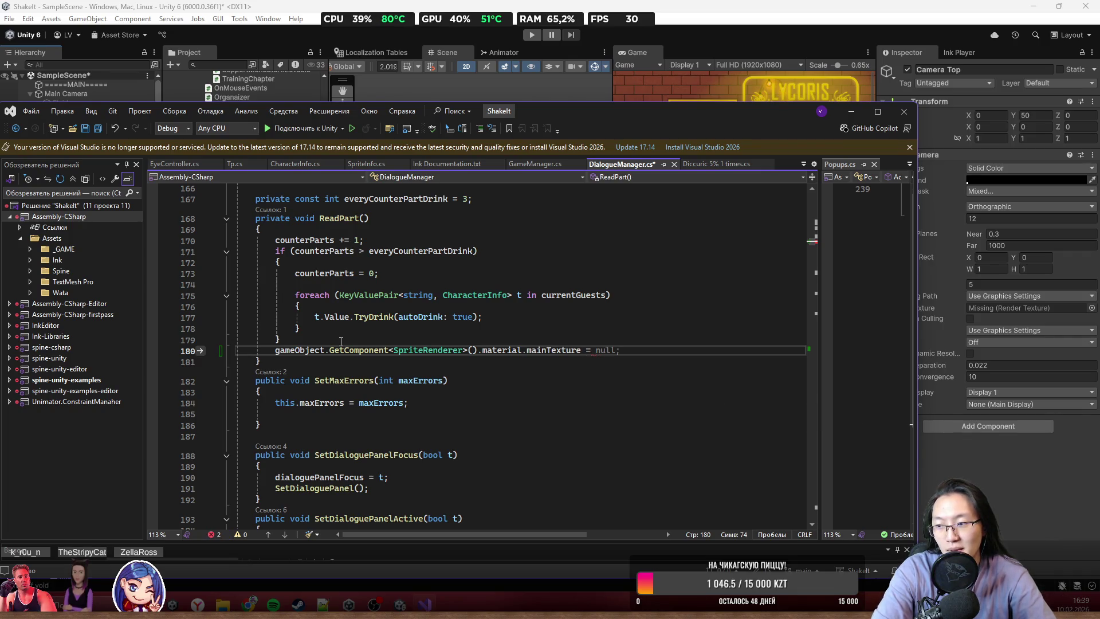
type("new Te")
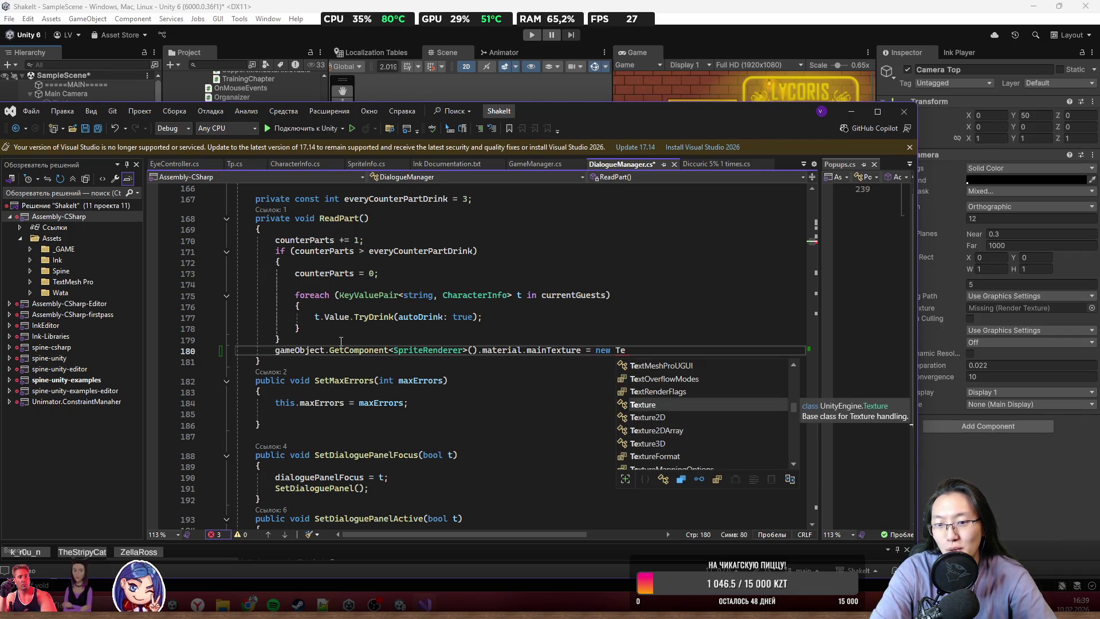
key("Down")
key("Tab")
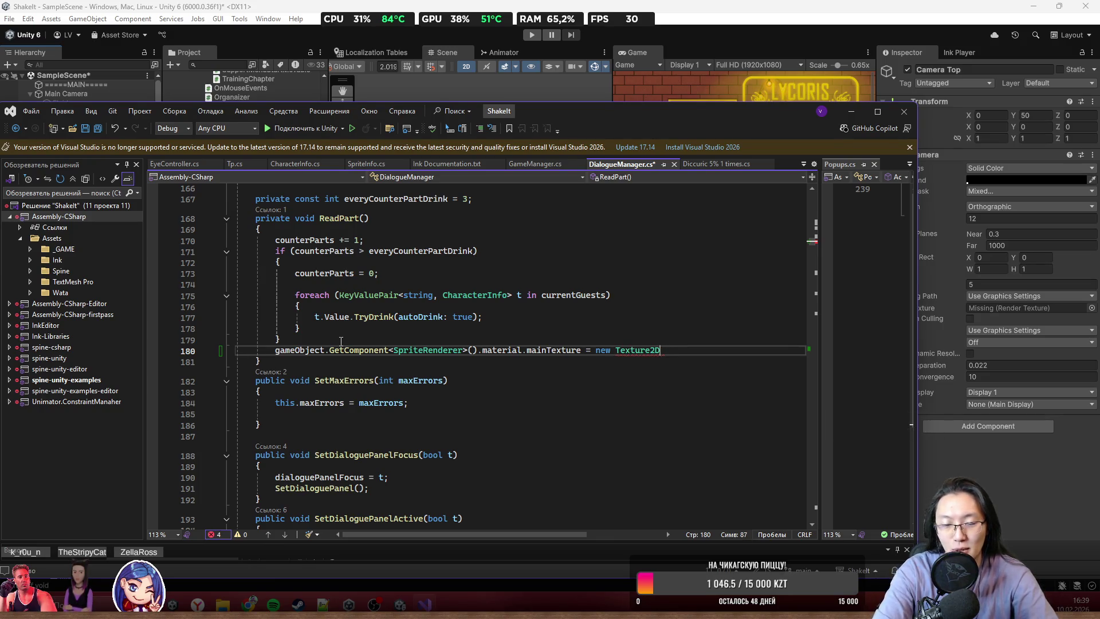
type("(")
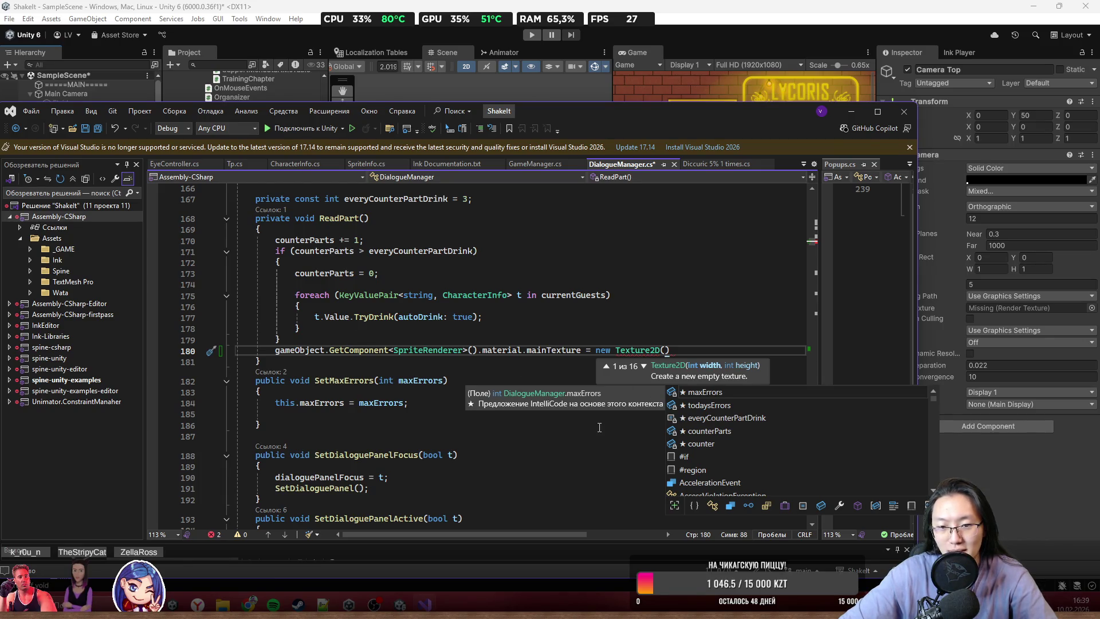
- Browse the Texture2D constructor overloads, then remove the mainTexture assignment before new Texture2D
left_click(642, 366)
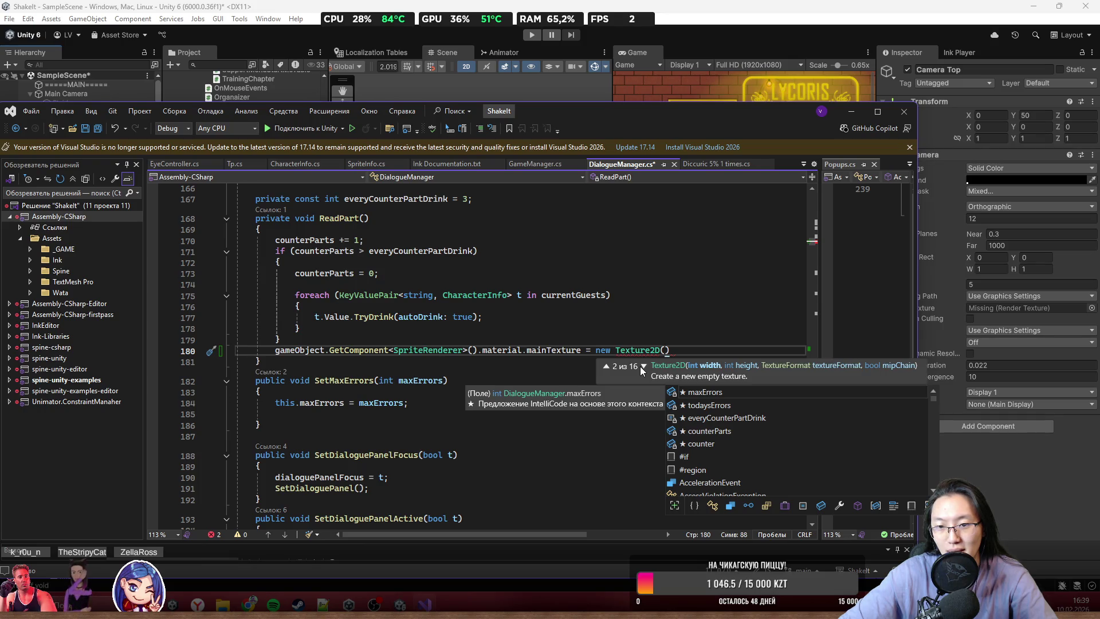
left_click(641, 366)
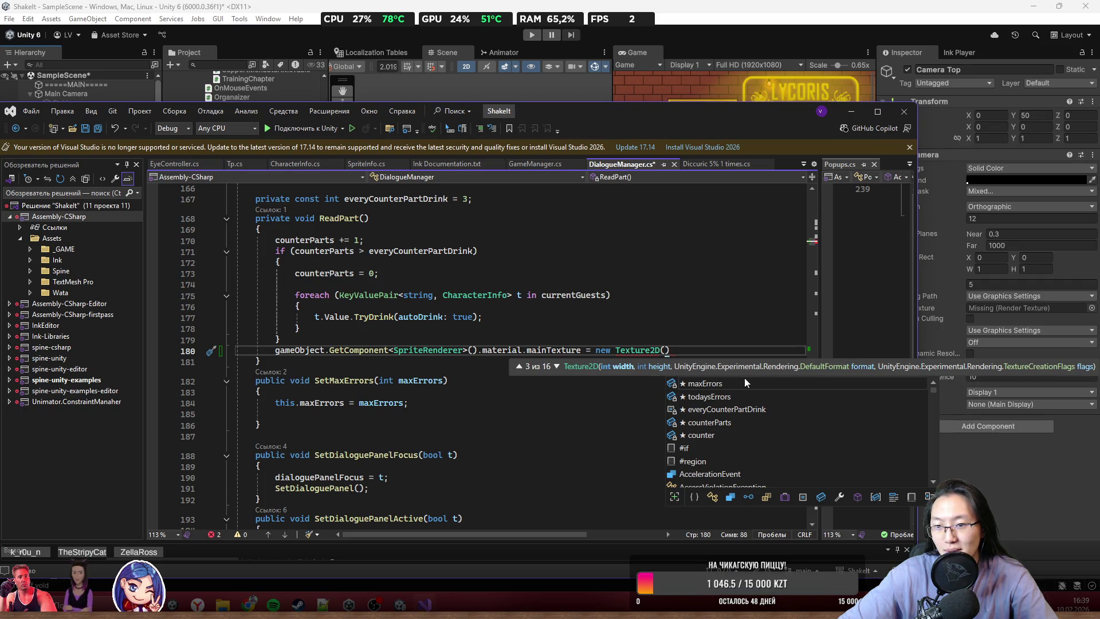
left_click(556, 364)
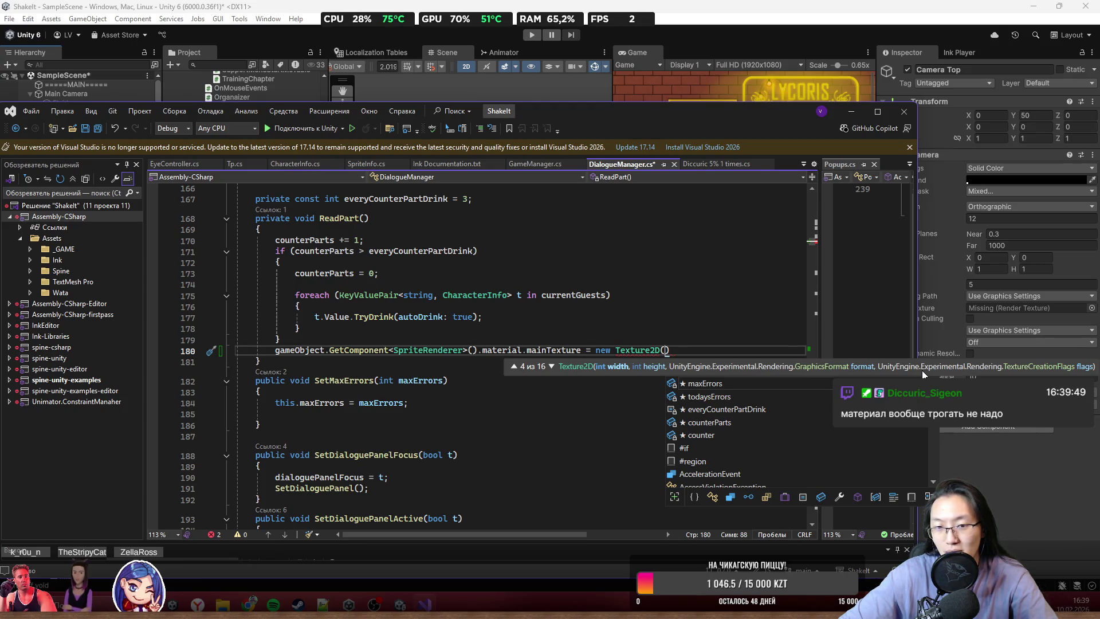
left_click(704, 352)
left_click(596, 351)
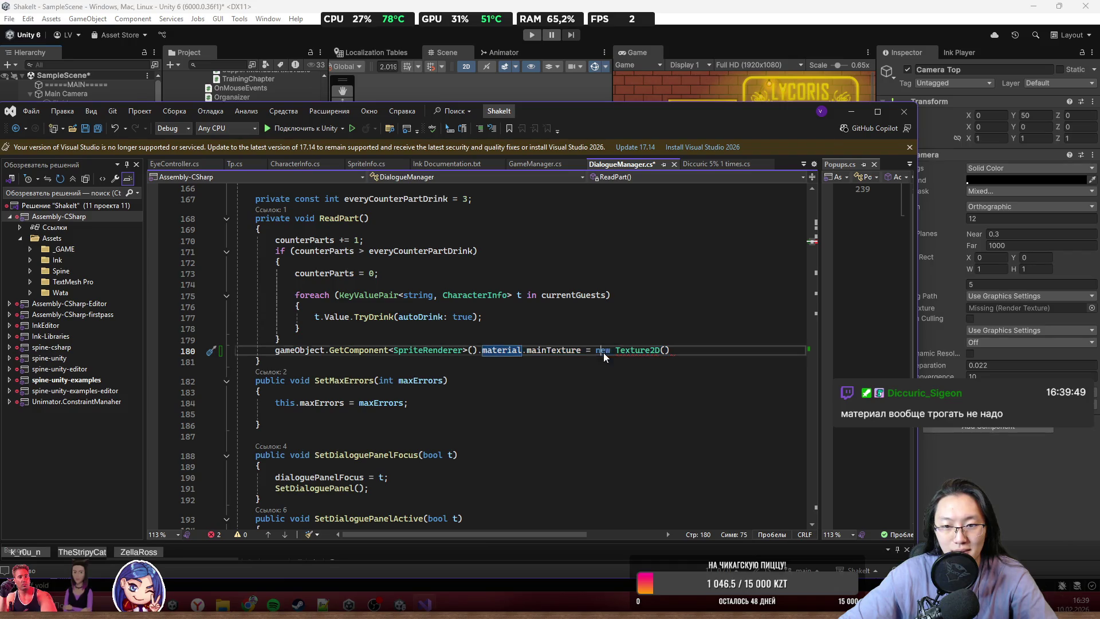
left_click_drag(596, 350, 299, 346)
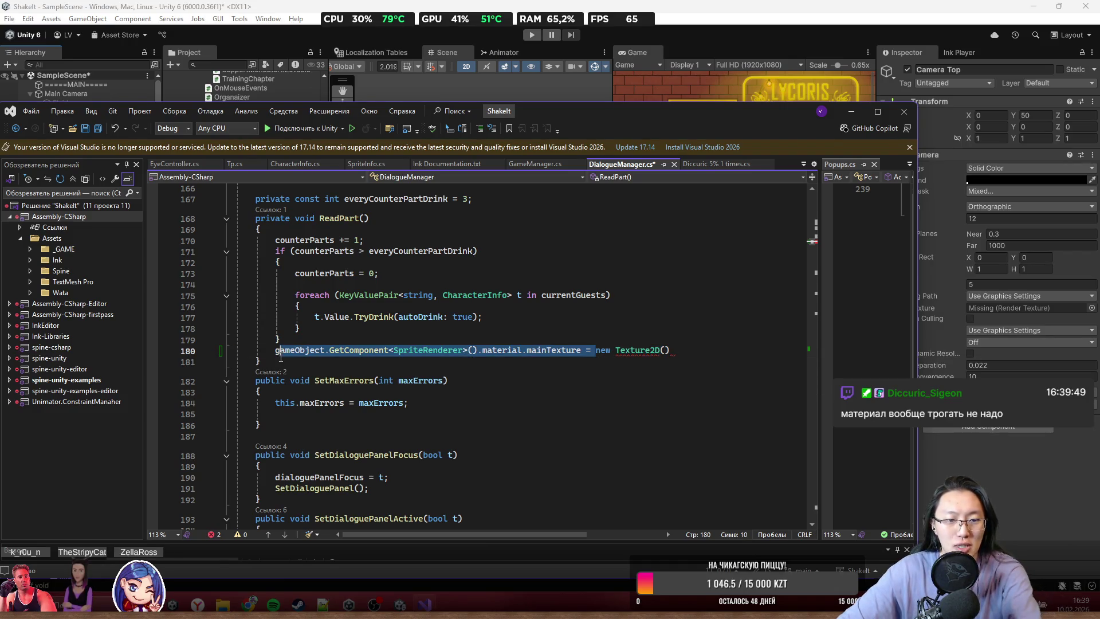
key("Return")
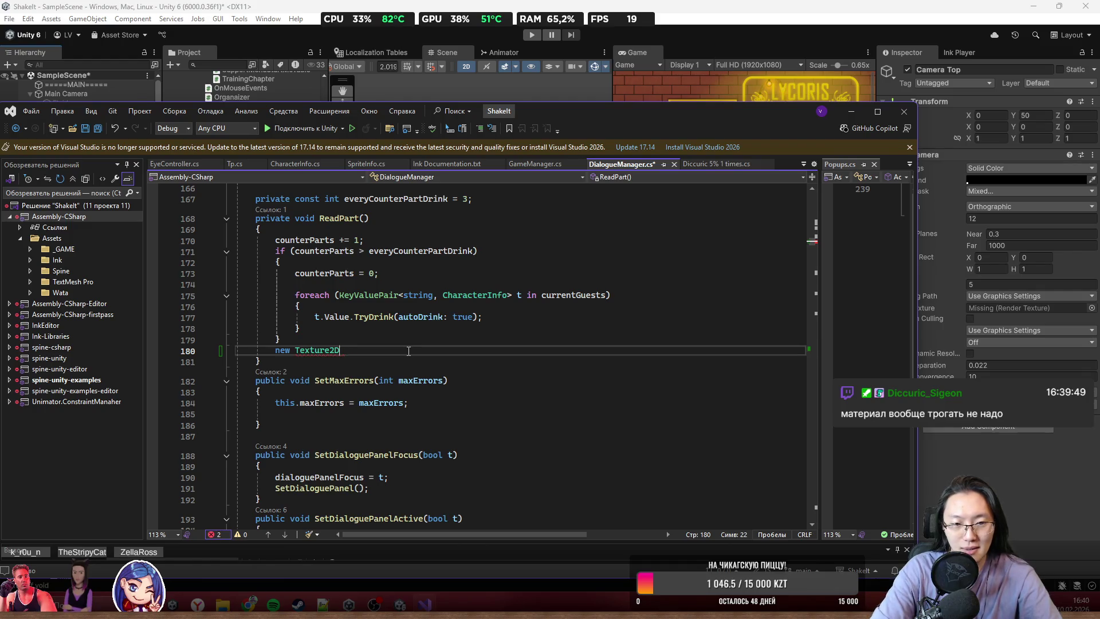
- Cycle through every Texture2D overload up to the mipCount one, then select the trial line
key("BackSpace")
key("BackSpace")
type("(")
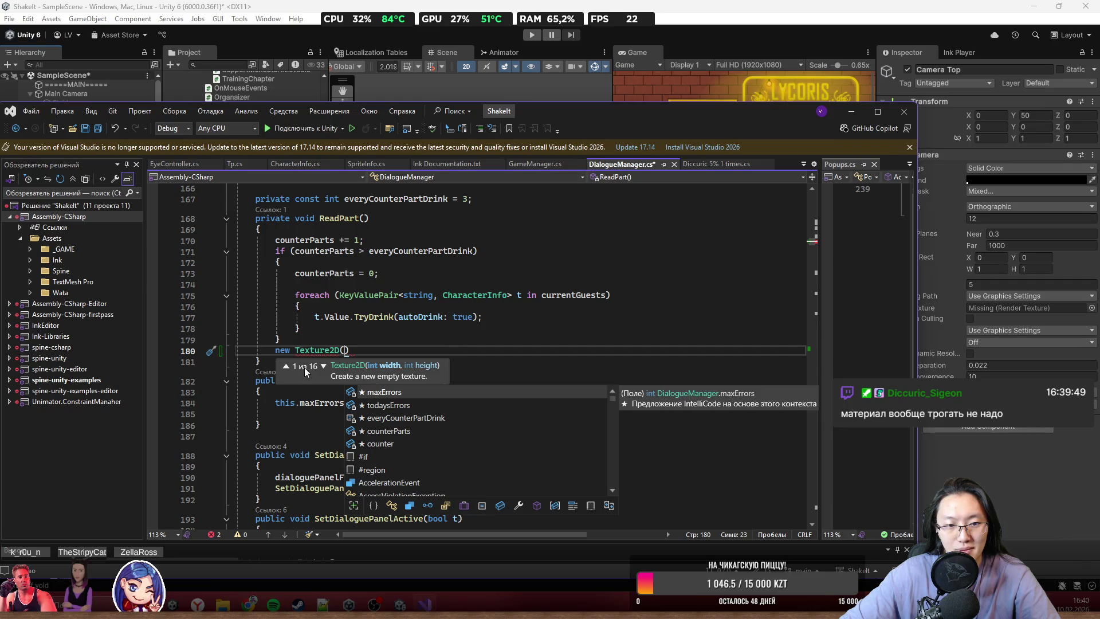
left_click(324, 366)
left_click(324, 366)
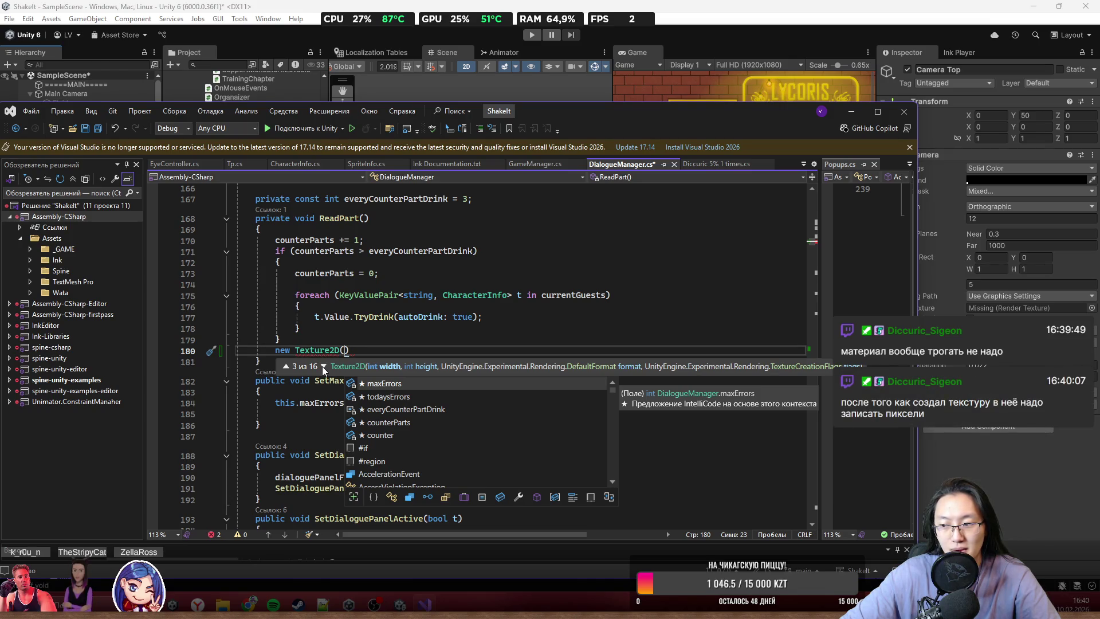
left_click(323, 367)
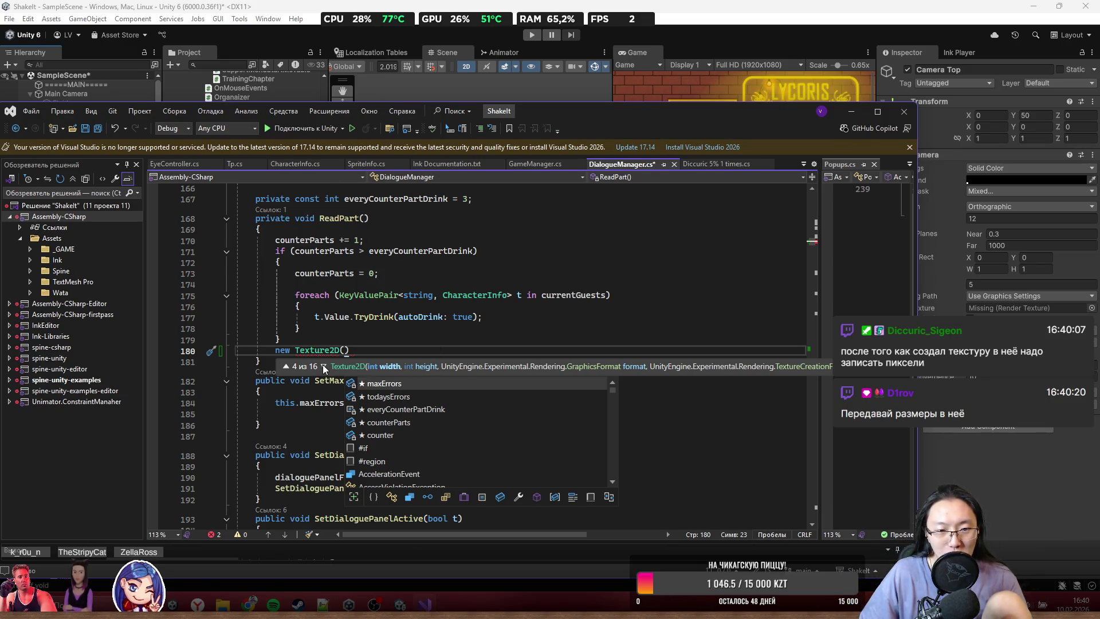
left_click(324, 366)
left_click(324, 367)
left_click(324, 367)
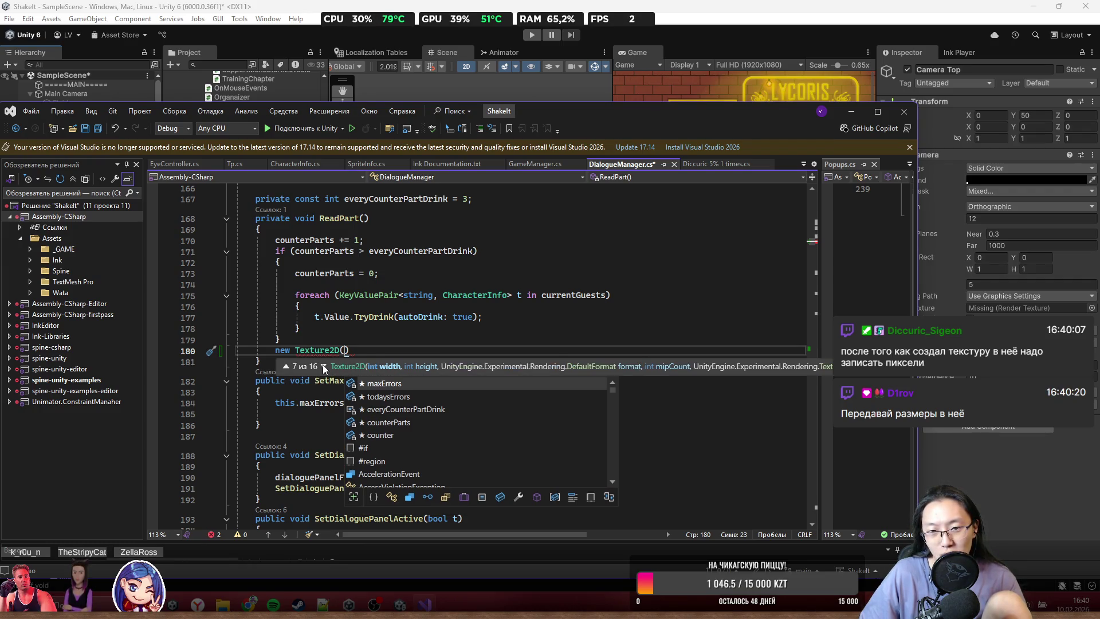
left_click(324, 367)
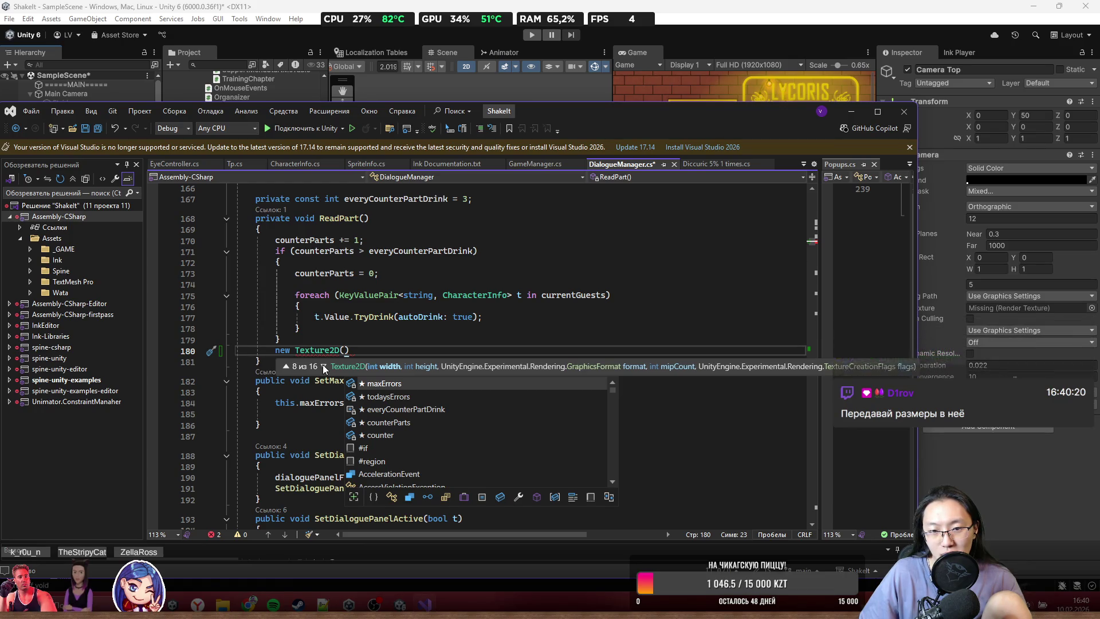
left_click(323, 367)
left_click(324, 367)
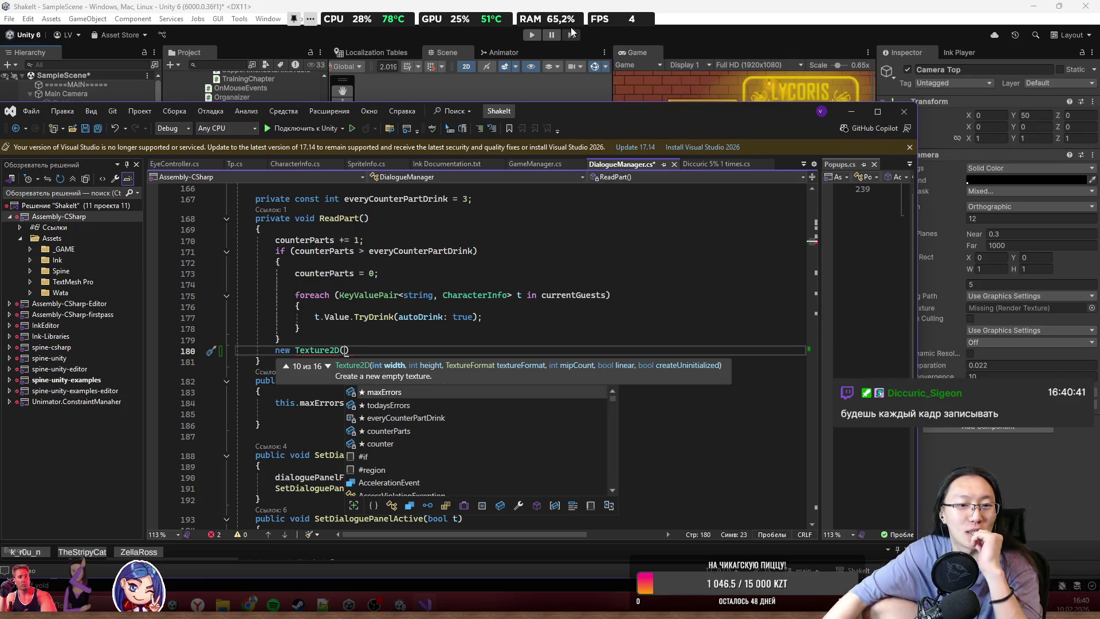
left_click_drag(349, 351, 282, 342)
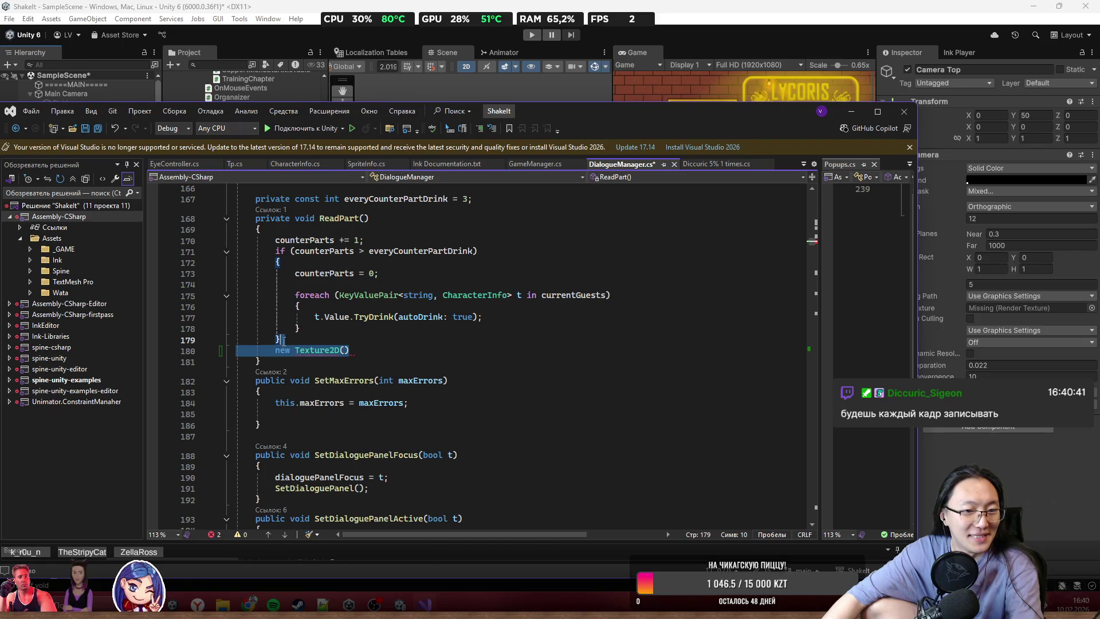
- Delete the trial new Texture2D() line and maximize the Visual Studio window
key("BackSpace")
left_click(669, 269)
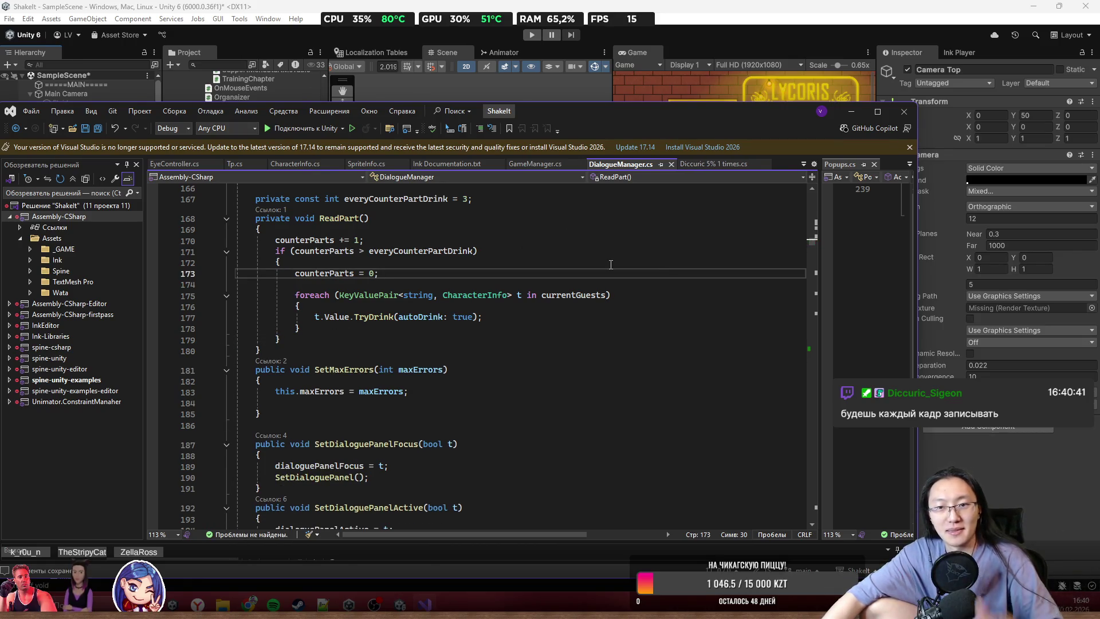
double_click(666, 112)
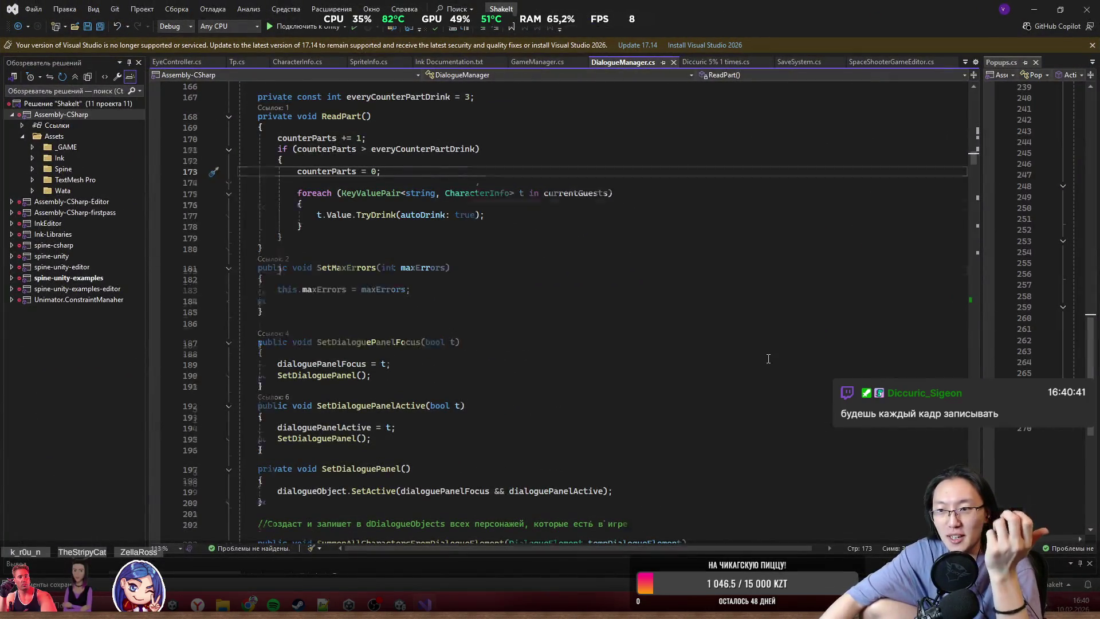
scroll(769, 358, "up", 20)
scroll(900, 165, "up", 20)
- Scroll down through DialogueManager.cs from near the top of the file
left_click(487, 298)
scroll(928, 242, "down", 20)
scroll(929, 242, "down", 12)
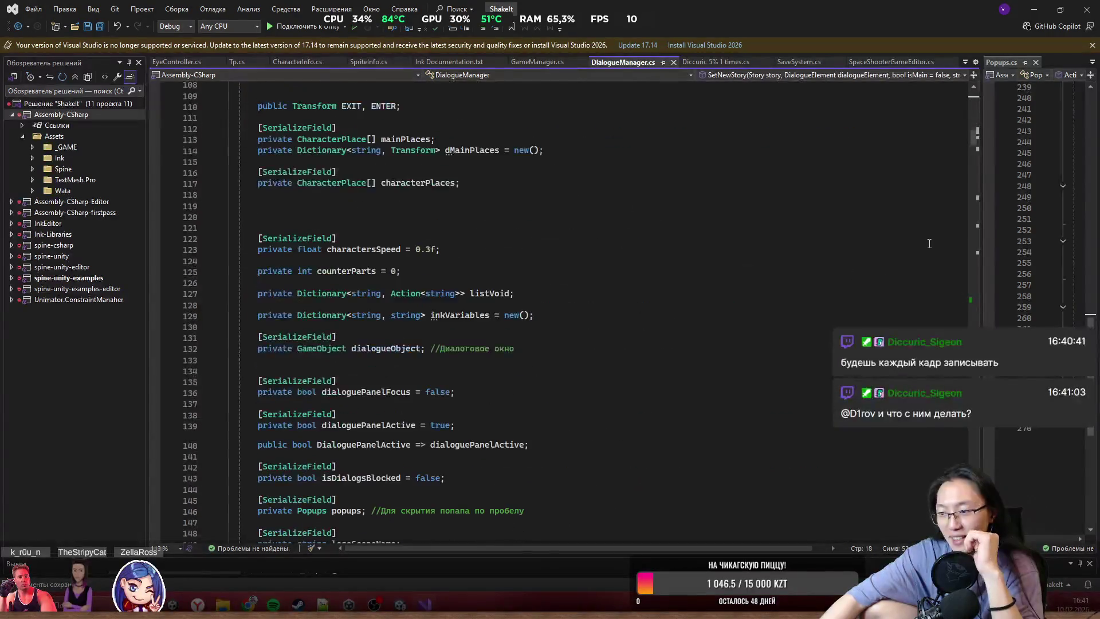
scroll(851, 256, "down", 14)
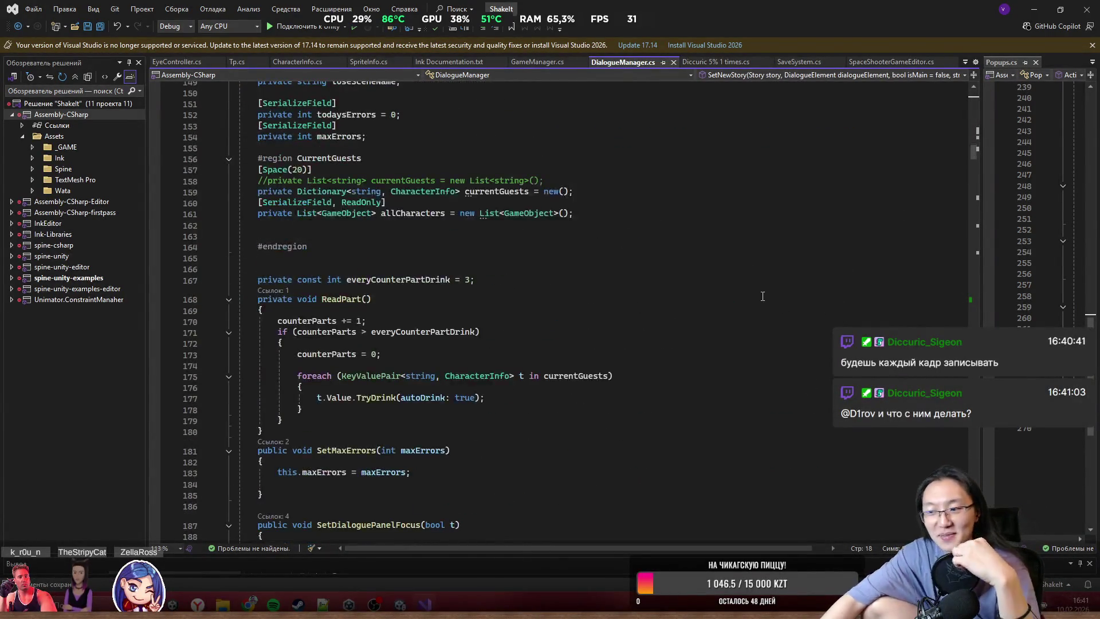
scroll(776, 283, "down", 9)
scroll(777, 284, "down", 10)
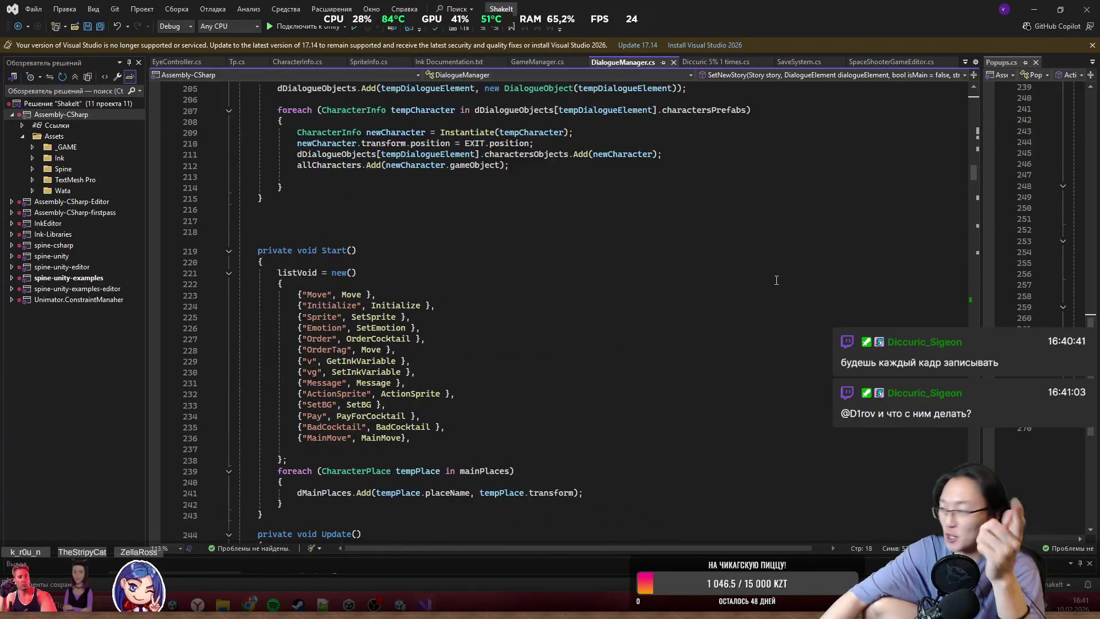
scroll(737, 291, "down", 10)
scroll(737, 291, "down", 20)
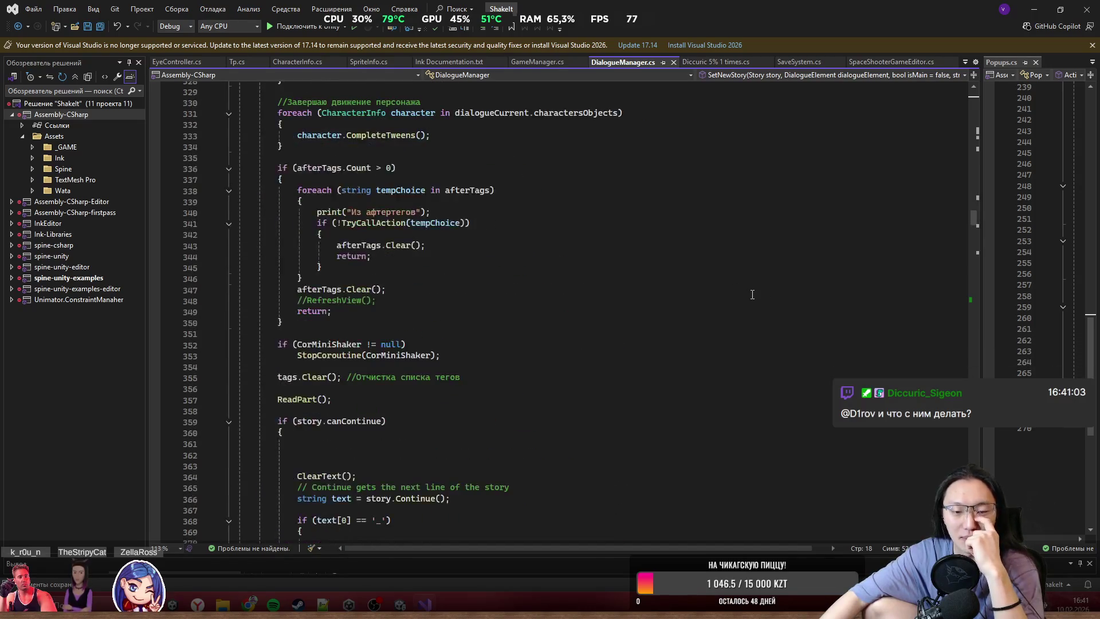
- Frame the bar in Unity's Scene view with F, then return to DialogueManager.cs
key("alt+Tab")
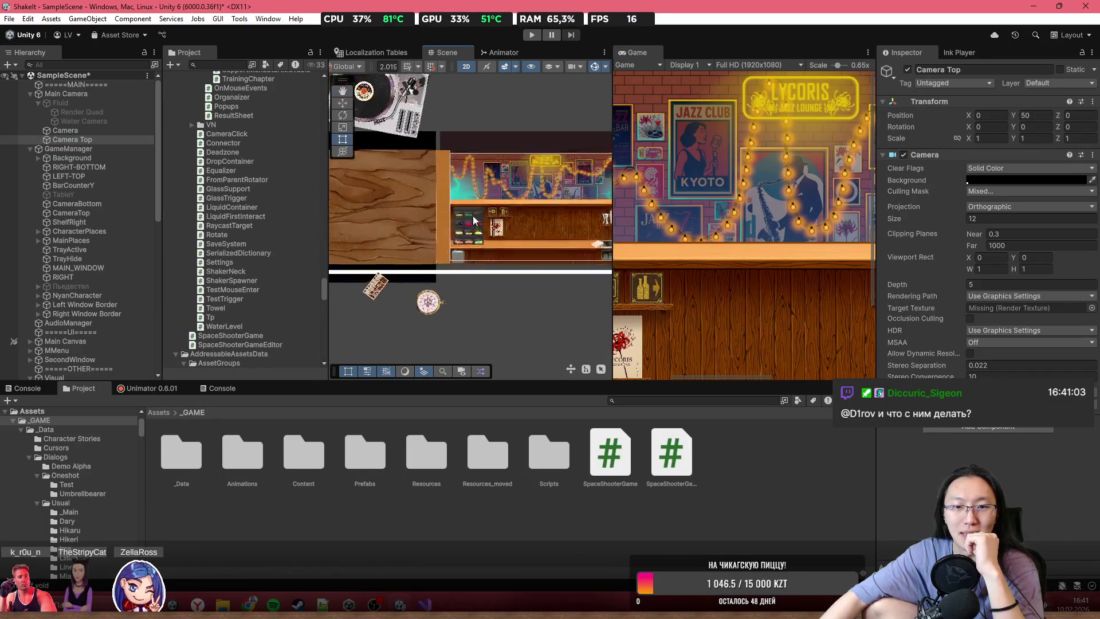
key("f")
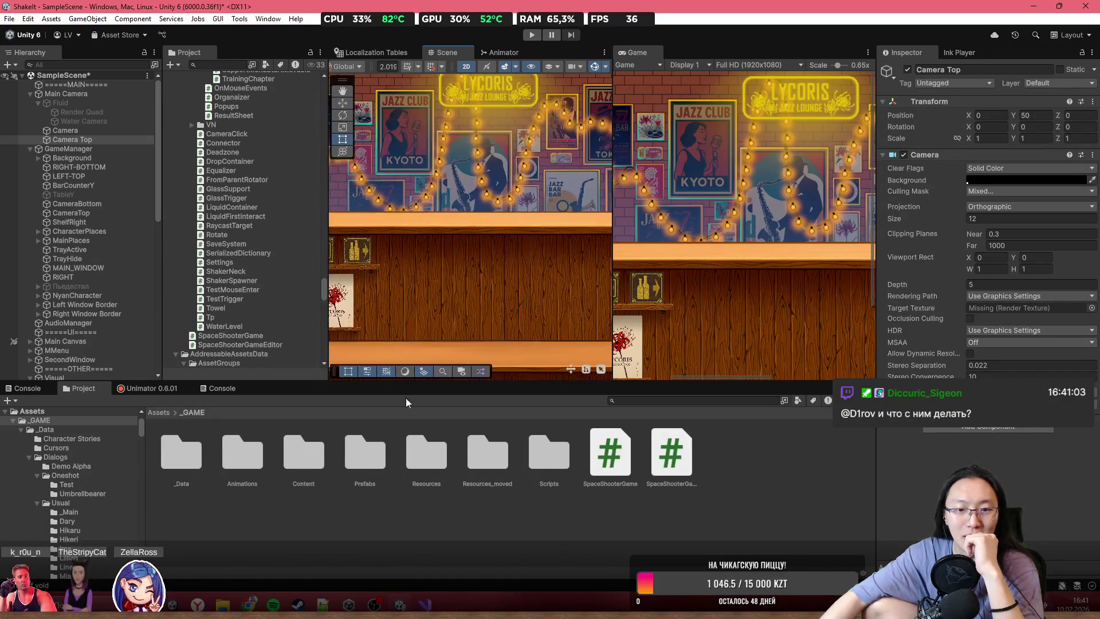
left_click(423, 605)
scroll(410, 420, "down", 10)
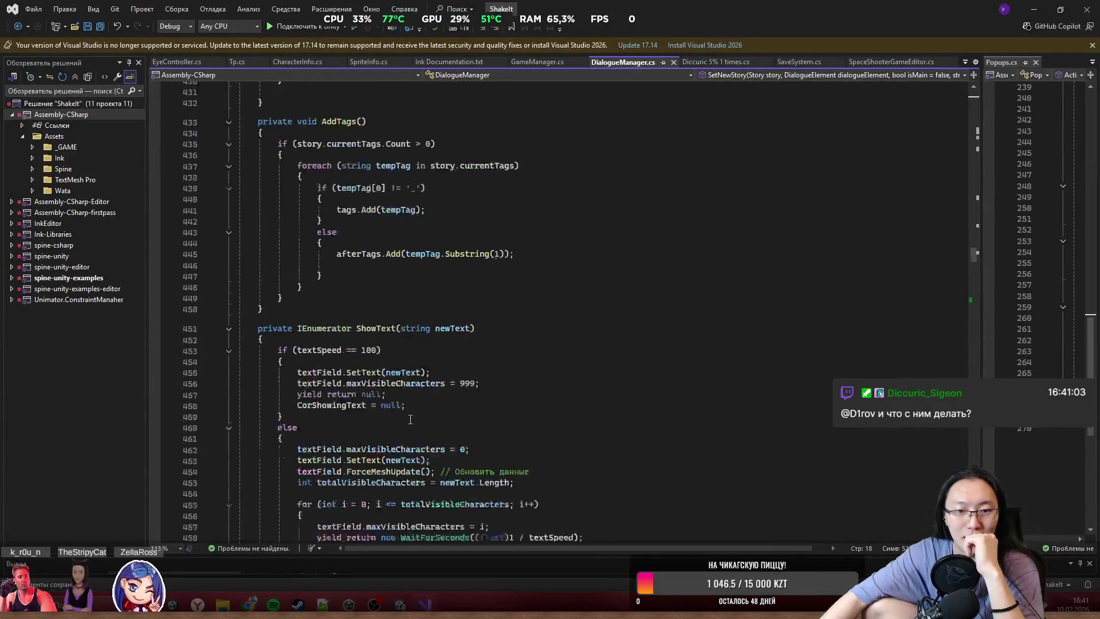
- Search DialogueManager.cs for 'Exit' with Ctrl+F
scroll(411, 420, "down", 20)
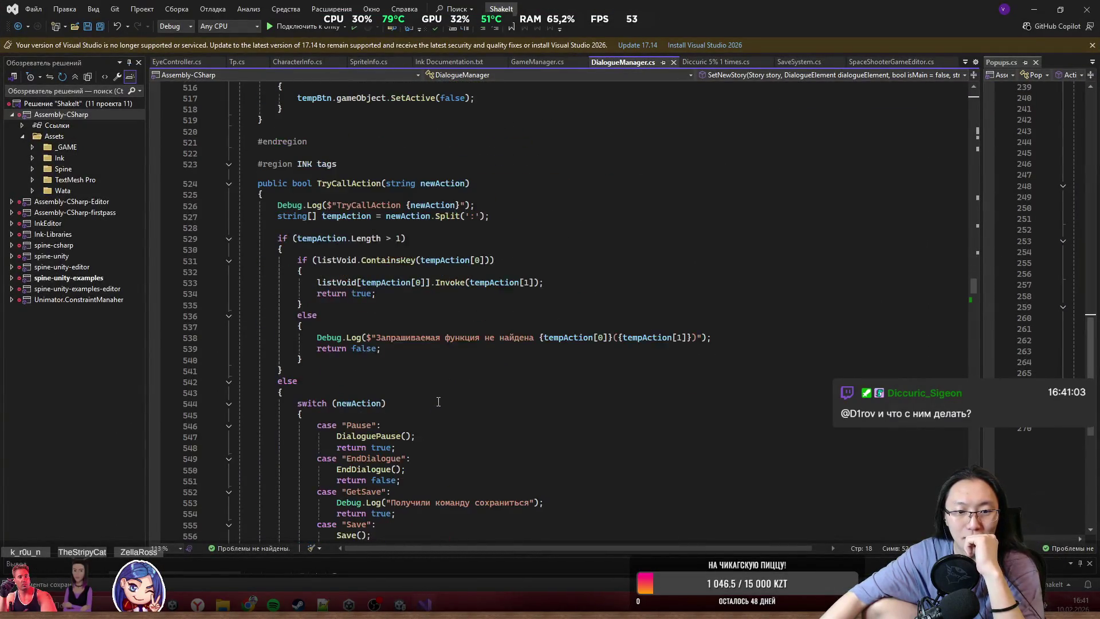
key("ctrl+f")
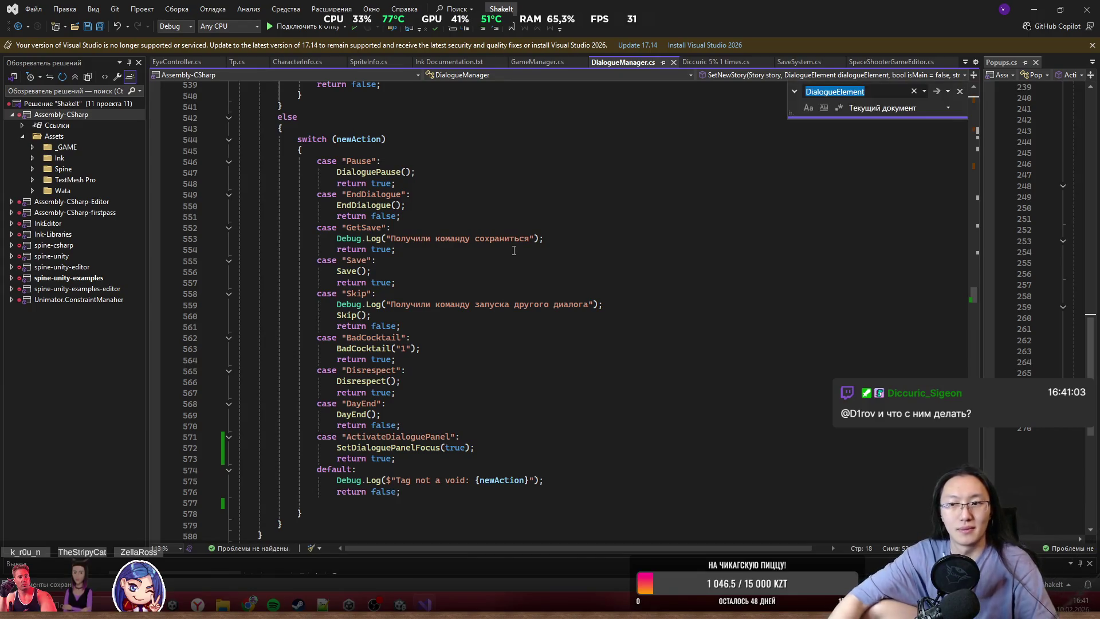
type("Exit")
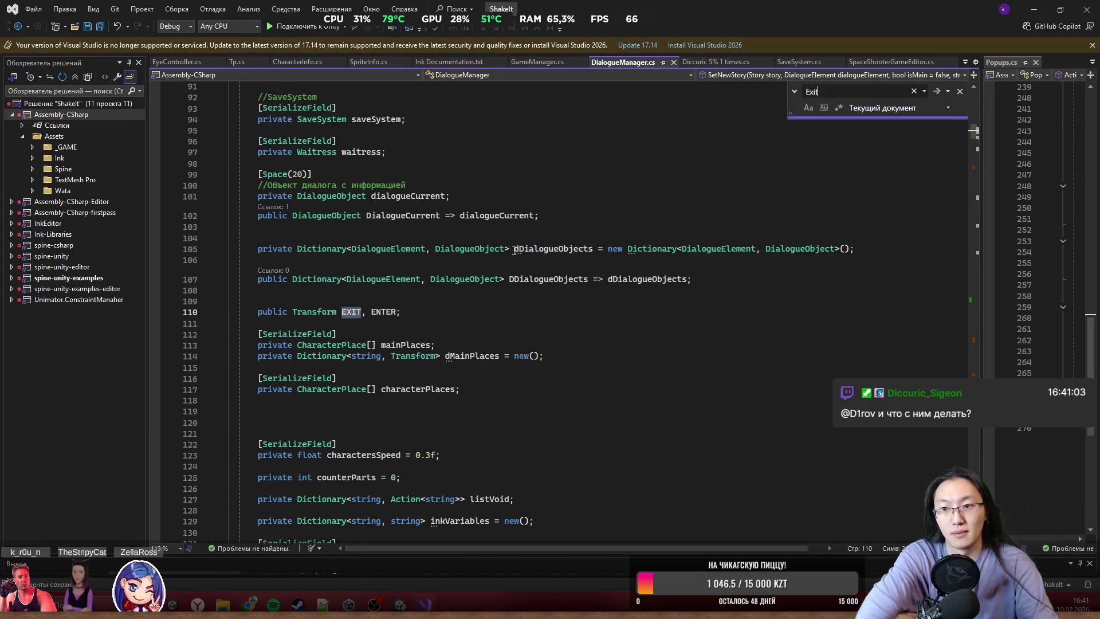
key("Return")
key("Return")
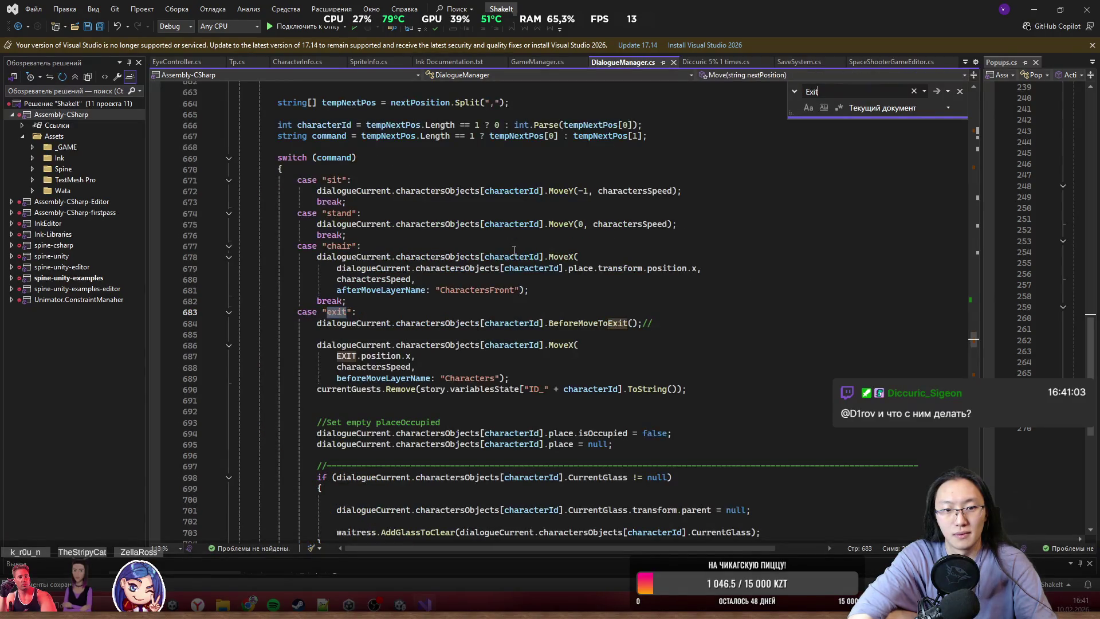
- Place the cursor on empty line 685 in Move's exit case, then minimize Visual Studio
left_click(492, 378)
scroll(472, 303, "down", 4)
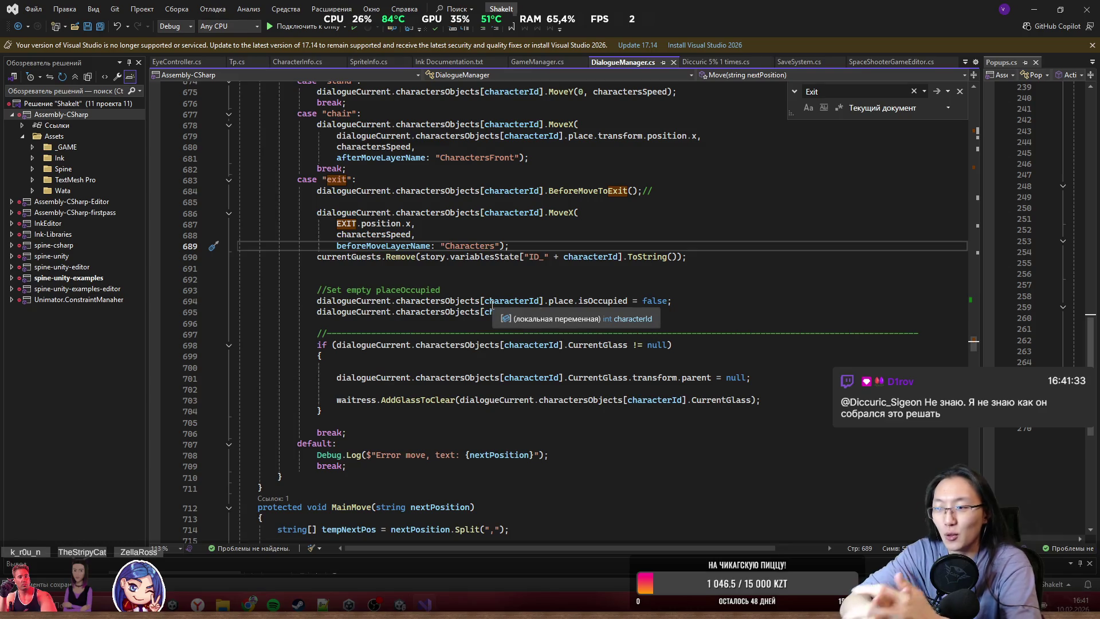
scroll(709, 317, "up", 3)
left_click(709, 302)
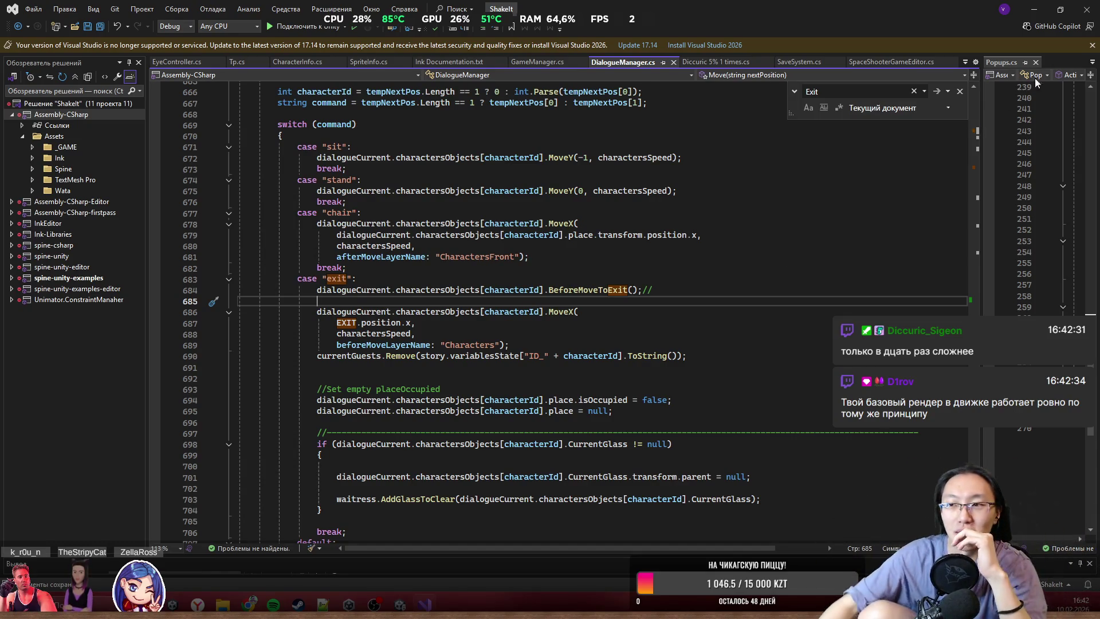
left_click(1034, 11)
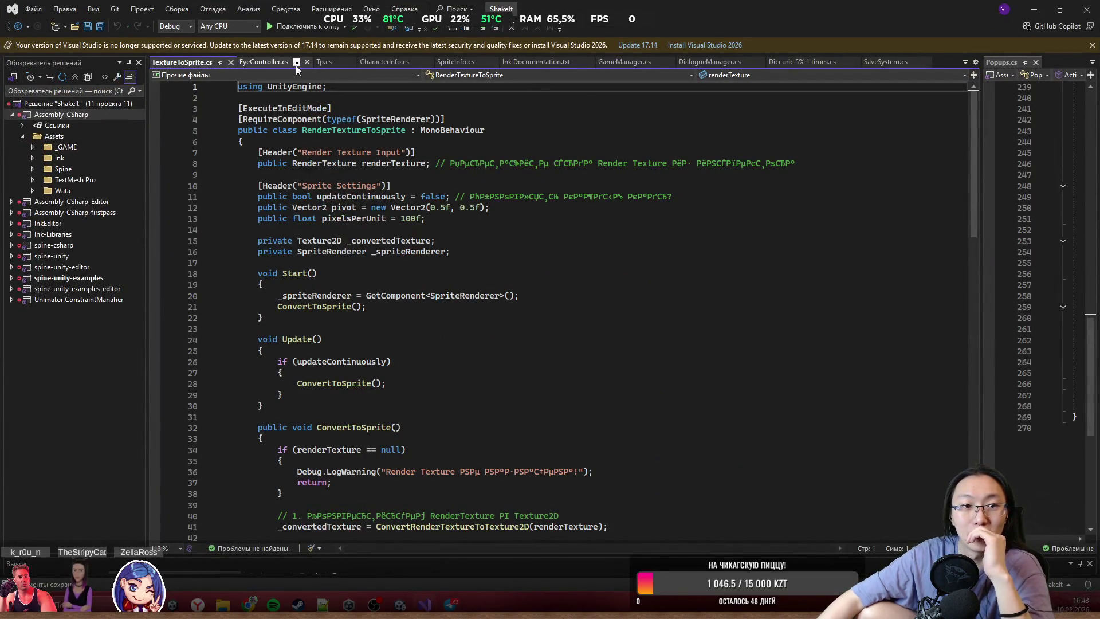
- Close the TextureToSprite.cs tab in Visual Studio and reopen it with Ctrl+Shift+T
left_click(233, 64)
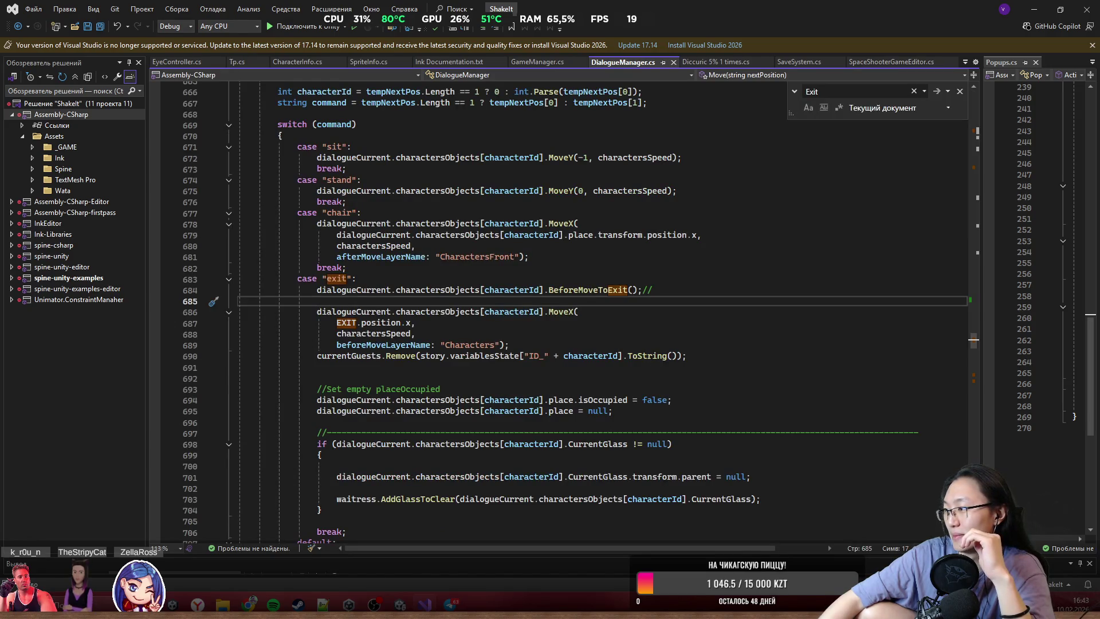
key("ctrl+shift+t")
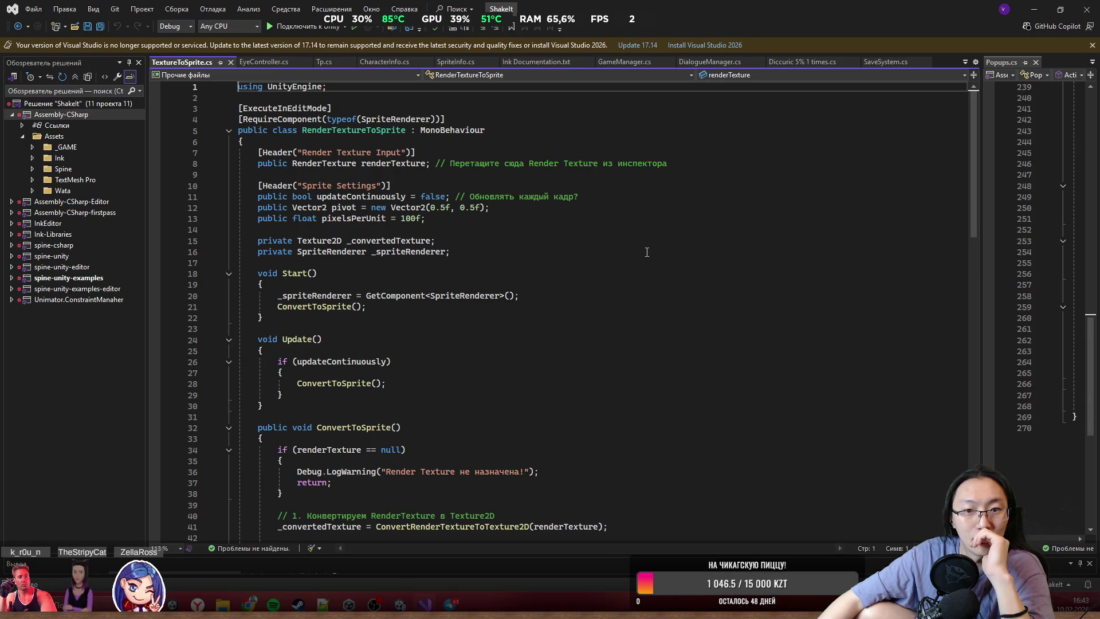
scroll(647, 252, "down", 2)
scroll(646, 252, "up", 2)
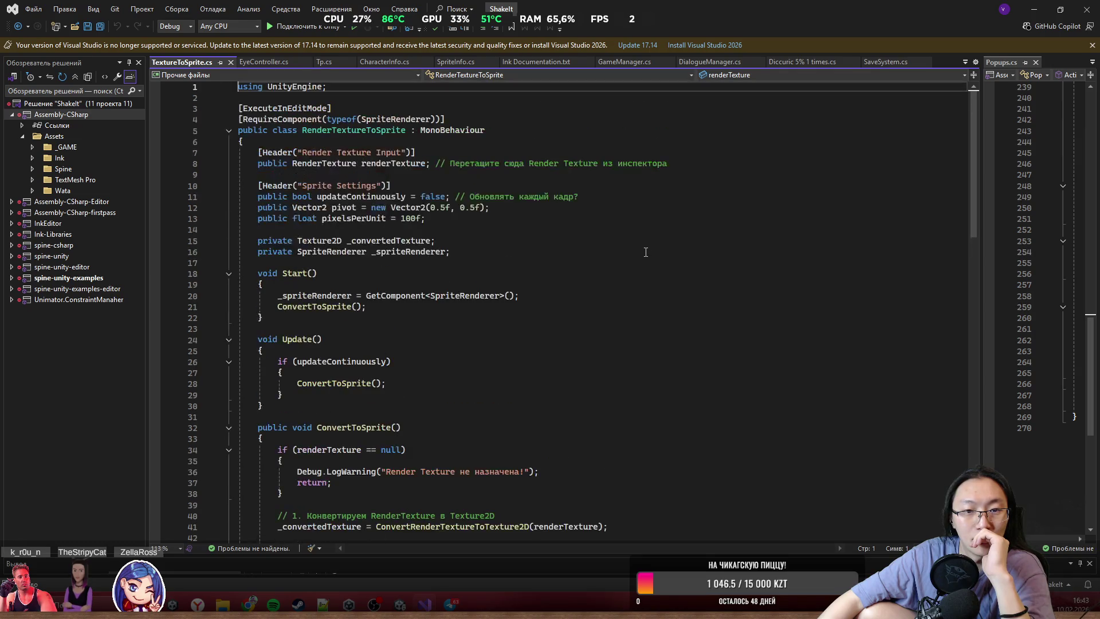
- Scroll through TextureToSprite.cs to read the ConvertRenderTextureToTexture2D code
scroll(283, 207, "down", 2)
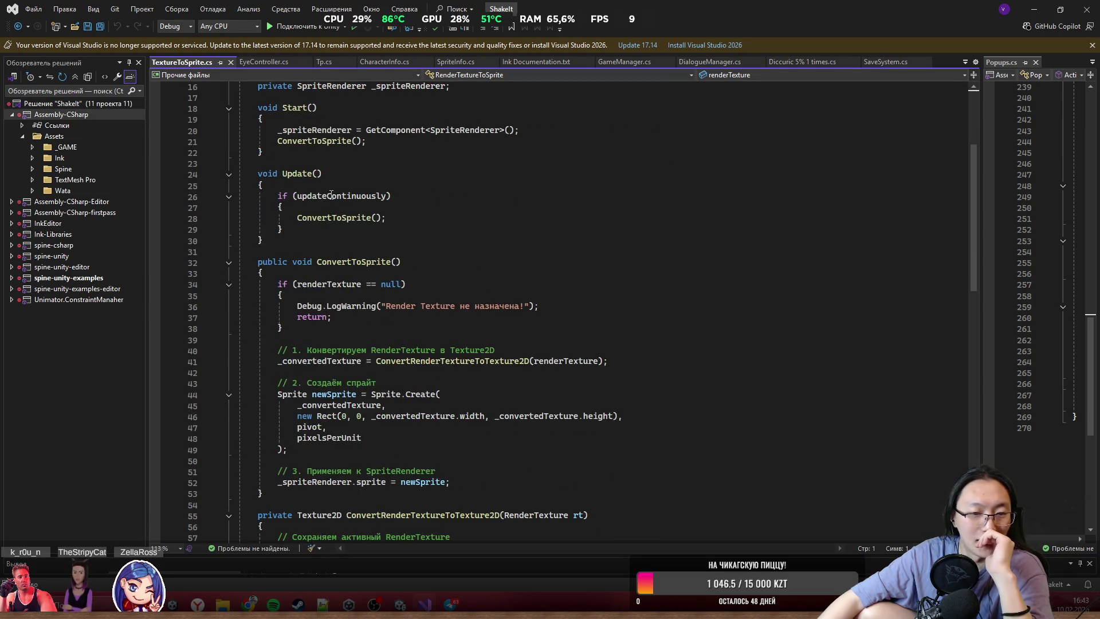
scroll(516, 255, "down", 1)
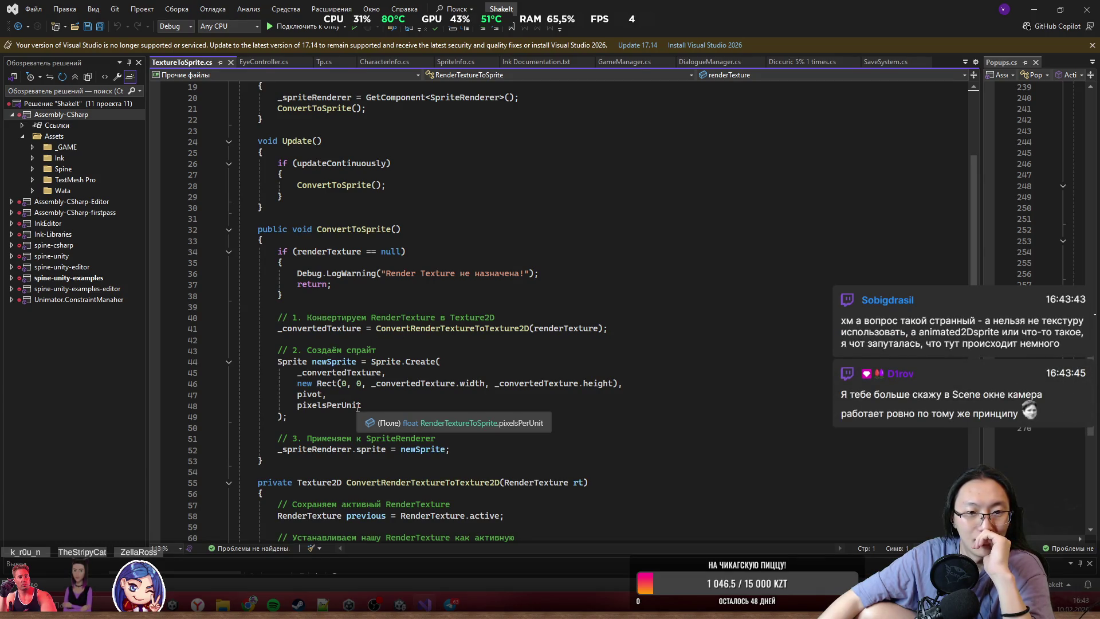
scroll(358, 407, "down", 1)
scroll(536, 441, "down", 6)
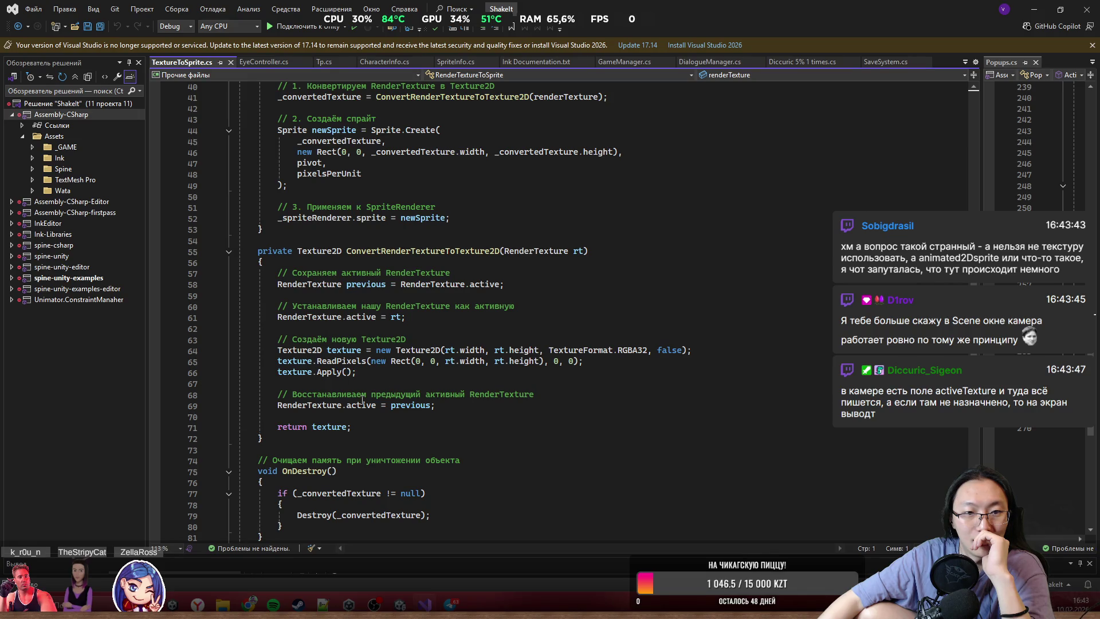
scroll(321, 361, "down", 4)
scroll(364, 400, "up", 5)
scroll(364, 399, "up", 4)
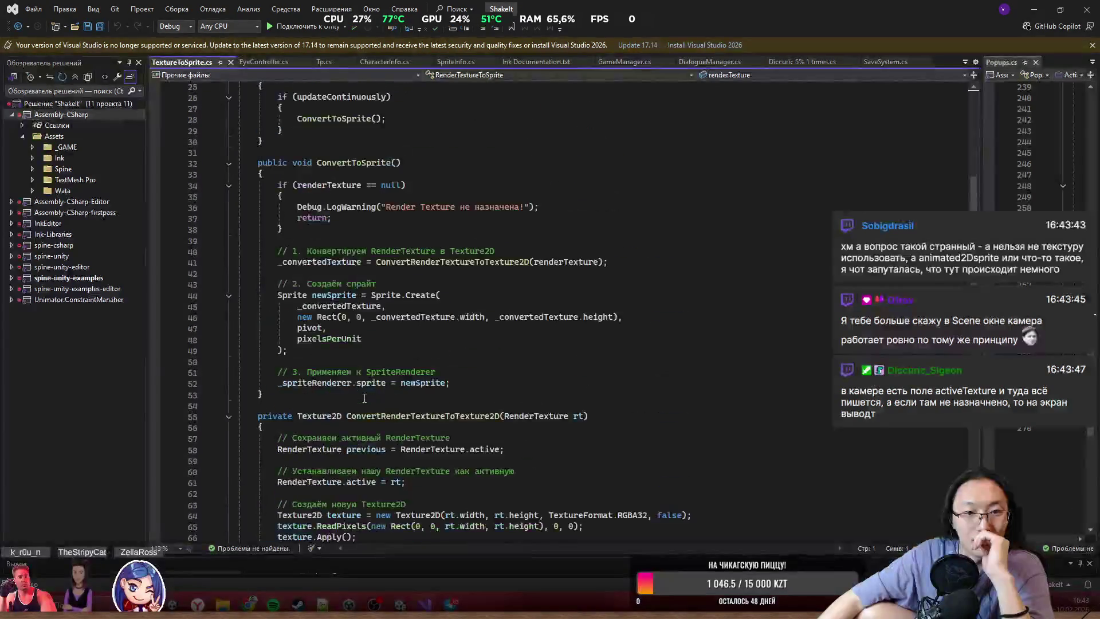
scroll(365, 397, "up", 7)
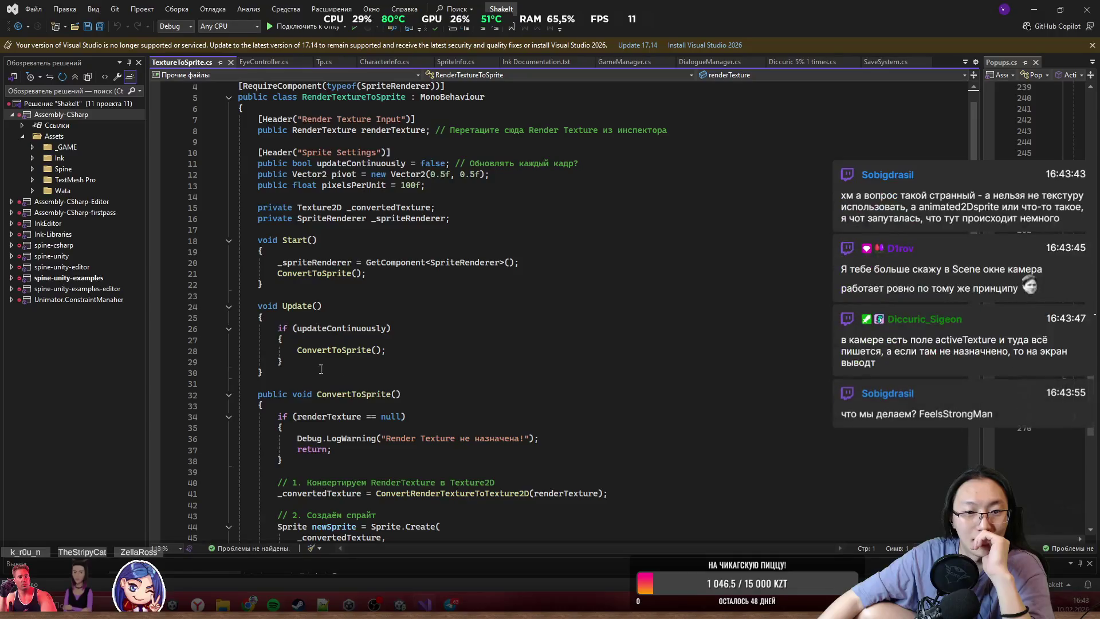
- Highlight the ConvertToSprite call on line 28 and read down through ConvertToSprite
double_click(305, 349)
scroll(372, 296, "down", 5)
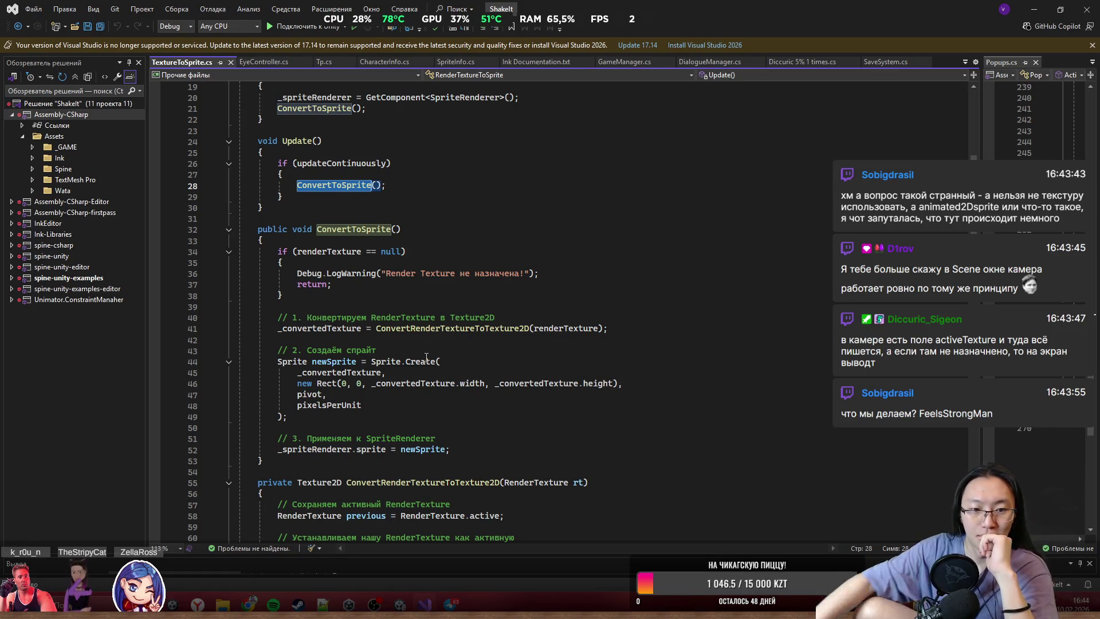
scroll(334, 330, "down", 2)
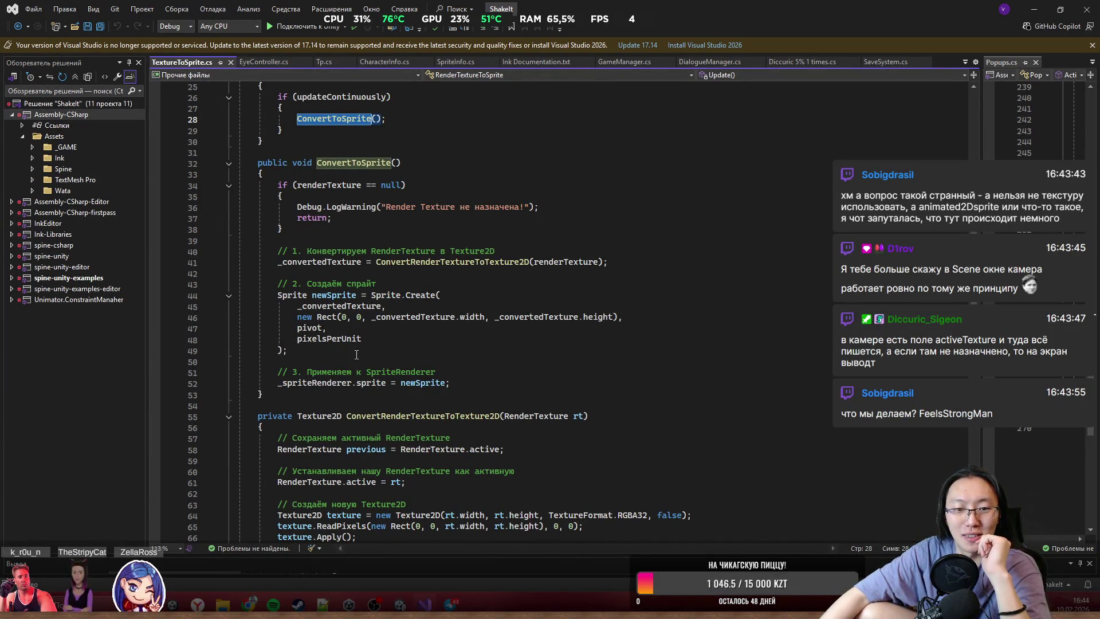
scroll(361, 417, "down", 4)
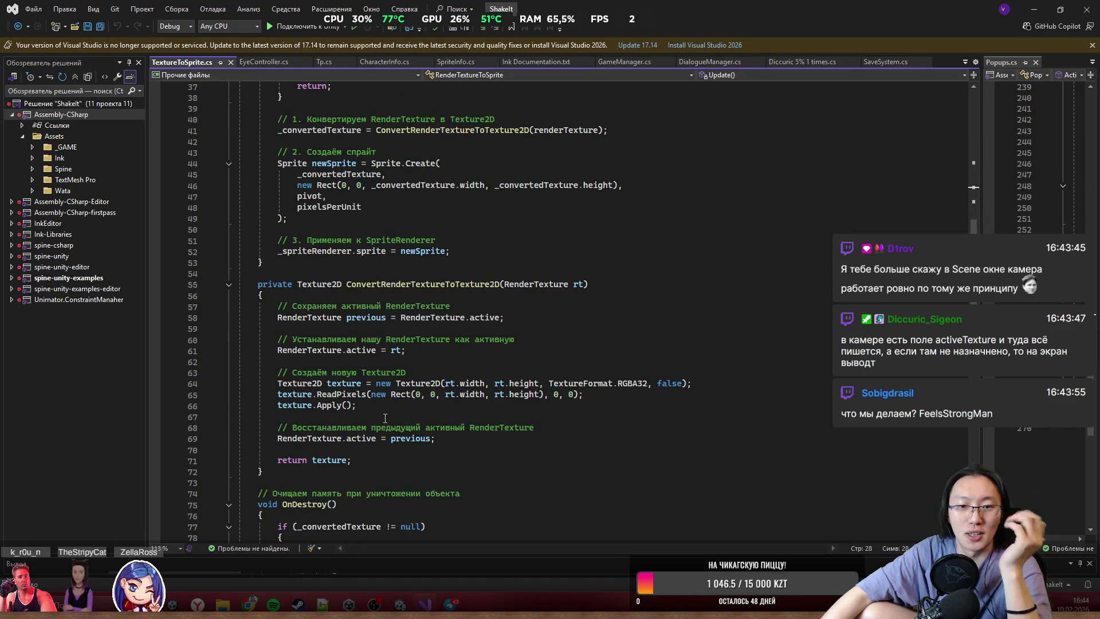
left_click(230, 63)
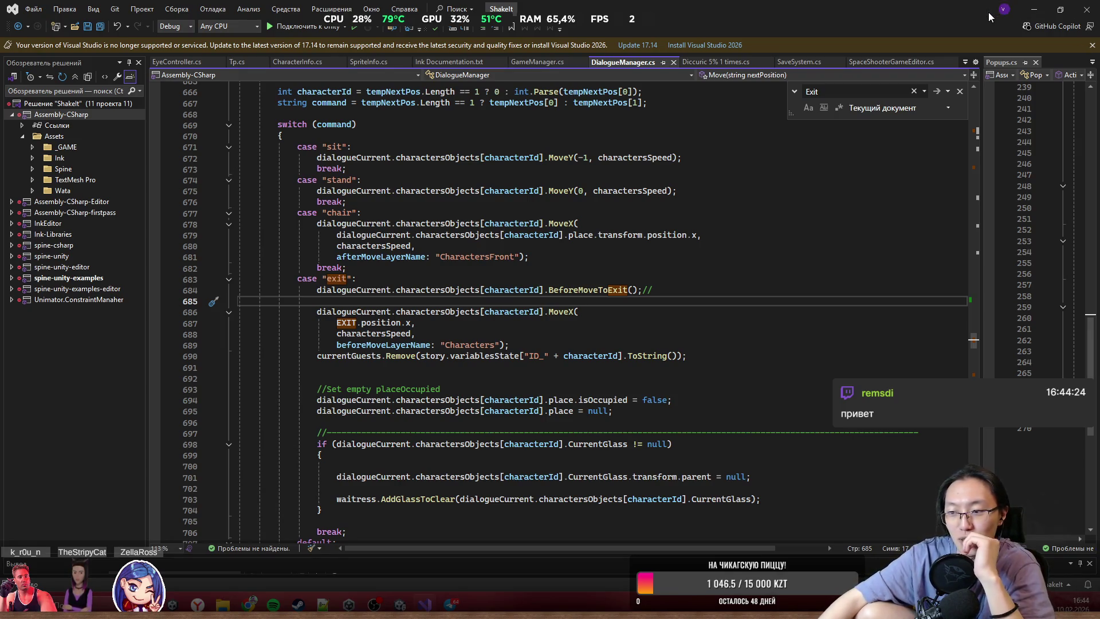
left_click(1044, 11)
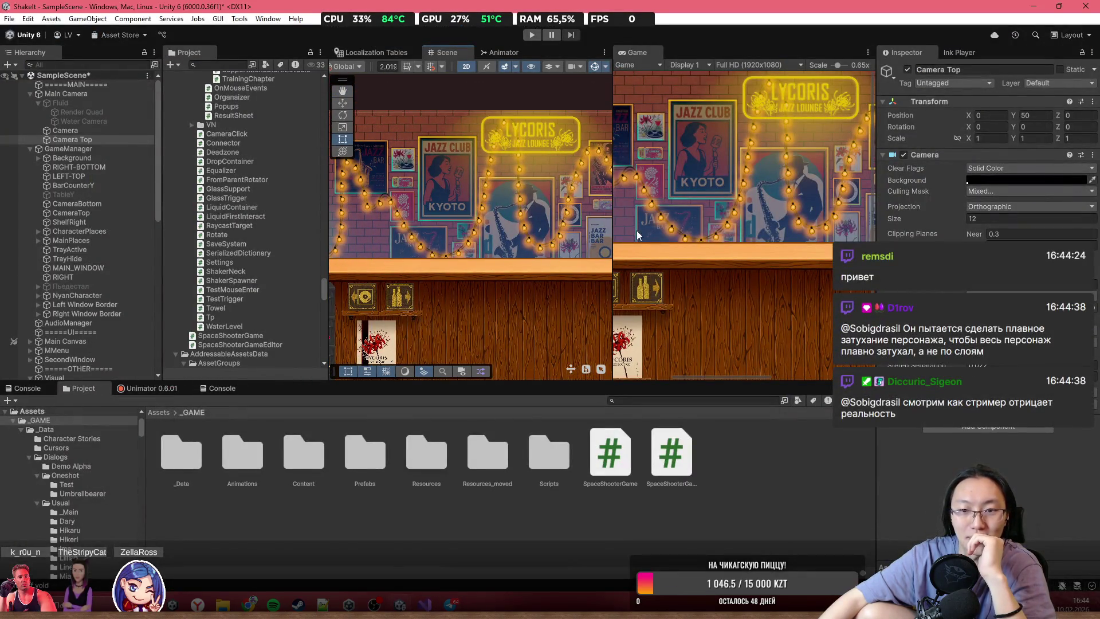
- Widen the Scene view and browse the _Data folder's contents, such as Recipes
left_click_drag(614, 228, 827, 264)
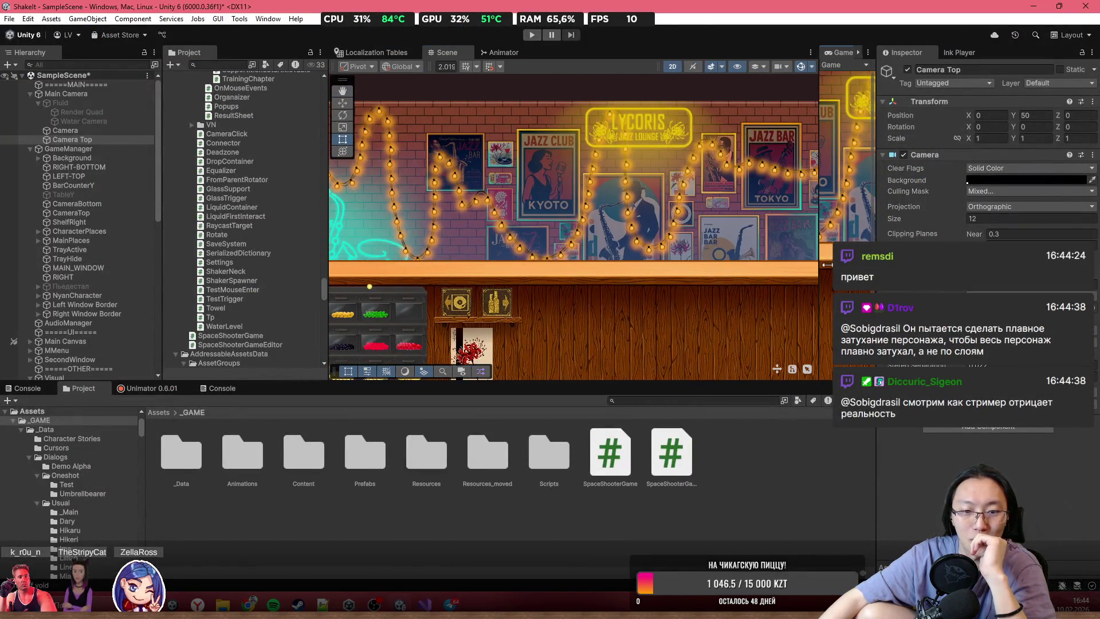
double_click(195, 451)
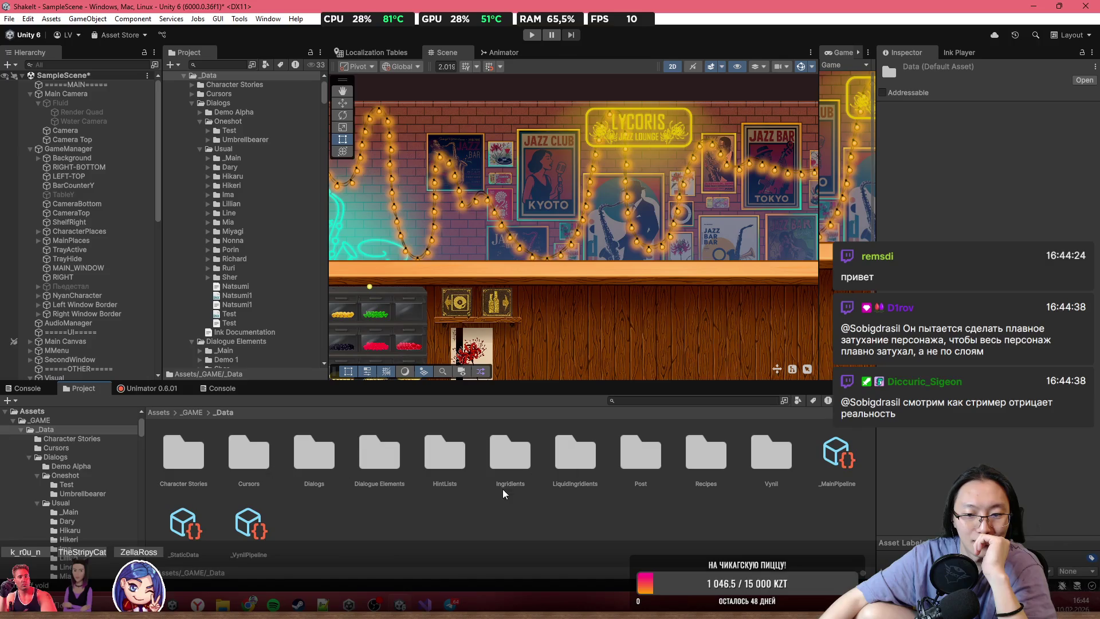
left_click(706, 454)
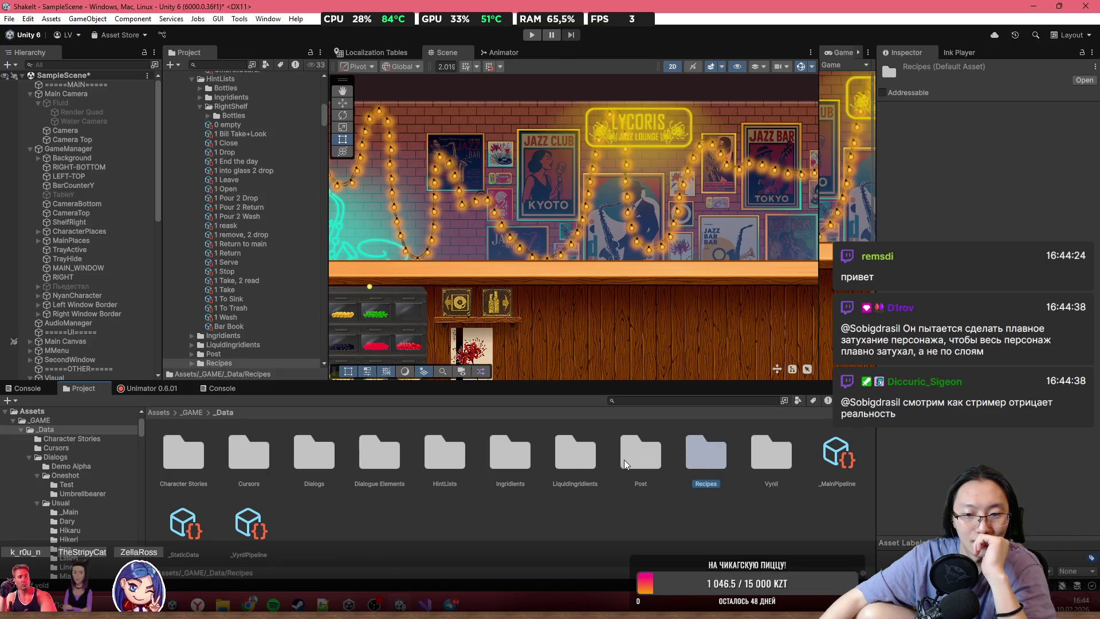
left_click(576, 529)
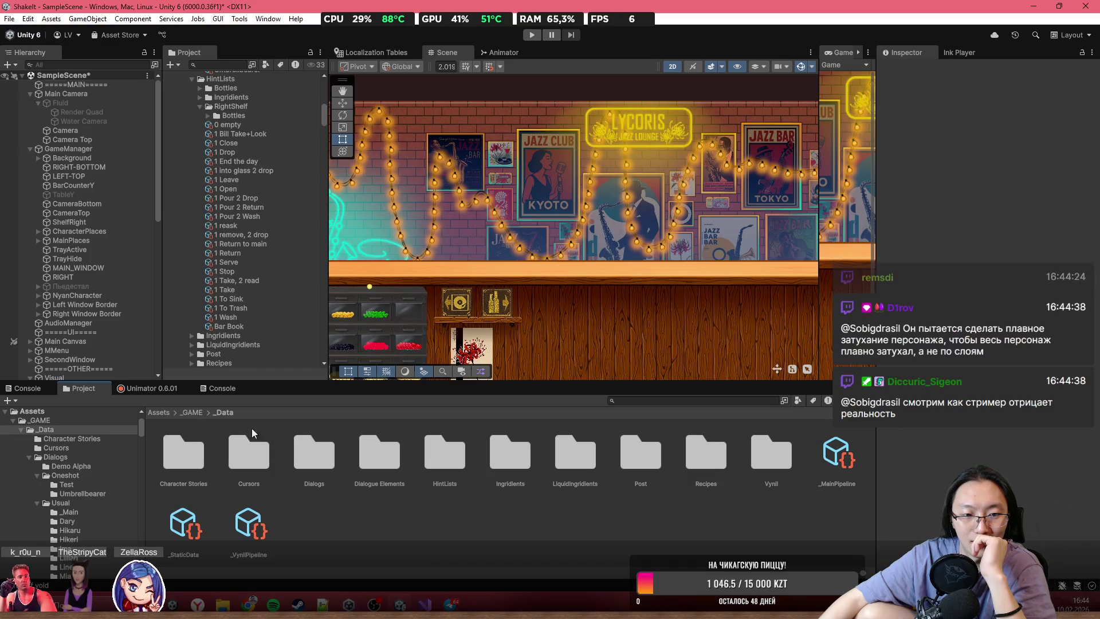
- Navigate from _GAME through Resources > Sprites > Characters into the Erika folder
left_click(195, 412)
double_click(432, 463)
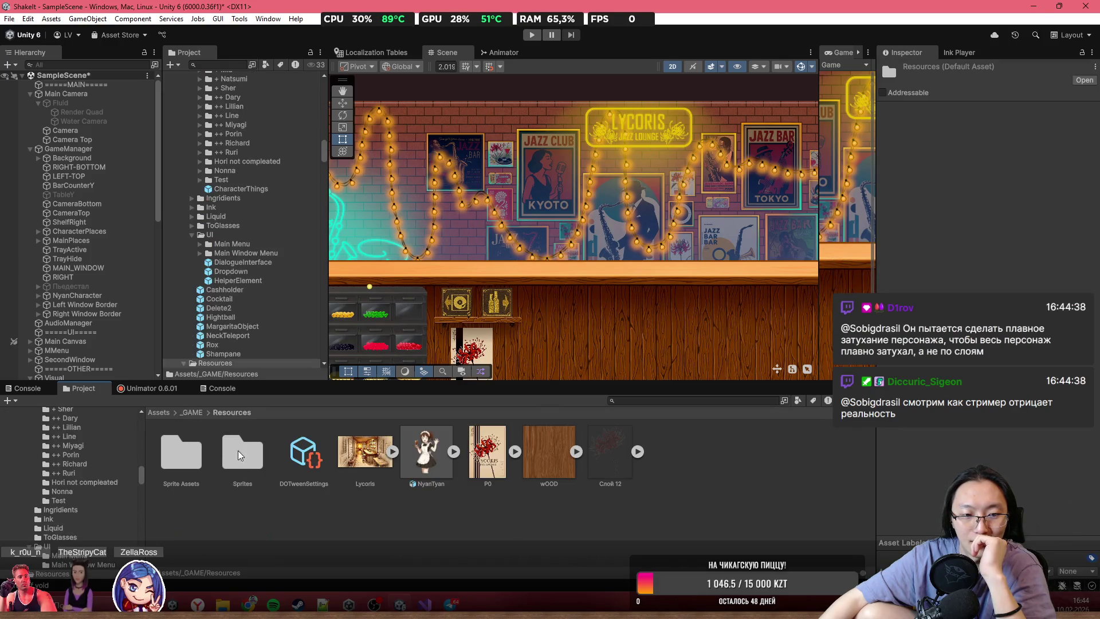
double_click(251, 461)
double_click(249, 466)
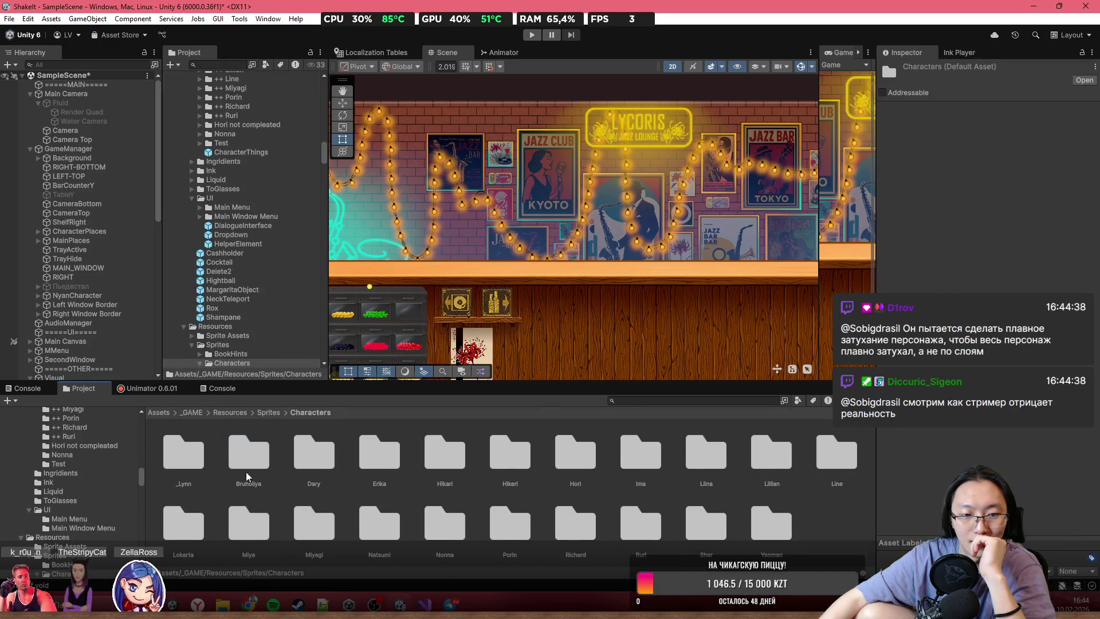
double_click(393, 469)
- Drop the EriCommon prefab into the scene, frame it, and expand EriCommon (1)
left_click_drag(181, 453, 631, 164)
key("f")
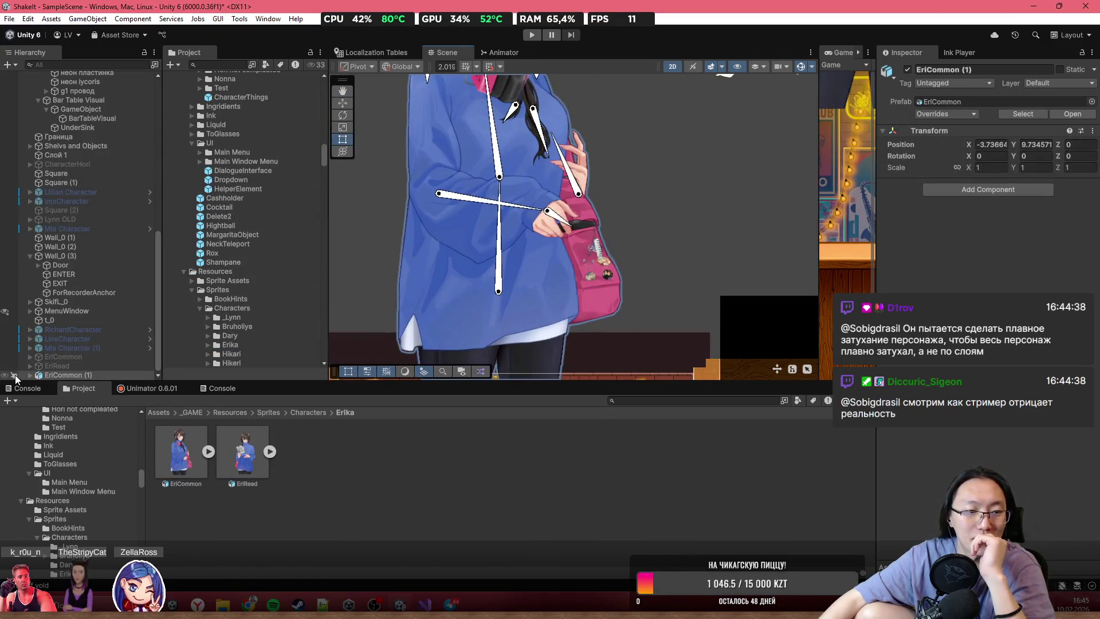
left_click(31, 376)
- Select all 25 sprite parts from HairPart to the last child and show their colour settings
left_click(103, 137)
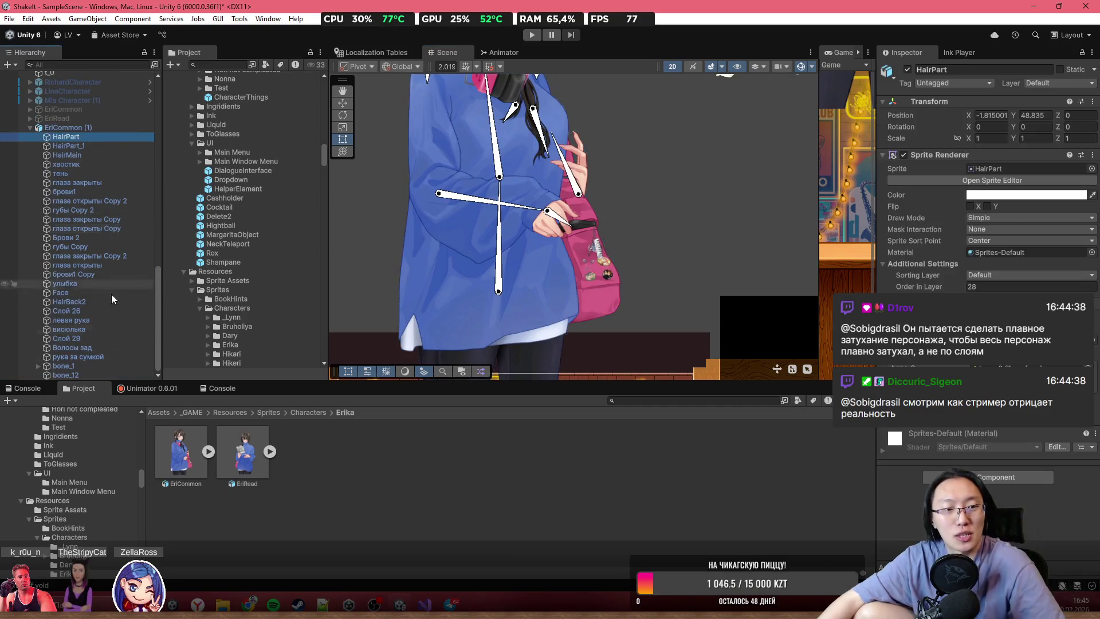
left_click(124, 358, "shift")
key("f")
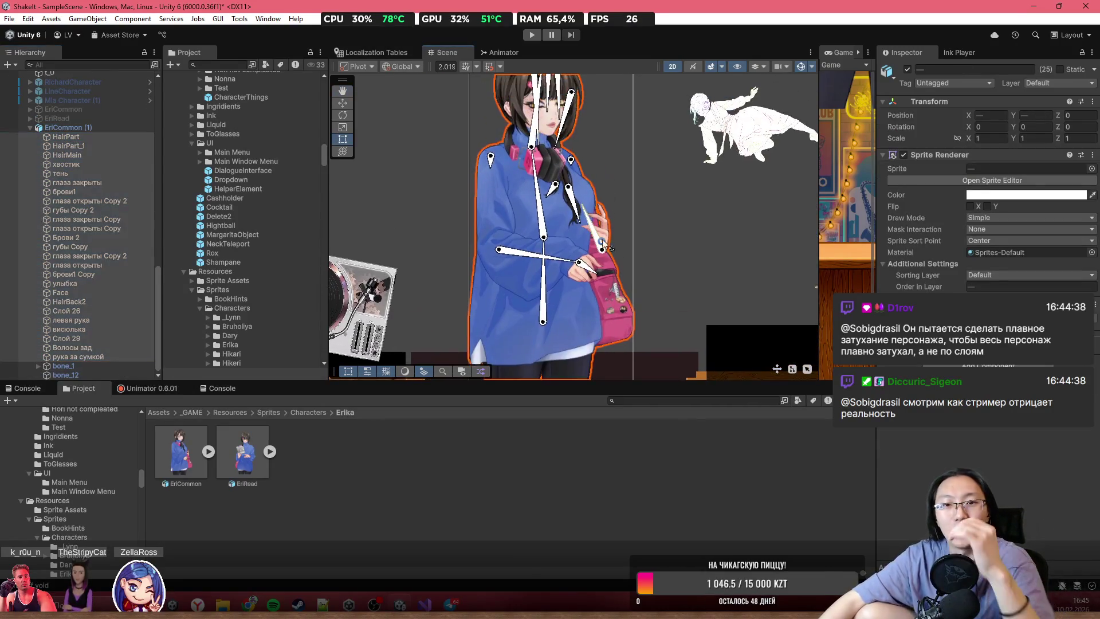
left_click(1034, 194)
scroll(568, 203, "up", 2)
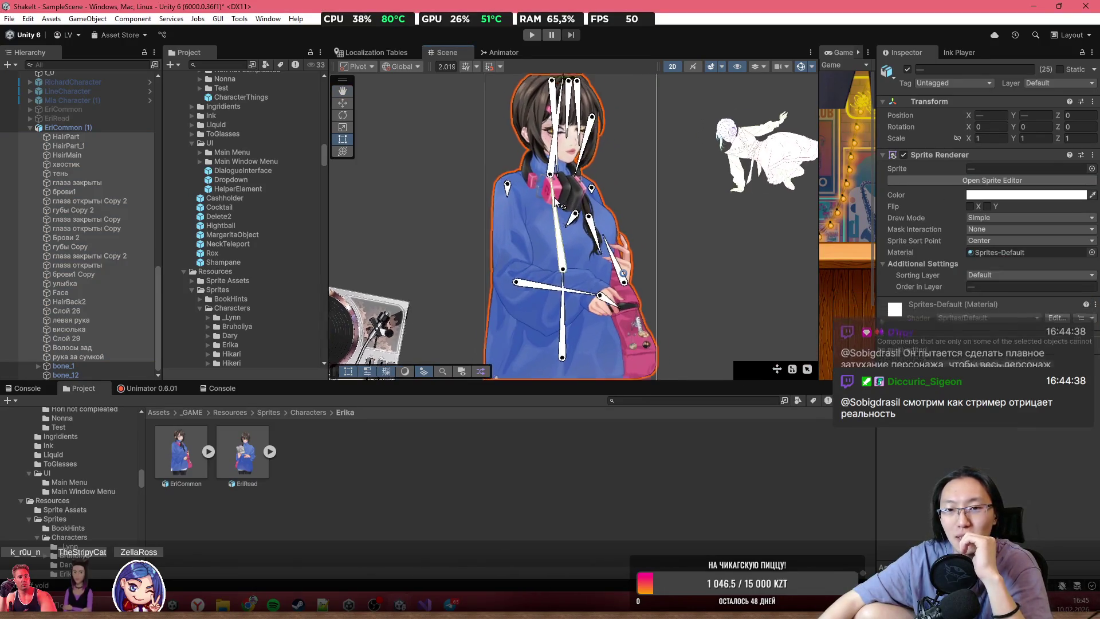
scroll(568, 200, "up", 1)
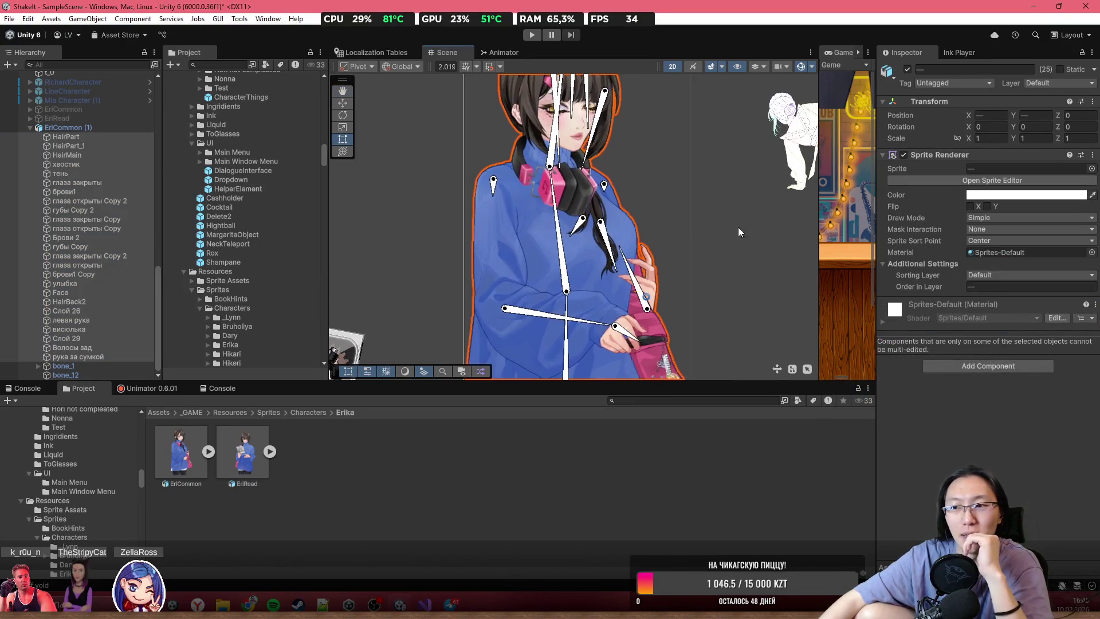
left_click(997, 196)
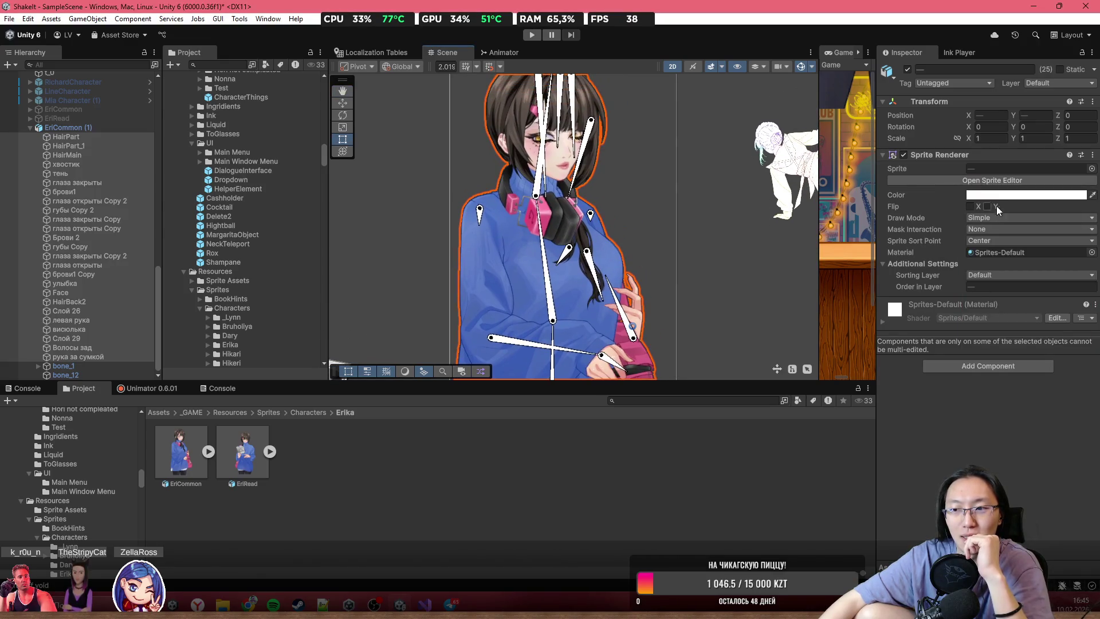
left_click(994, 196)
- Drag the alpha down on EriCommon's sprite colour, save it as a swatch, and close the picker
mouse_move(1055, 423)
left_mouse_down()
mouse_move(981, 417)
mouse_move(1058, 417)
mouse_move(998, 416)
mouse_move(1048, 417)
mouse_move(926, 453)
left_mouse_up()
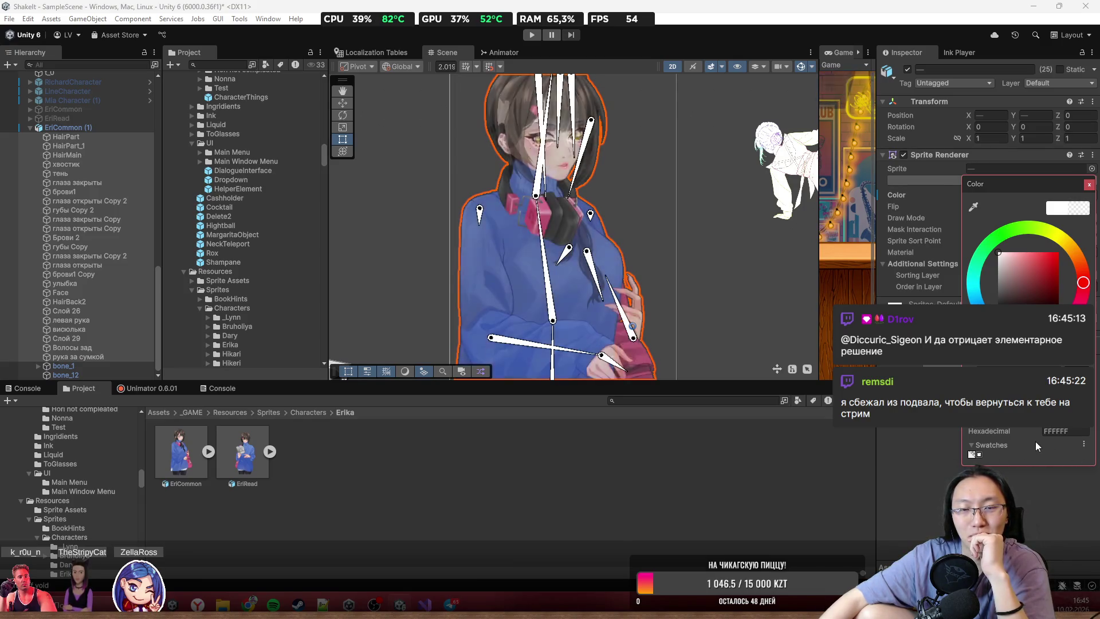
left_click(972, 453)
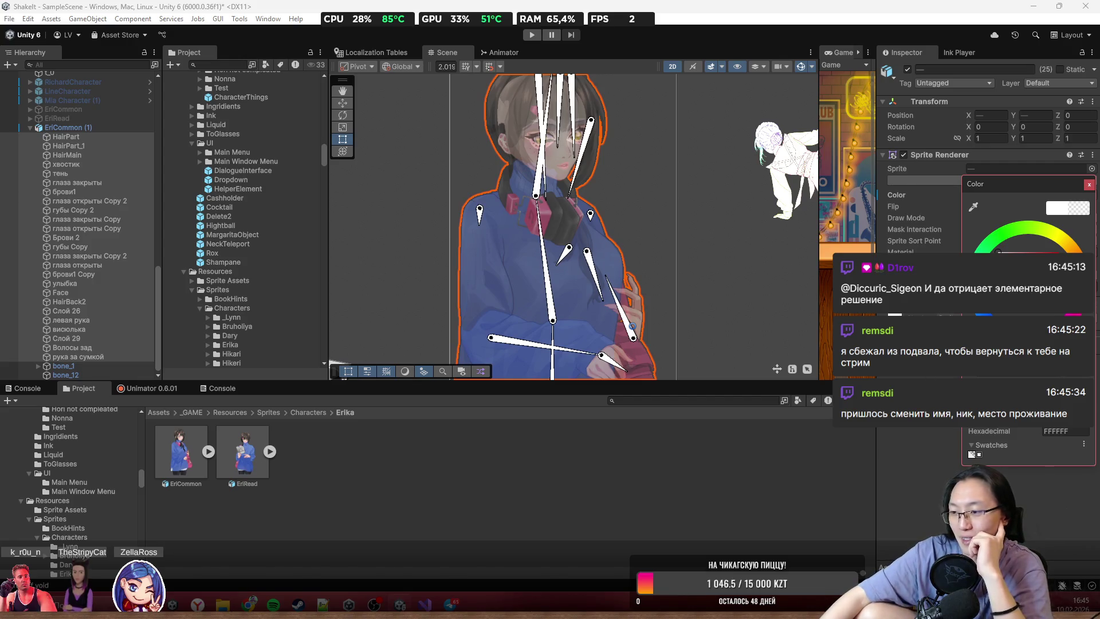
key("Escape")
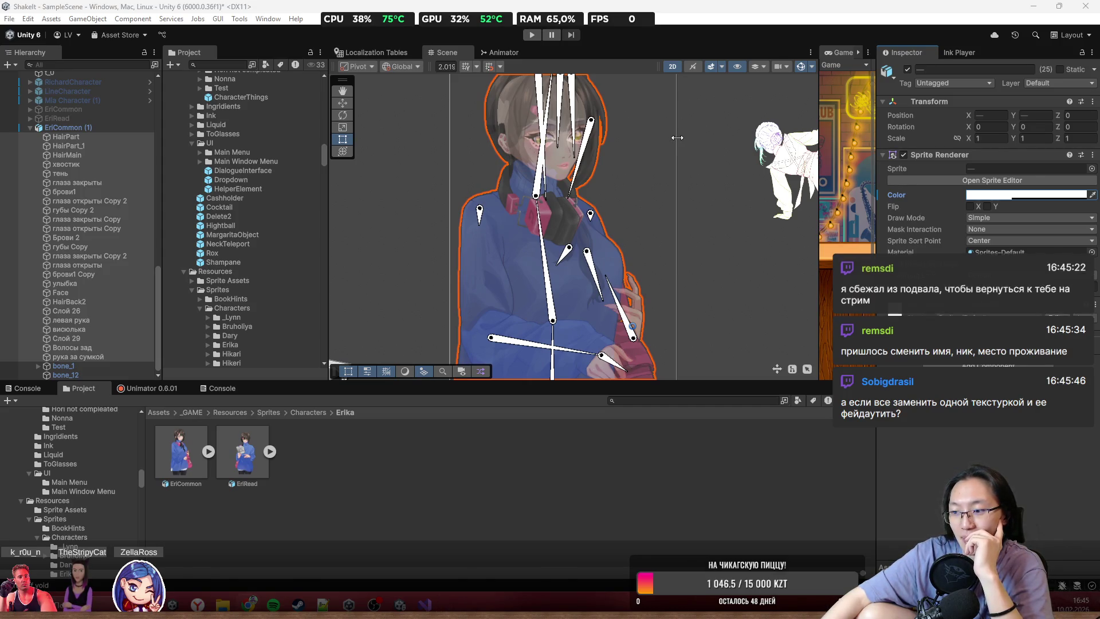
scroll(535, 271, "down", 5)
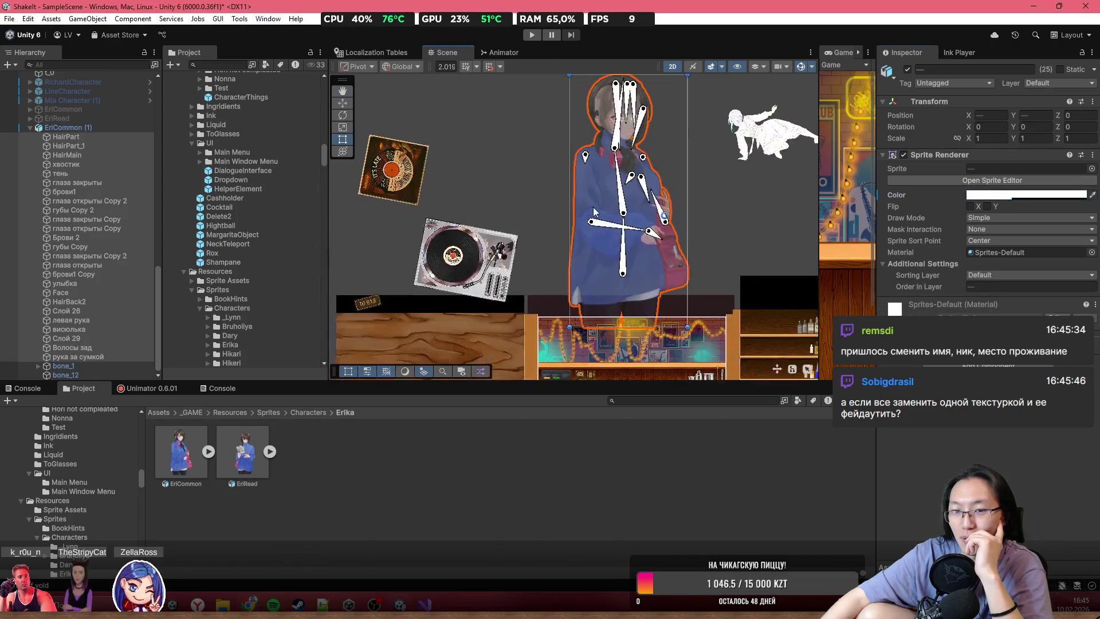
- Zoom out and delete the EriCommon (1) character from the scene
scroll(593, 212, "down", 2)
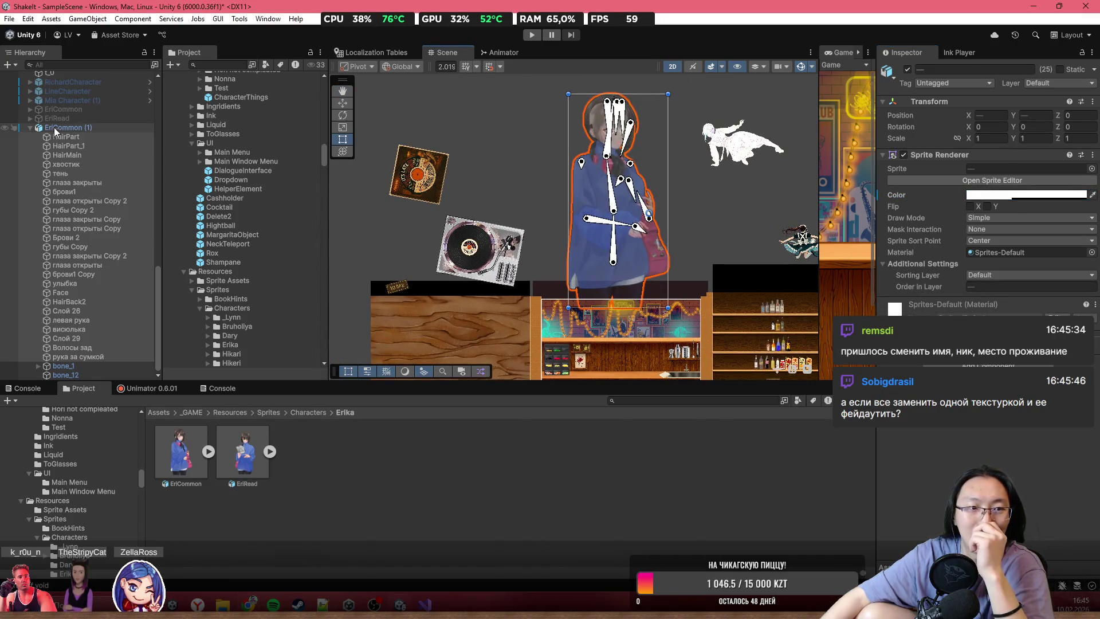
key("Delete")
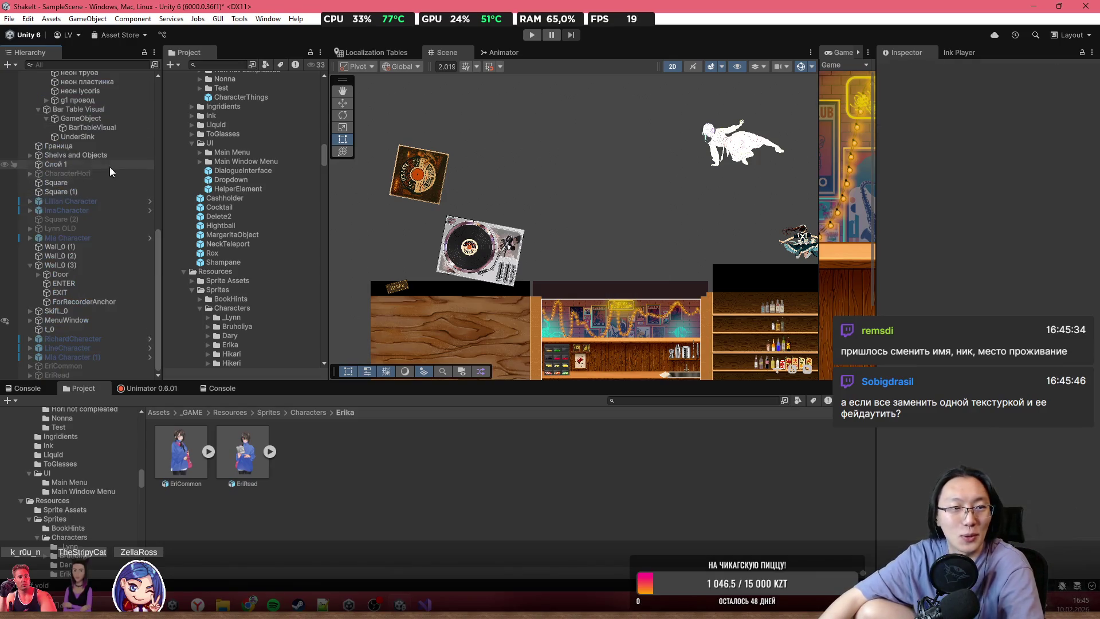
scroll(80, 229, "up", 10)
- Select Camera Top and move the white t_0 figure into its frame
left_click(64, 131)
left_click(72, 149)
left_click(76, 141)
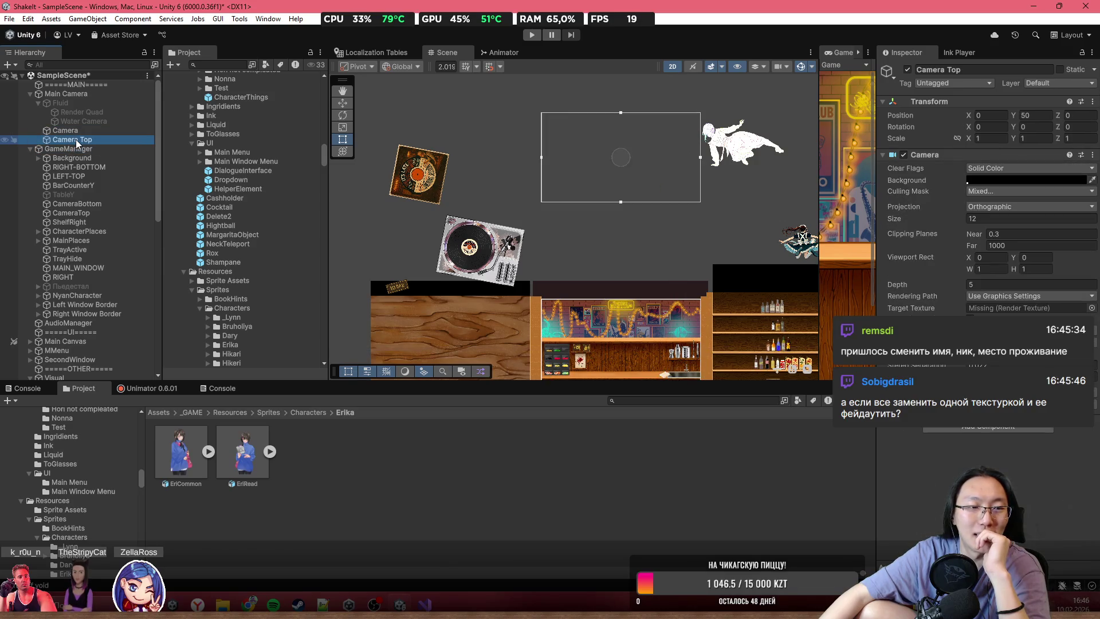
mouse_move(741, 144)
left_mouse_down()
mouse_move(613, 147)
mouse_move(627, 160)
left_mouse_up()
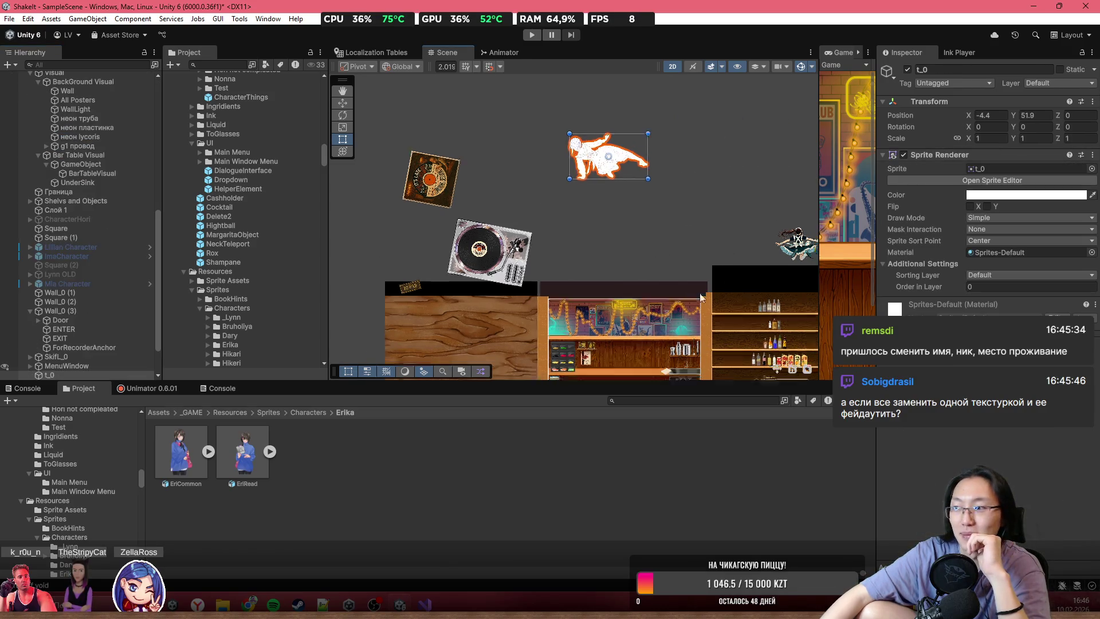
scroll(596, 154, "down", 2)
scroll(593, 156, "up", 2)
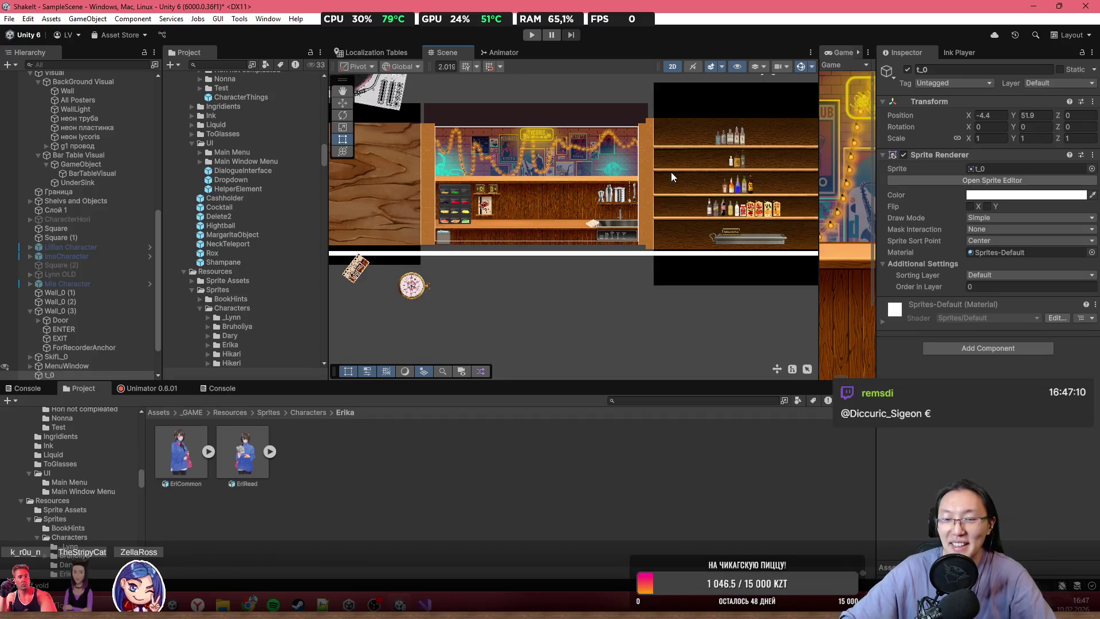
scroll(491, 181, "up", 3)
scroll(501, 180, "up", 2)
left_click_drag(502, 176, 480, 199)
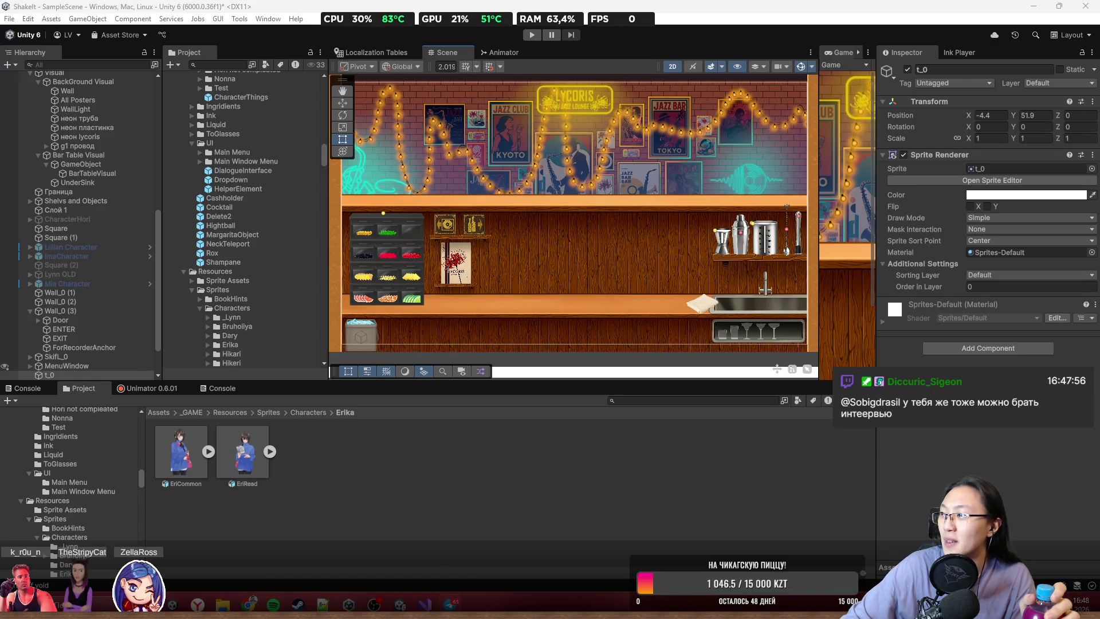
key("alt+Tab")
left_click_drag(579, 63, 448, 43)
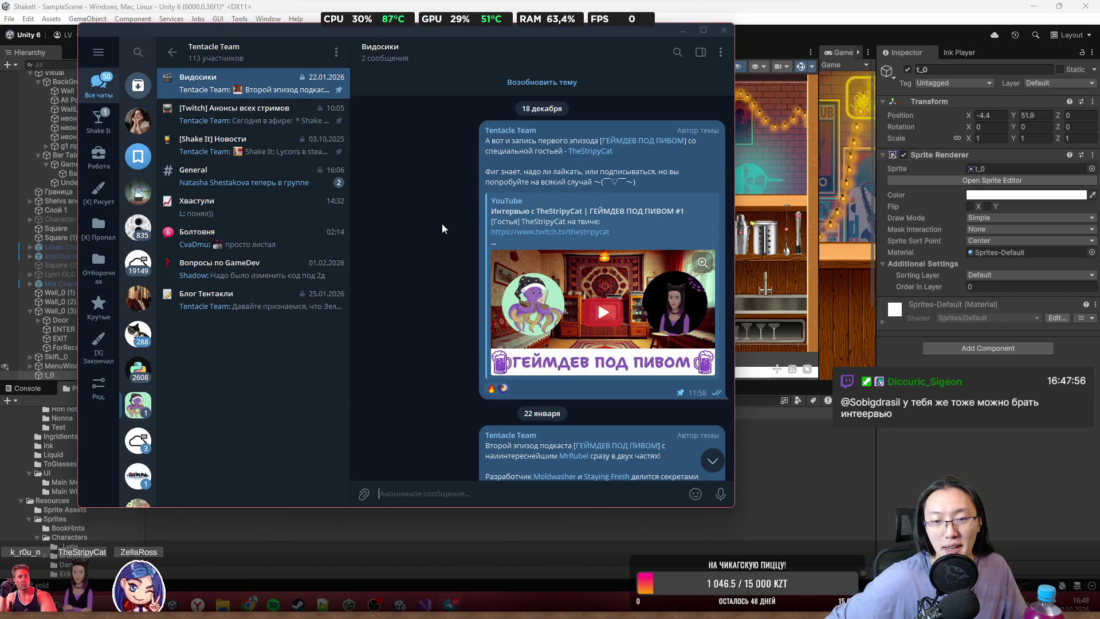
scroll(441, 223, "down", 5)
scroll(576, 182, "up", 4)
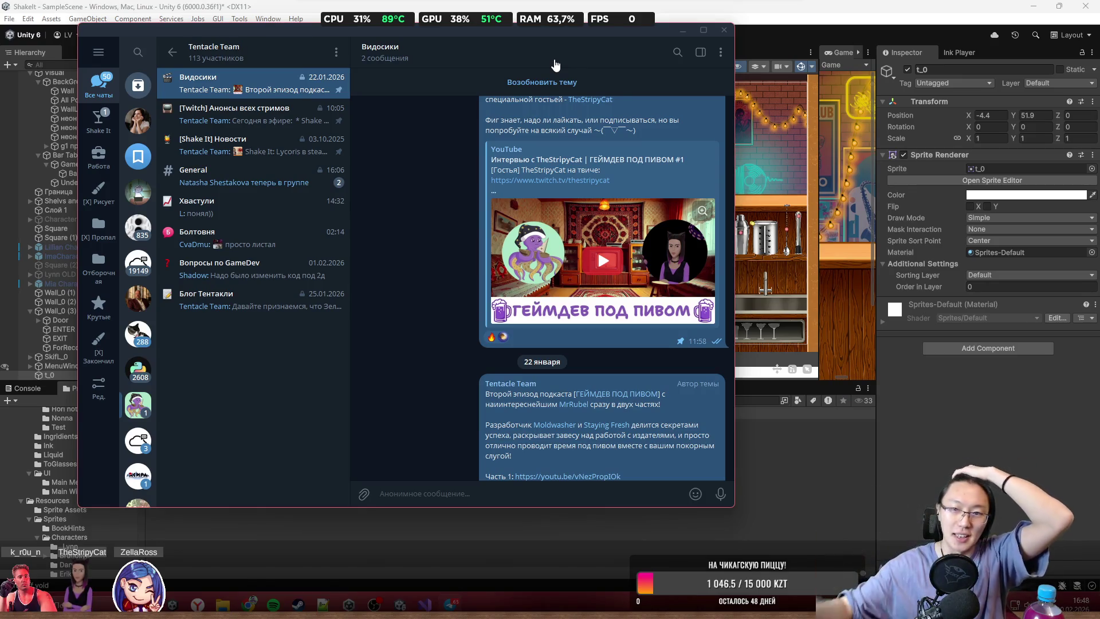
scroll(553, 337, "down", 4)
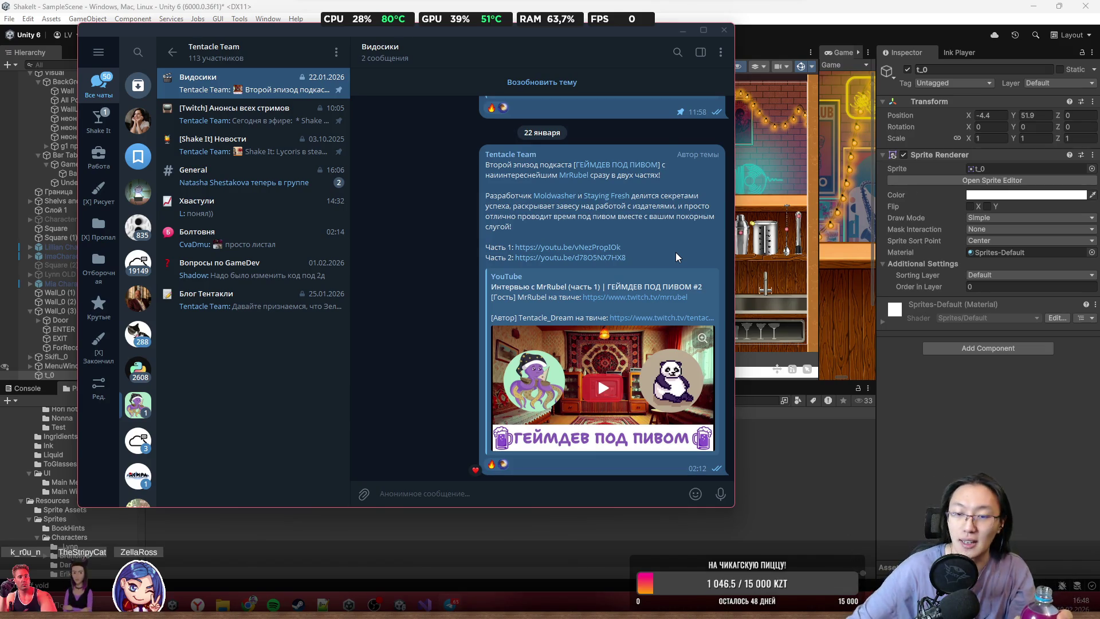
scroll(604, 212, "up", 2)
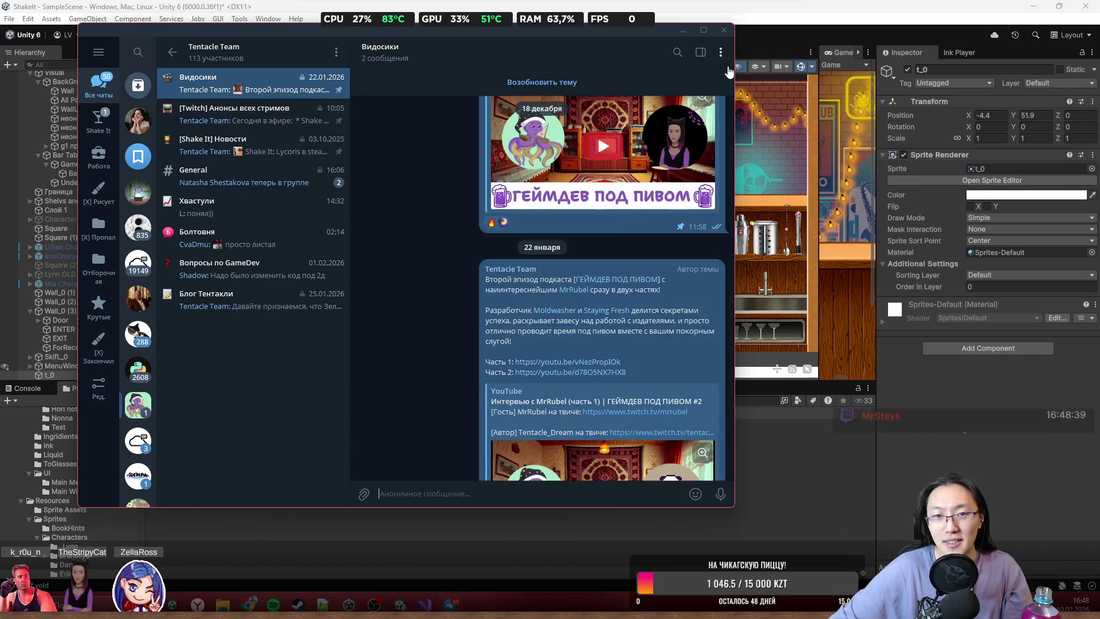
left_click(619, 41)
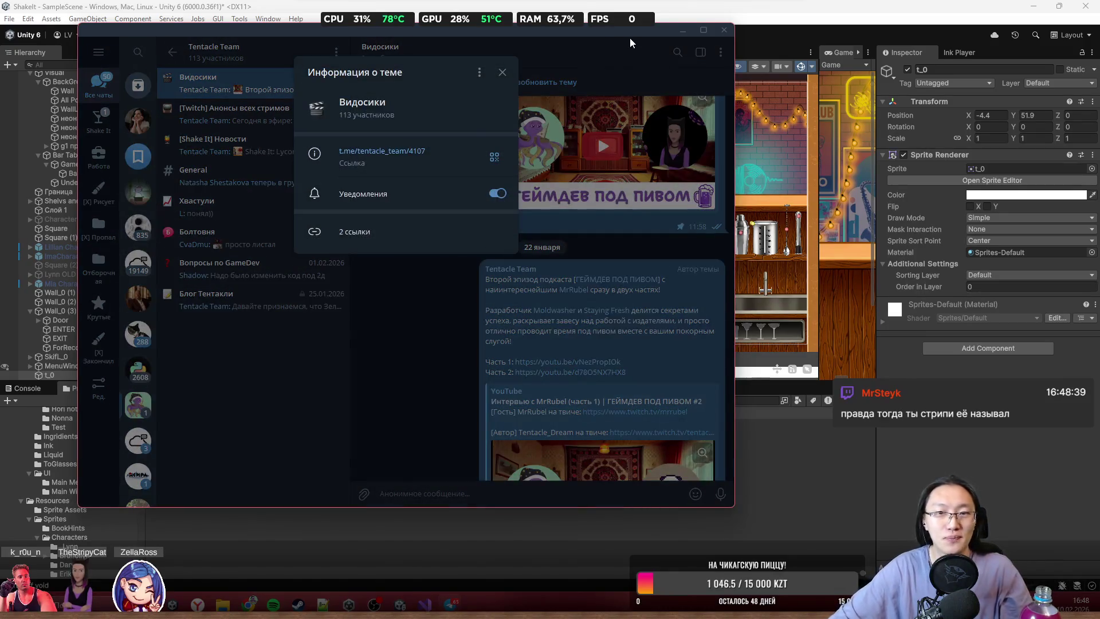
left_click(631, 38)
left_click(723, 32)
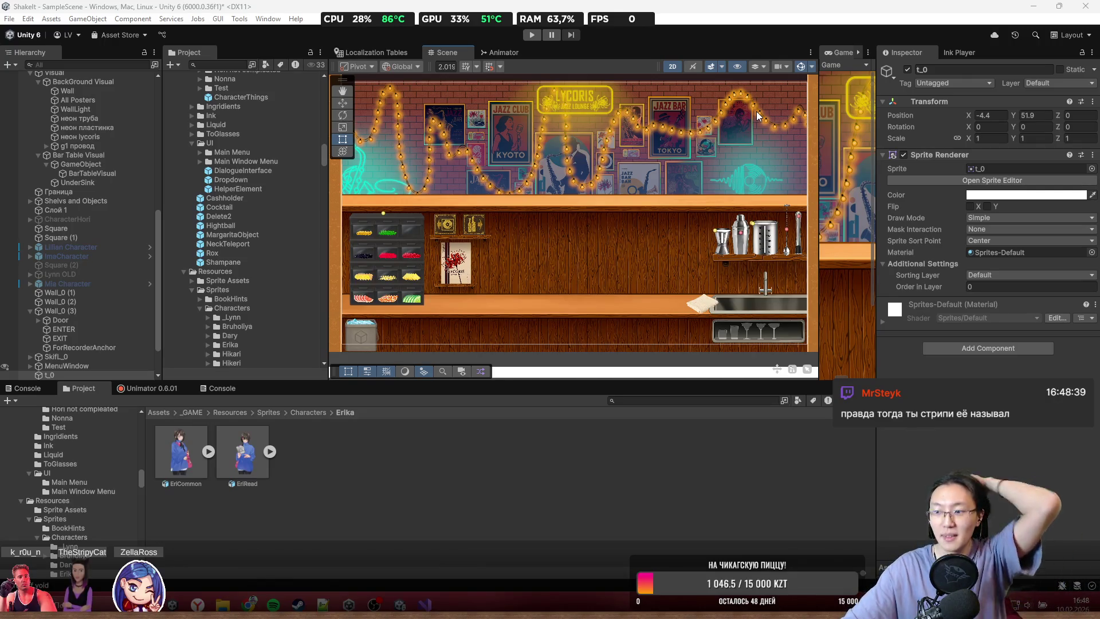
key("f")
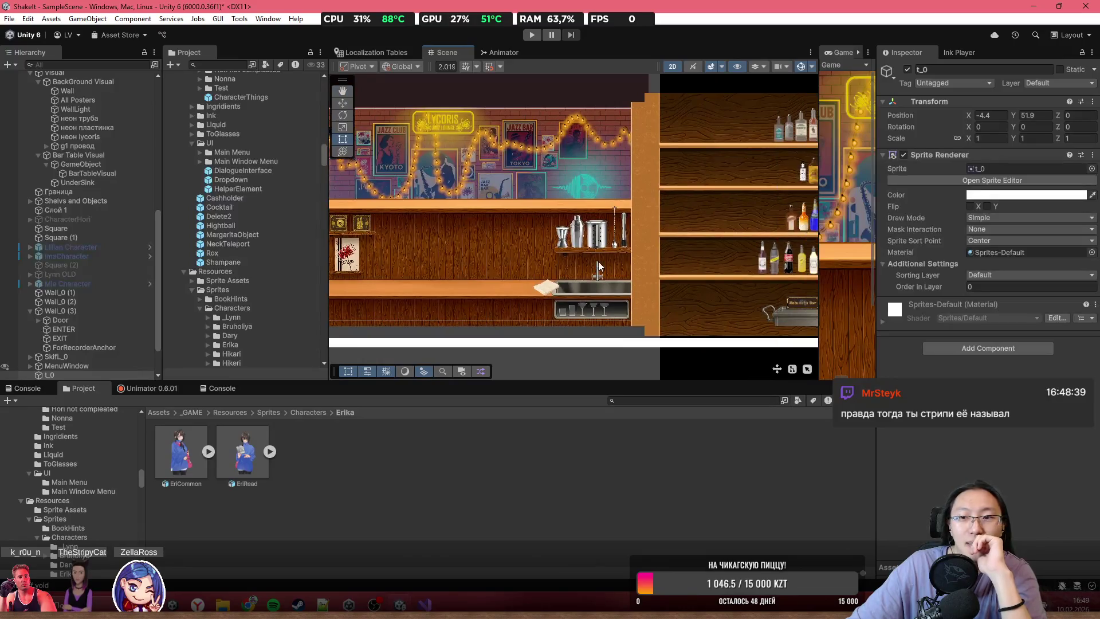
- Return to the _GAME folder in the Project window and reposition the Scene view over the bar
scroll(598, 261, "up", 2)
scroll(711, 263, "down", 2)
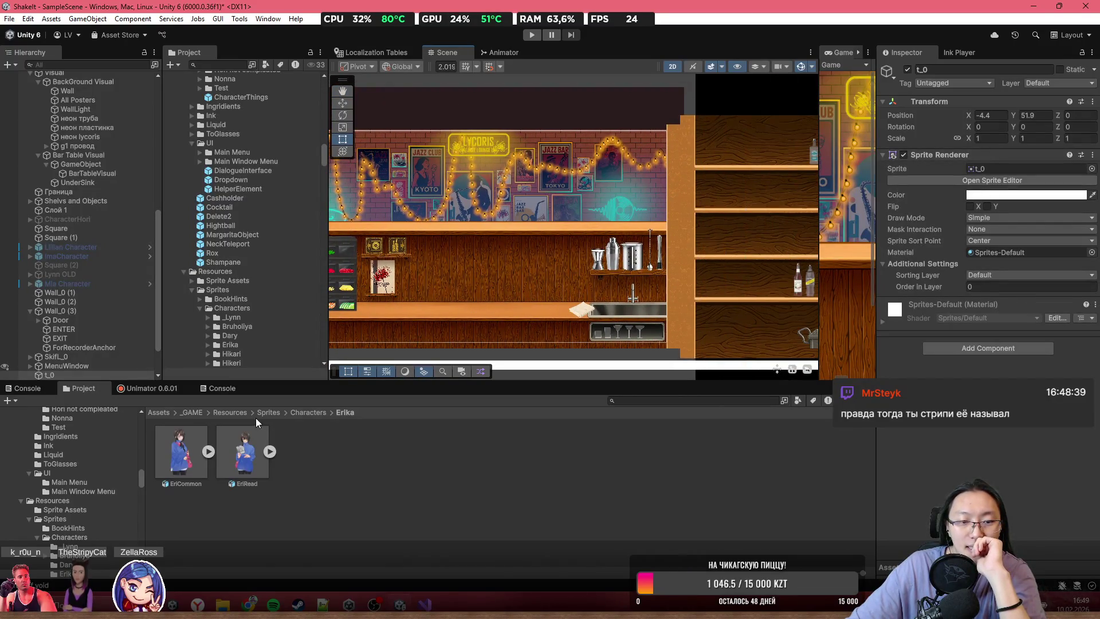
left_click(225, 412)
left_click(188, 412)
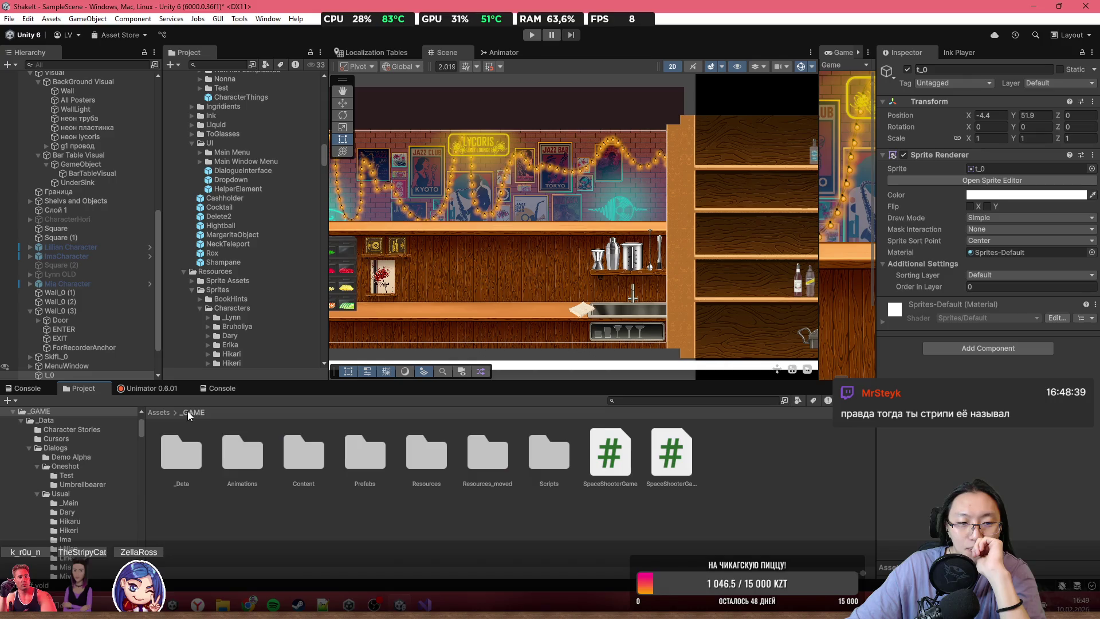
left_click_drag(473, 277, 547, 258)
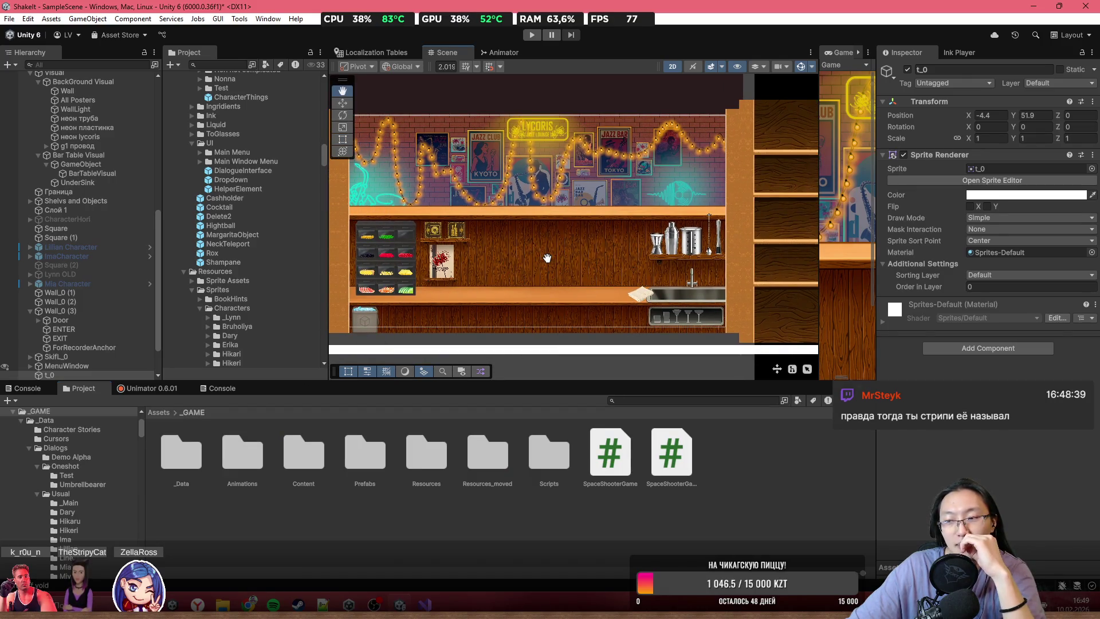
scroll(590, 258, "up", 4)
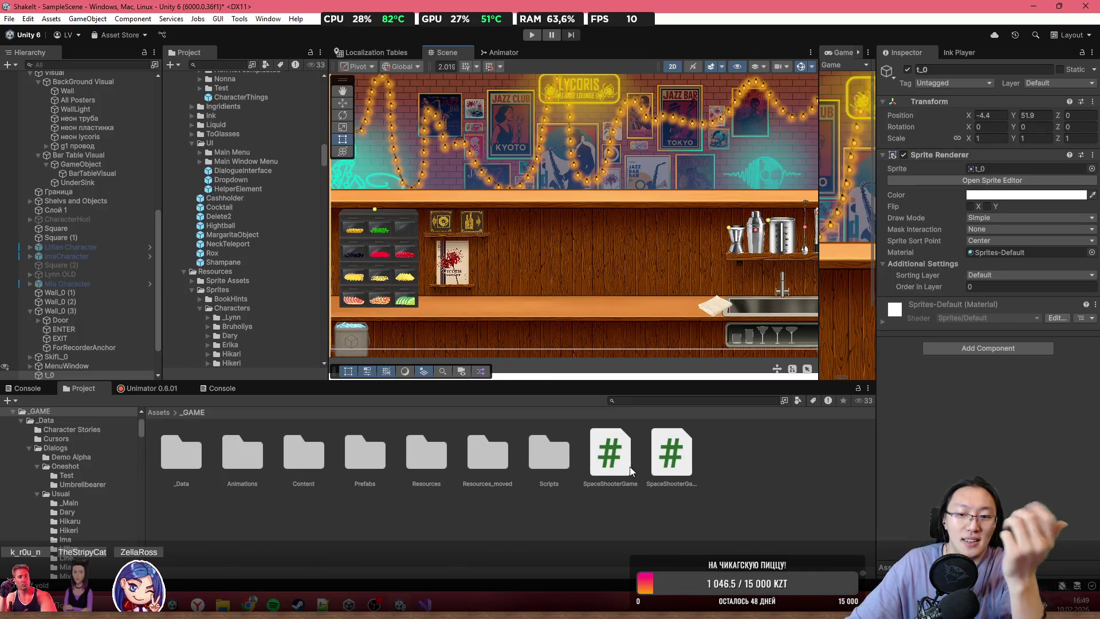
scroll(601, 277, "down", 3)
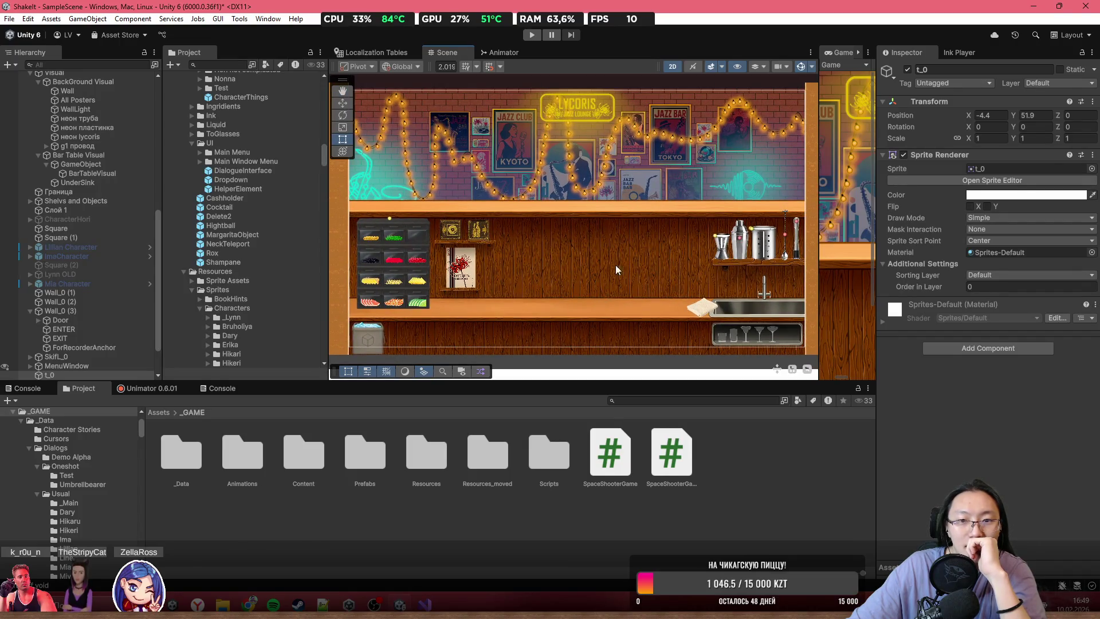
scroll(614, 279, "down", 5)
left_click_drag(575, 193, 542, 268)
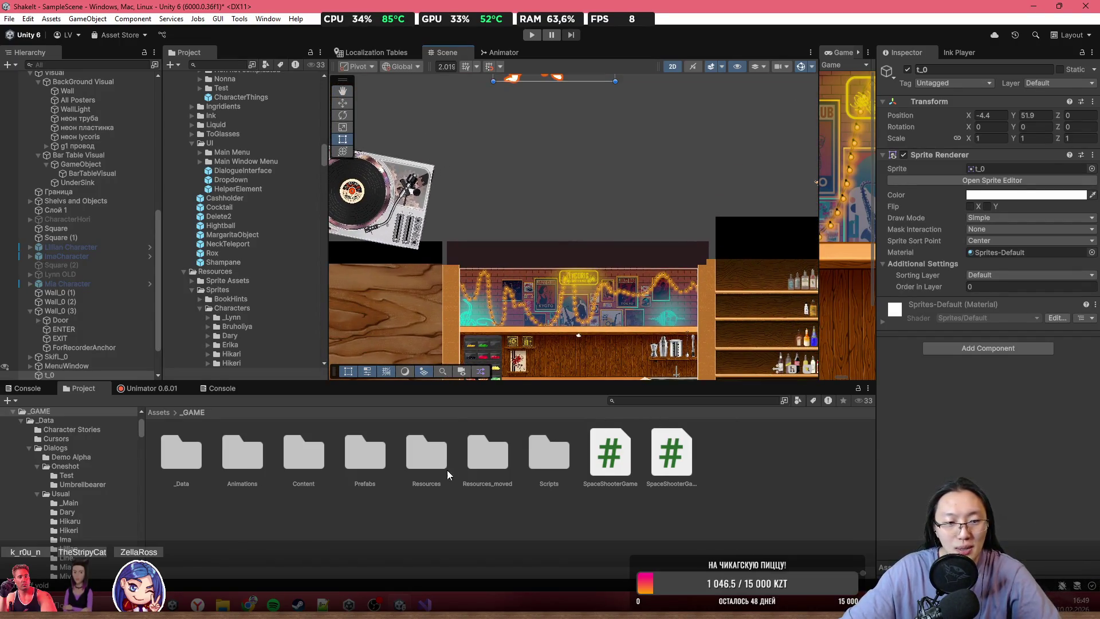
- Open _GAME > Resources > Sprites, then step back to the Resources folder
double_click(431, 465)
left_click(247, 459)
double_click(245, 456)
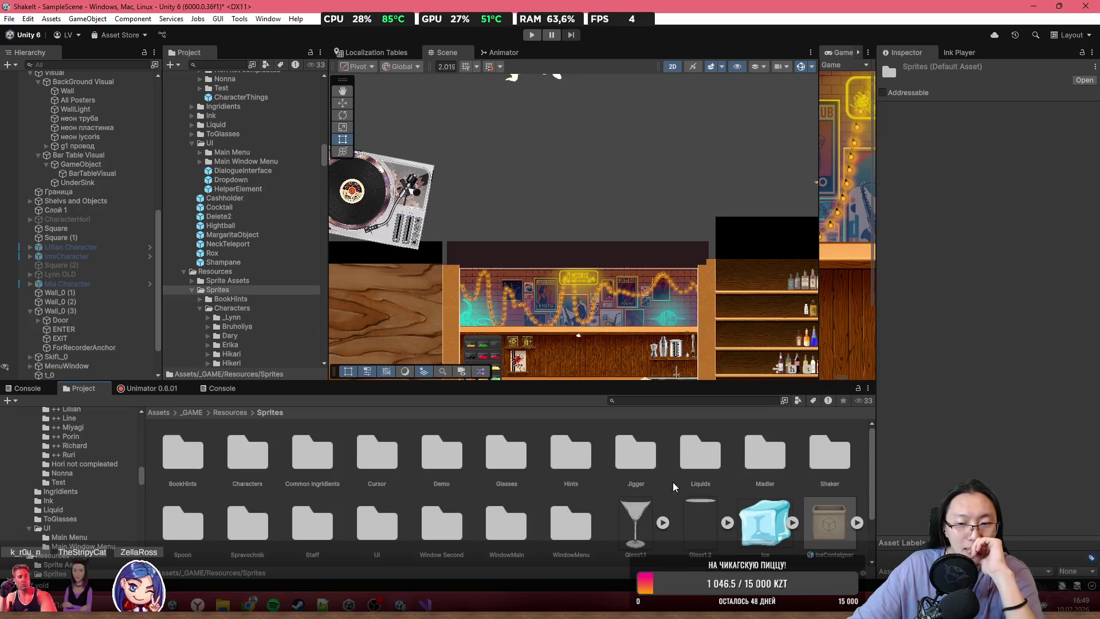
left_click(232, 413)
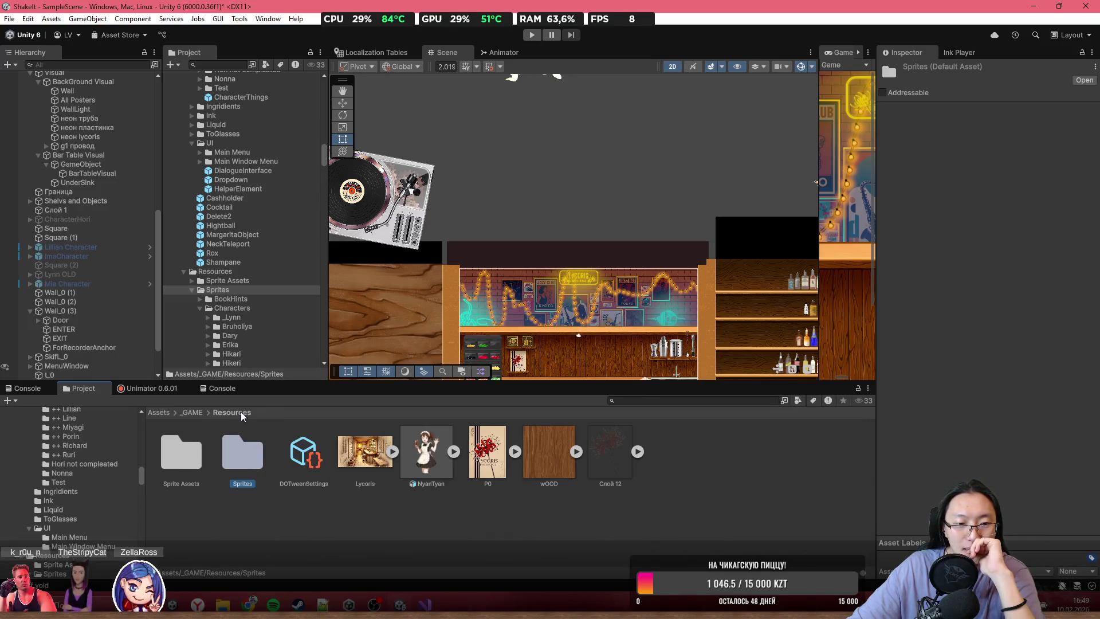
- Open Sprites > Characters > Miya and drag the Mia prefab into the Scene view
double_click(244, 463)
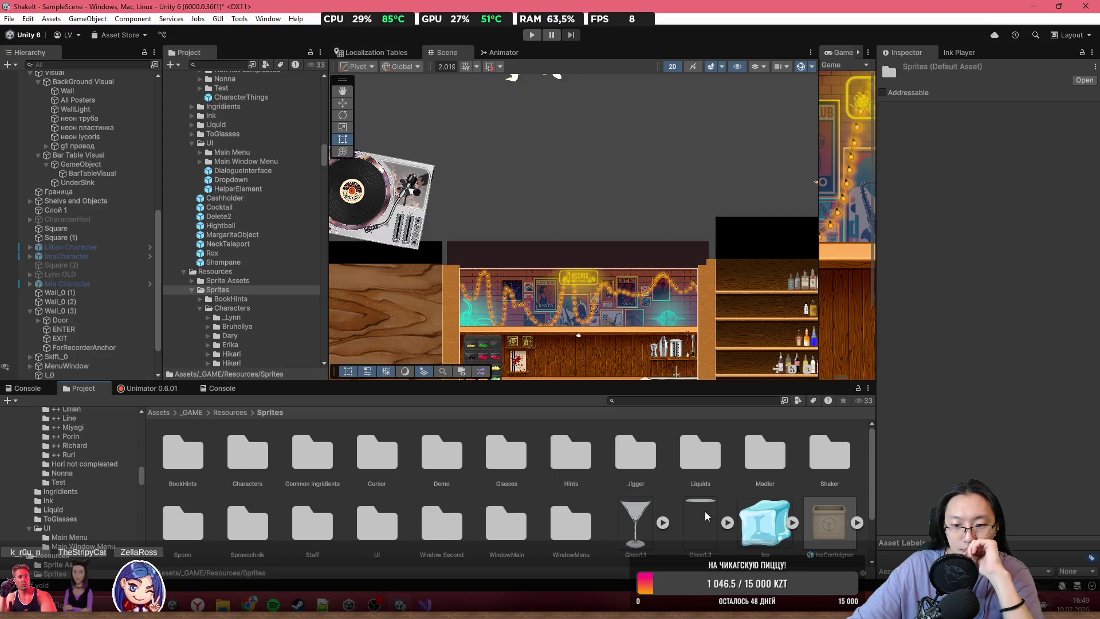
double_click(236, 476)
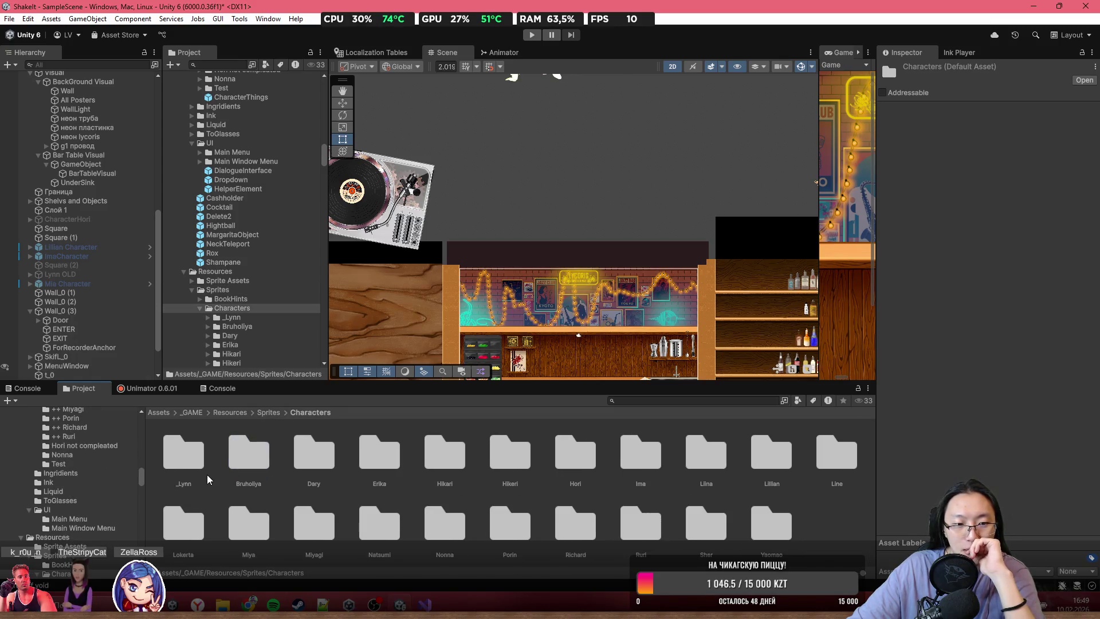
double_click(246, 534)
mouse_move(183, 470)
left_mouse_down()
mouse_move(668, 199)
mouse_move(587, 200)
left_mouse_up()
- Frame Mia, expand it in the Hierarchy, and Shift-select all 44 child sprite parts
key("f")
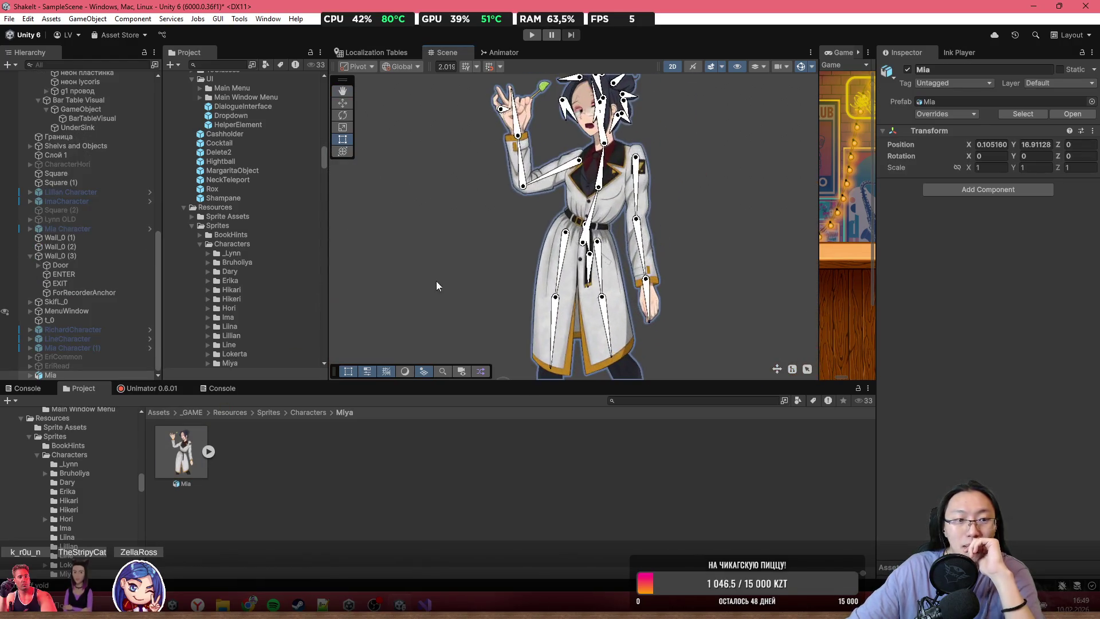
left_click(30, 376)
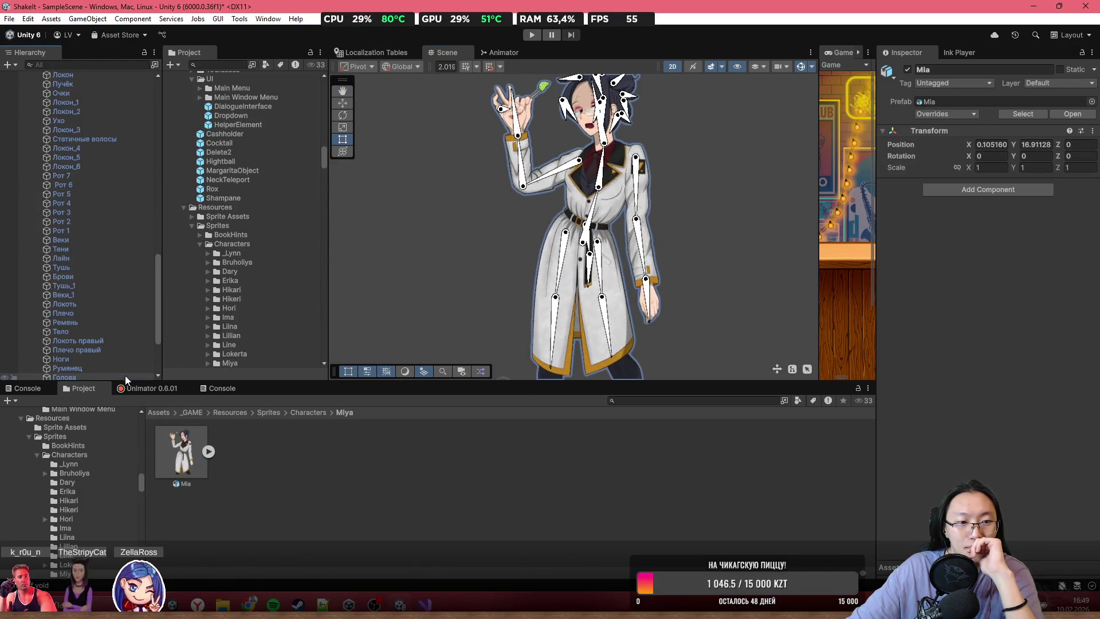
left_click(105, 144)
scroll(132, 287, "down", 5)
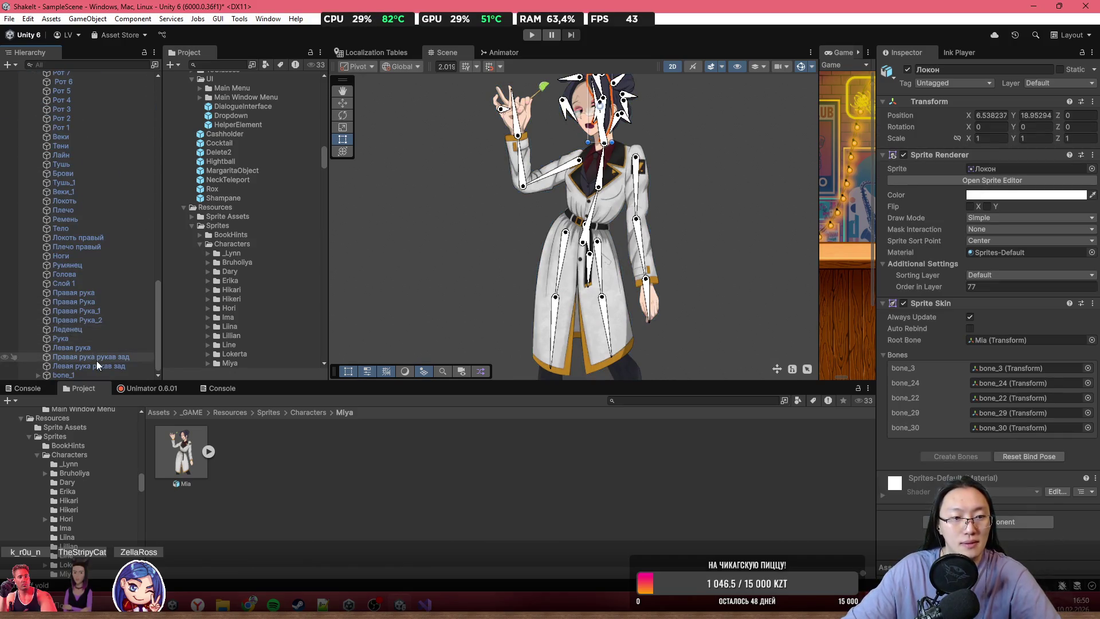
left_click(101, 366, "shift")
scroll(698, 216, "up", 3)
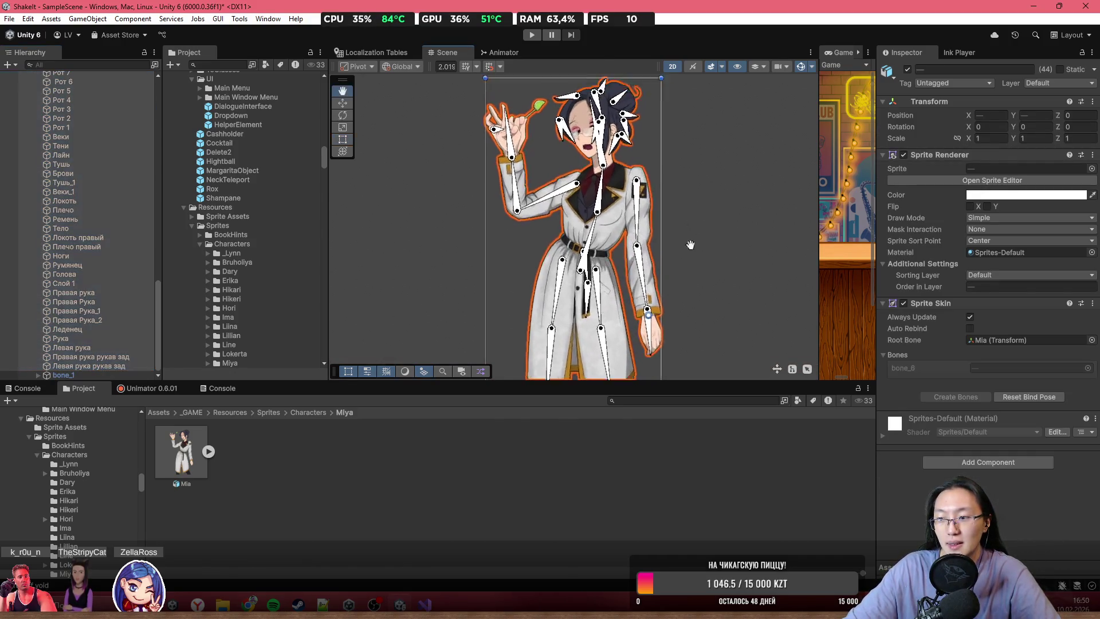
scroll(652, 226, "up", 2)
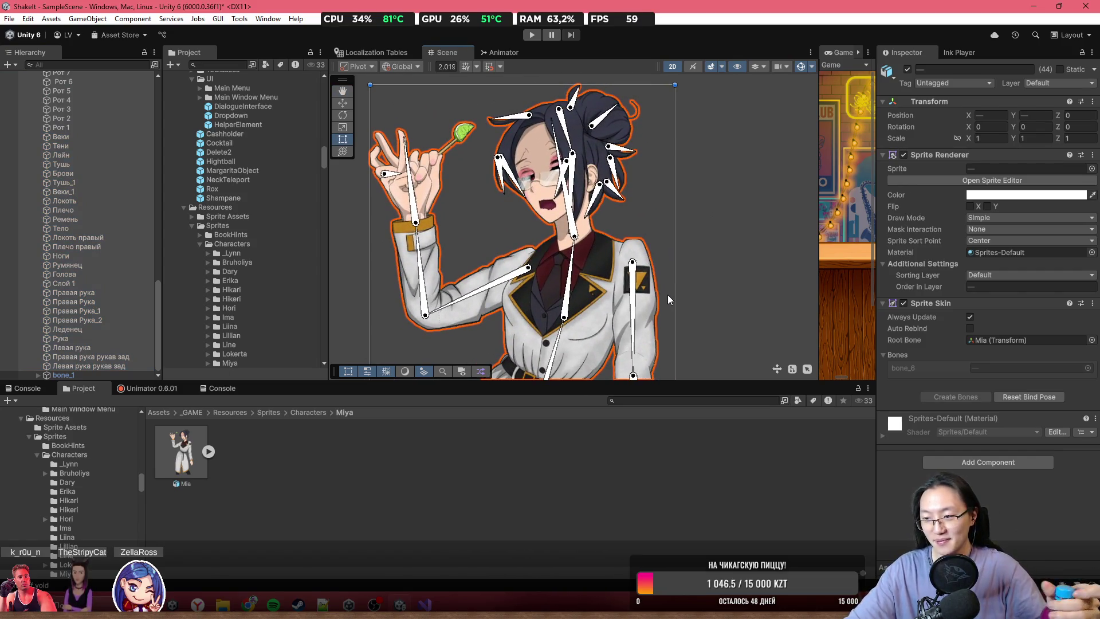
scroll(668, 294, "down", 2)
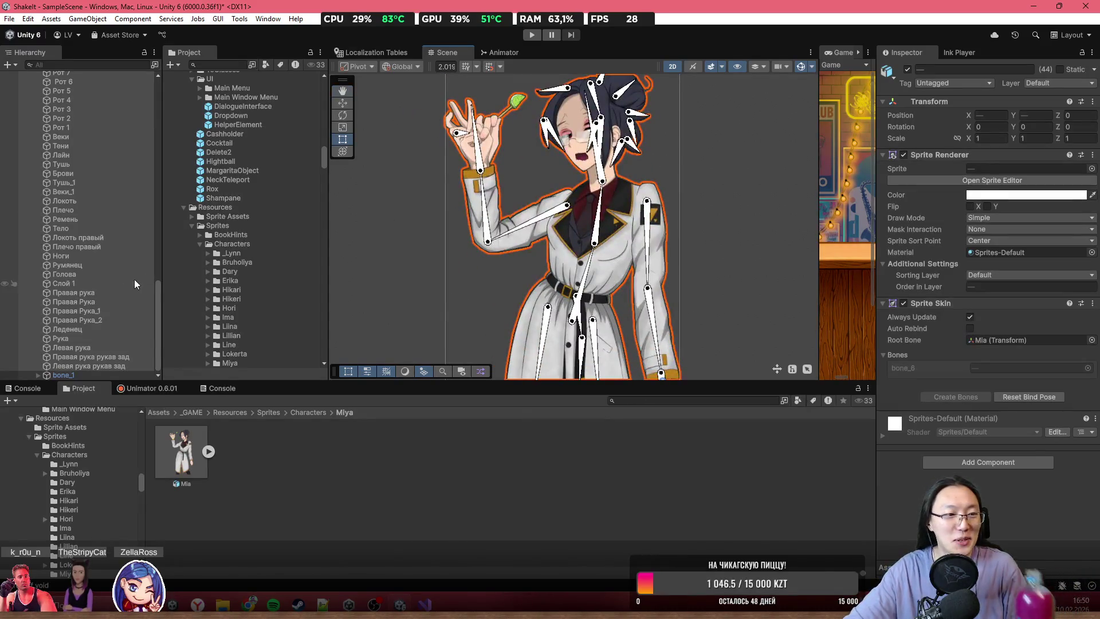
left_click(1019, 195)
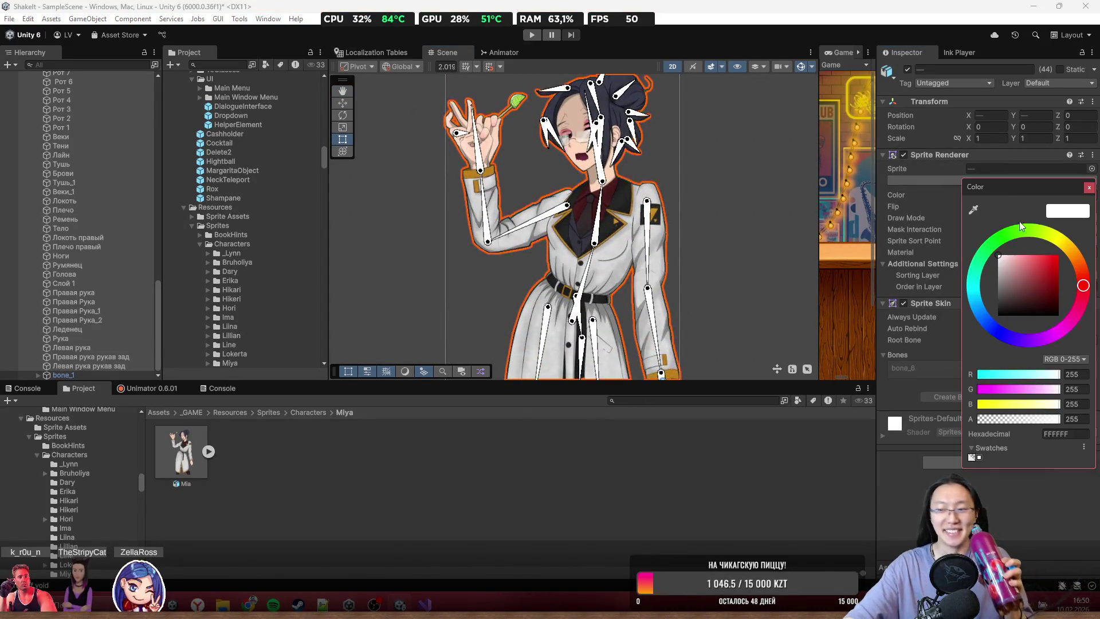
- Try the alpha slider from transparent to opaque, then settle Mia's sprite colour alpha at 98
left_click(1052, 422)
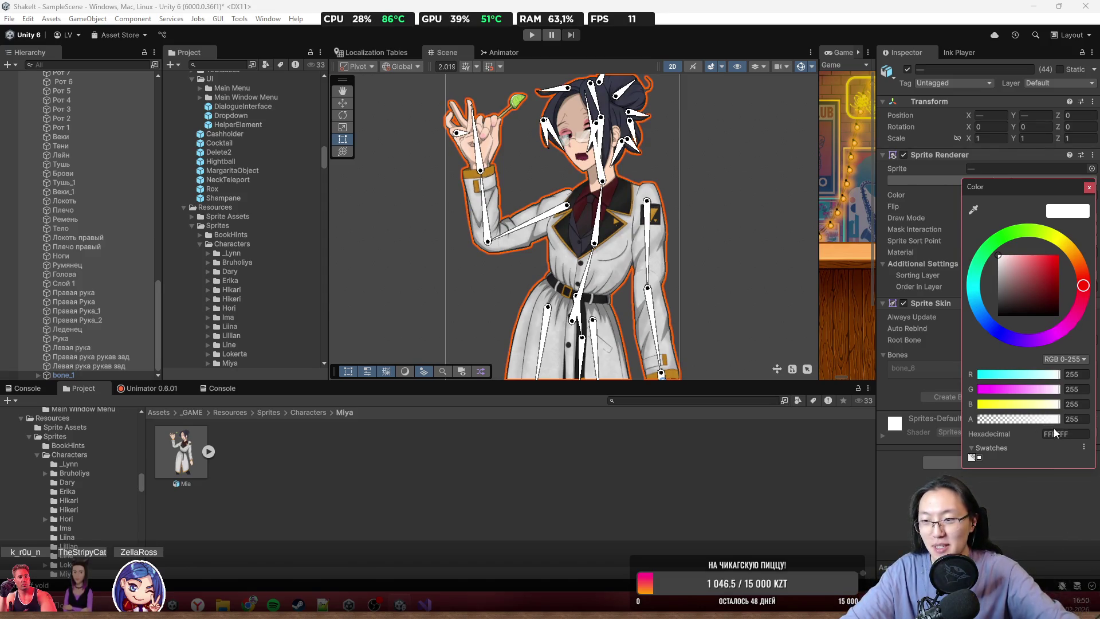
mouse_move(1037, 420)
left_mouse_down()
mouse_move(943, 411)
mouse_move(1002, 423)
mouse_move(924, 422)
mouse_move(1068, 430)
mouse_move(906, 431)
mouse_move(1033, 431)
mouse_move(921, 435)
left_mouse_up()
left_click_drag(950, 439, 1065, 442)
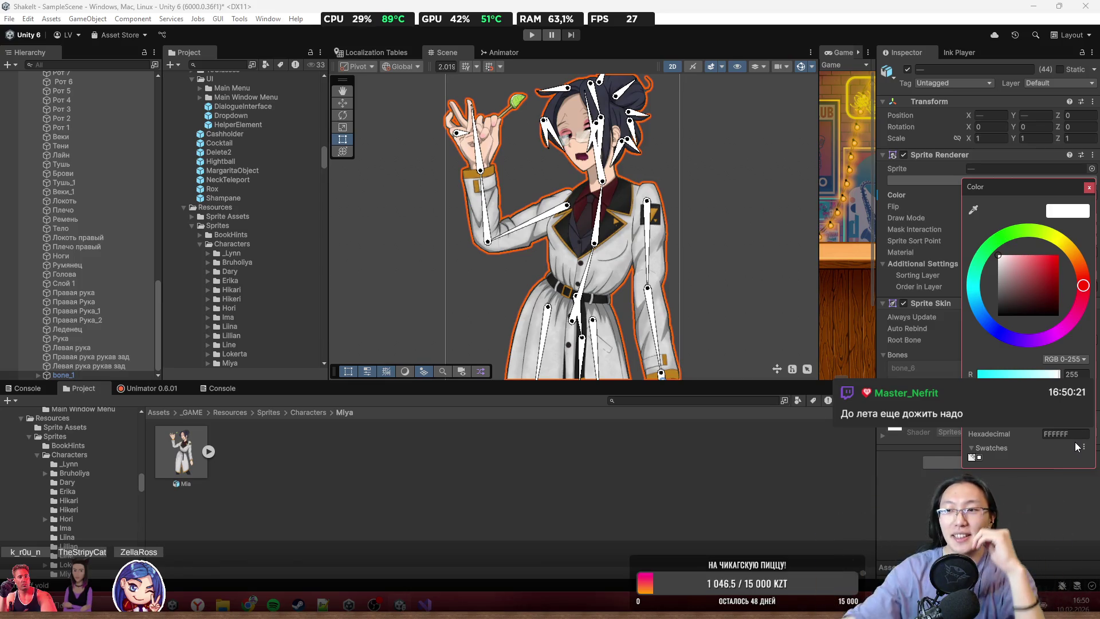
scroll(527, 127, "up", 3)
scroll(527, 127, "down", 2)
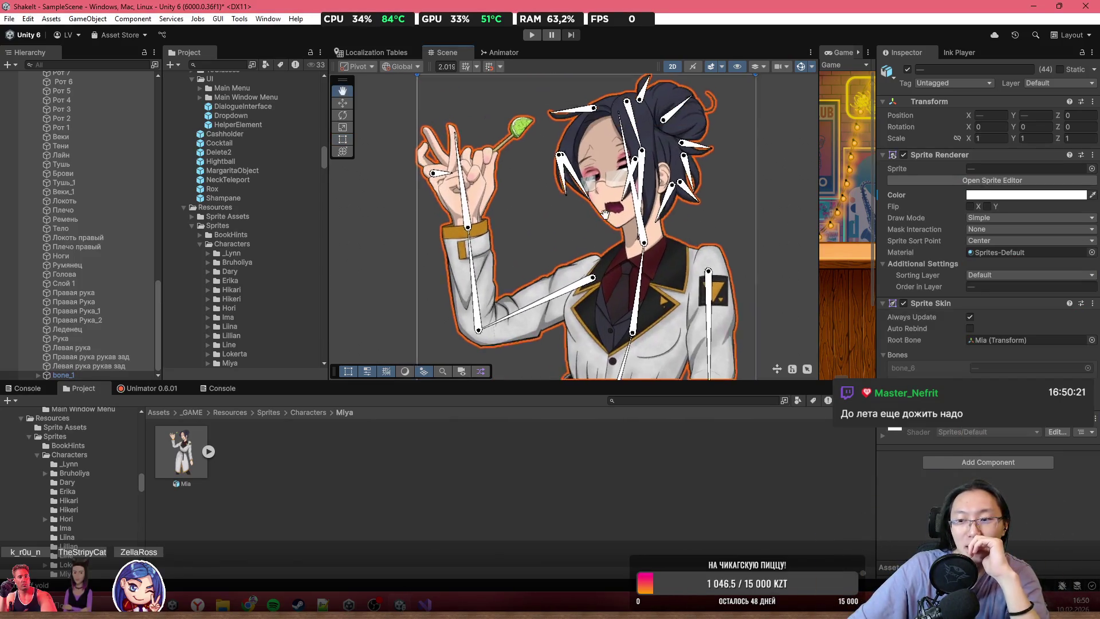
left_click(1021, 196)
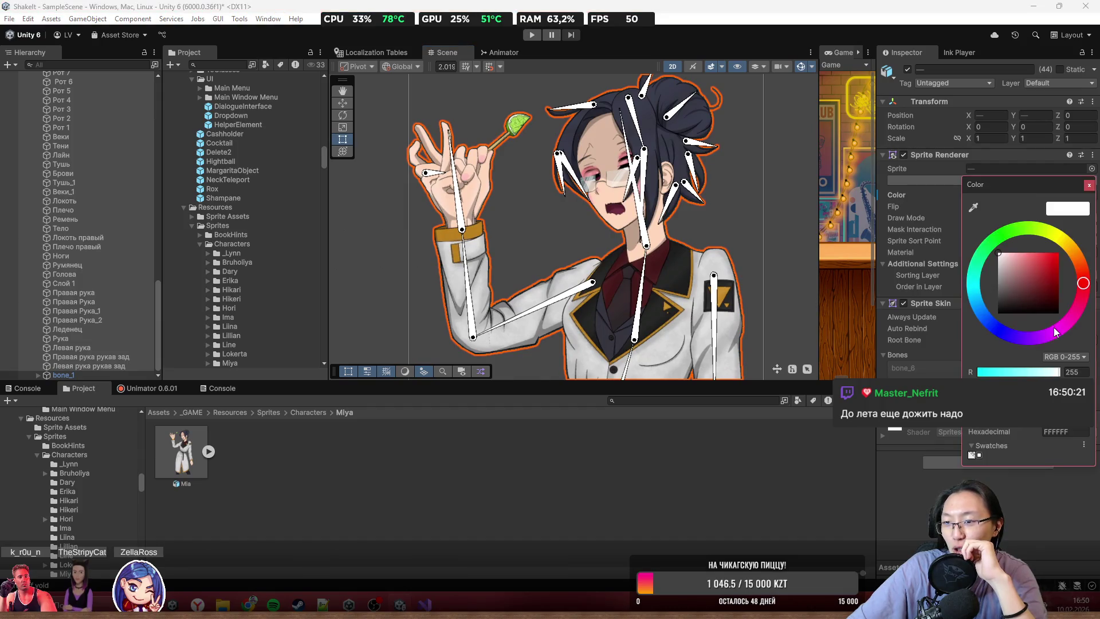
mouse_move(990, 431)
left_mouse_down()
mouse_move(1023, 430)
mouse_move(938, 436)
mouse_move(1051, 439)
mouse_move(901, 446)
mouse_move(1044, 444)
mouse_move(928, 450)
mouse_move(996, 459)
mouse_move(964, 467)
mouse_move(1020, 467)
mouse_move(954, 470)
mouse_move(1060, 447)
mouse_move(1066, 436)
mouse_move(1003, 428)
mouse_move(1051, 430)
mouse_move(898, 453)
mouse_move(1084, 454)
mouse_move(912, 450)
mouse_move(1061, 449)
mouse_move(978, 436)
mouse_move(1075, 442)
left_mouse_up()
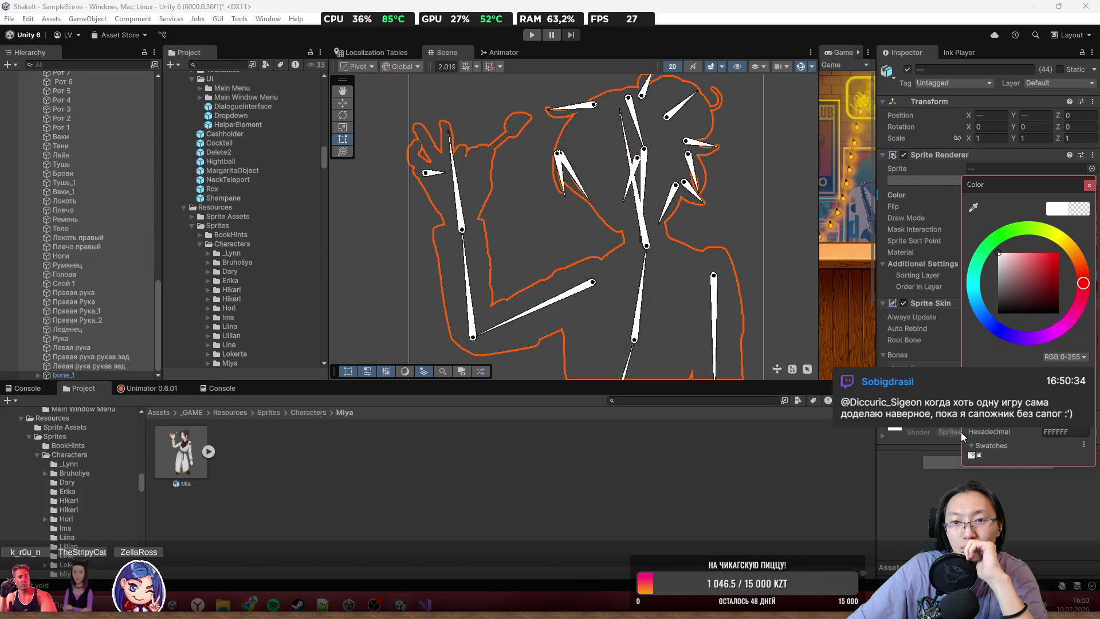
mouse_move(1026, 436)
left_mouse_down()
mouse_move(1068, 439)
mouse_move(962, 438)
mouse_move(1048, 437)
mouse_move(978, 437)
mouse_move(1037, 440)
mouse_move(1009, 417)
left_mouse_up()
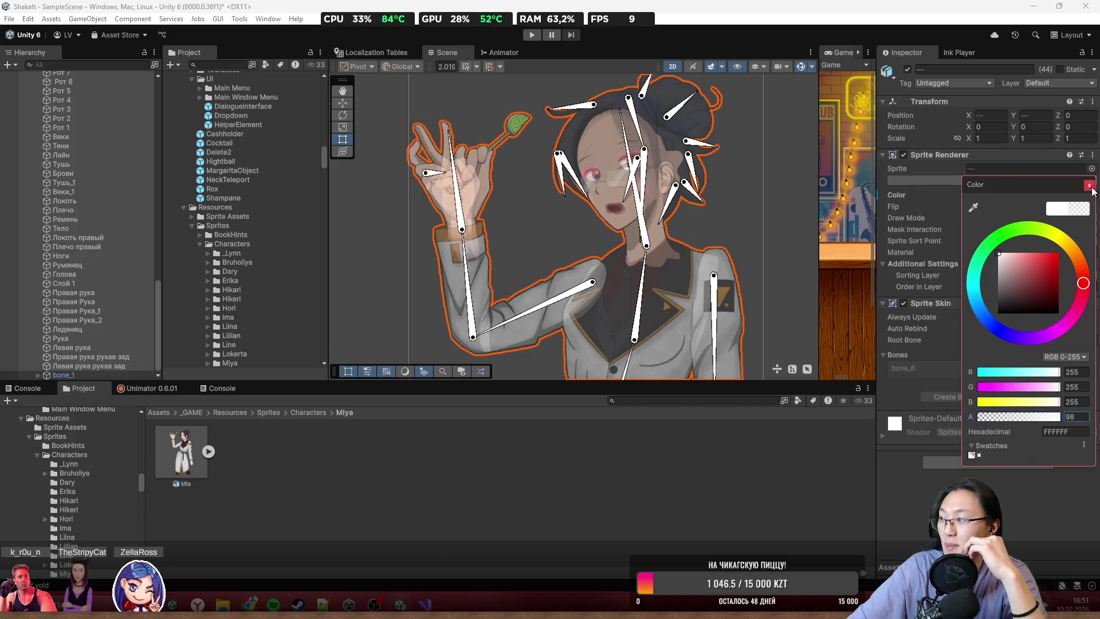
- Close the Color picker, zoom the Scene view, and select the Рот 6 mouth part
left_click(1089, 186)
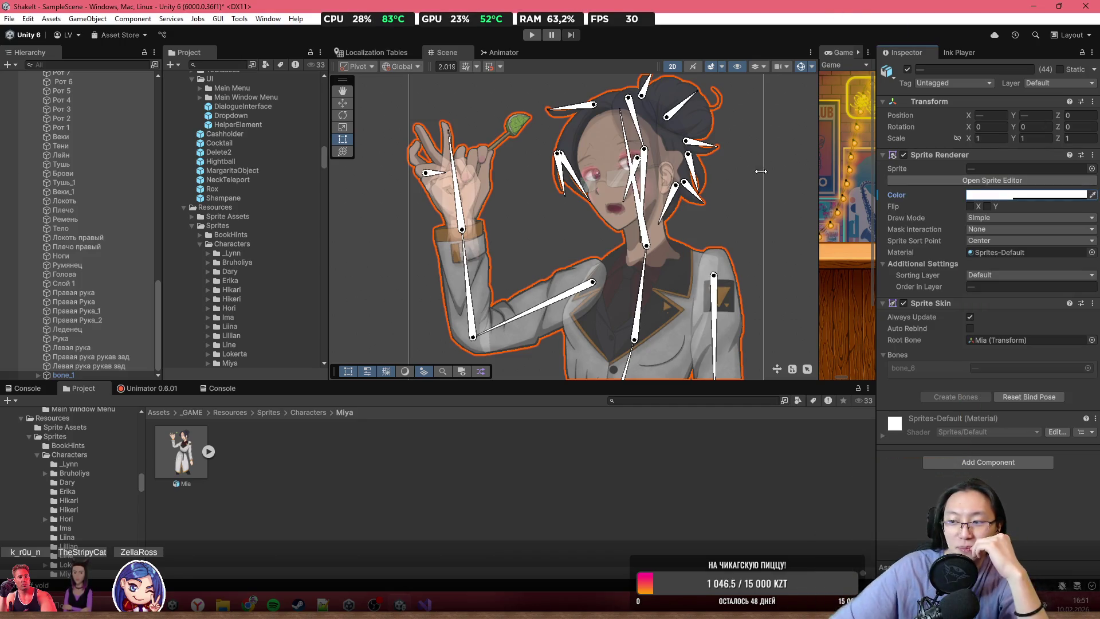
scroll(743, 298, "down", 5)
scroll(686, 270, "down", 2)
scroll(686, 281, "up", 2)
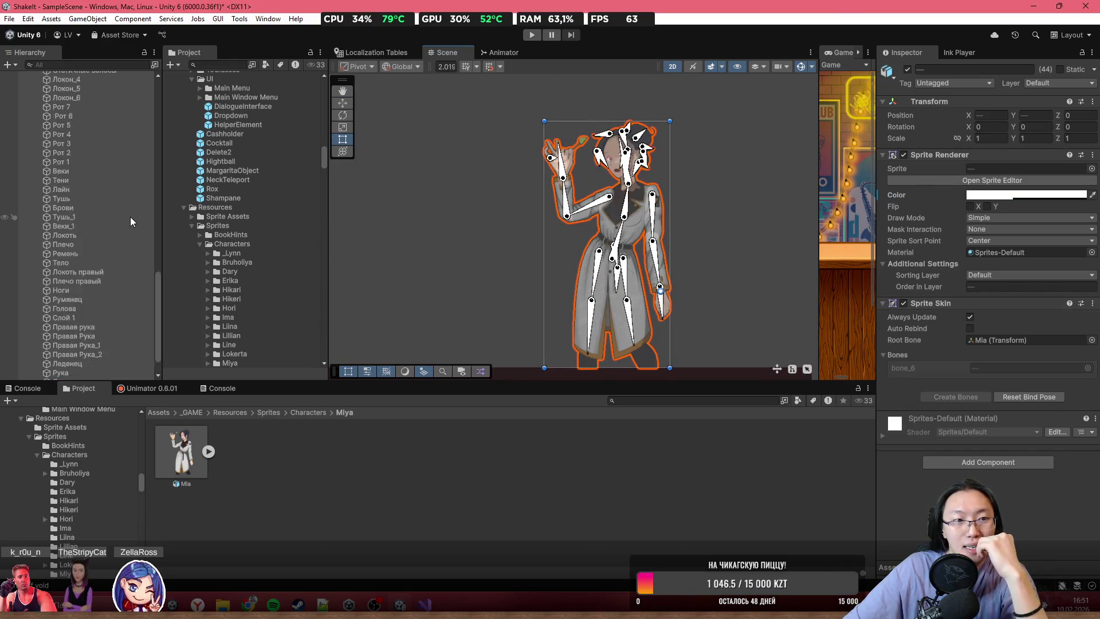
scroll(129, 217, "up", 10)
left_click(79, 253)
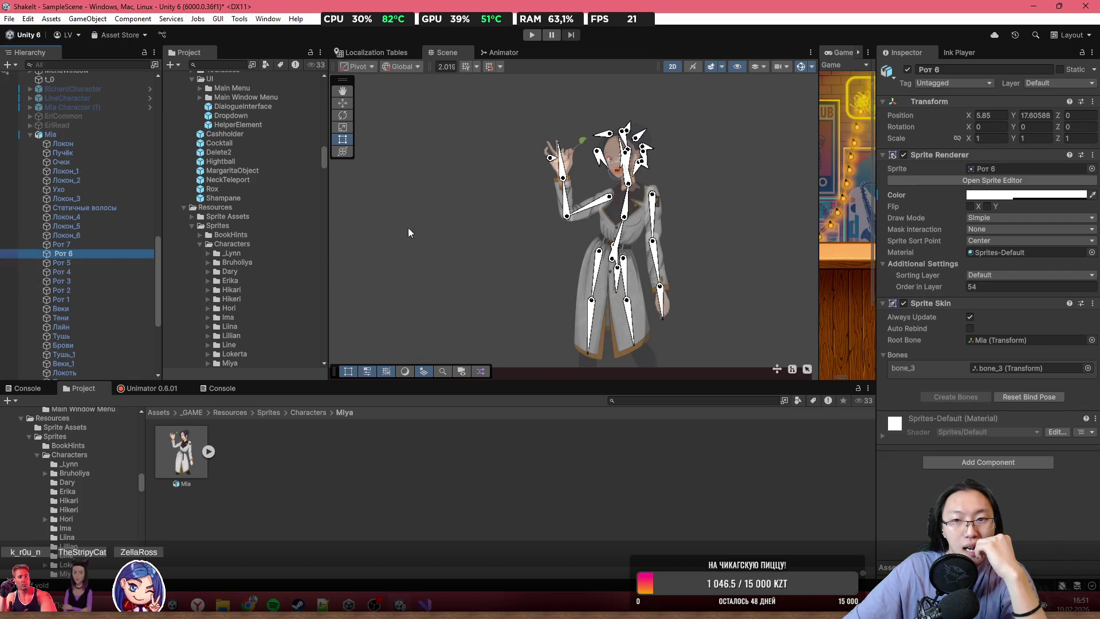
scroll(733, 266, "down", 3)
scroll(698, 196, "up", 4)
- Deselect everything, zoom and pan over the semi-transparent Mia, then select the Mia object
left_click(698, 196)
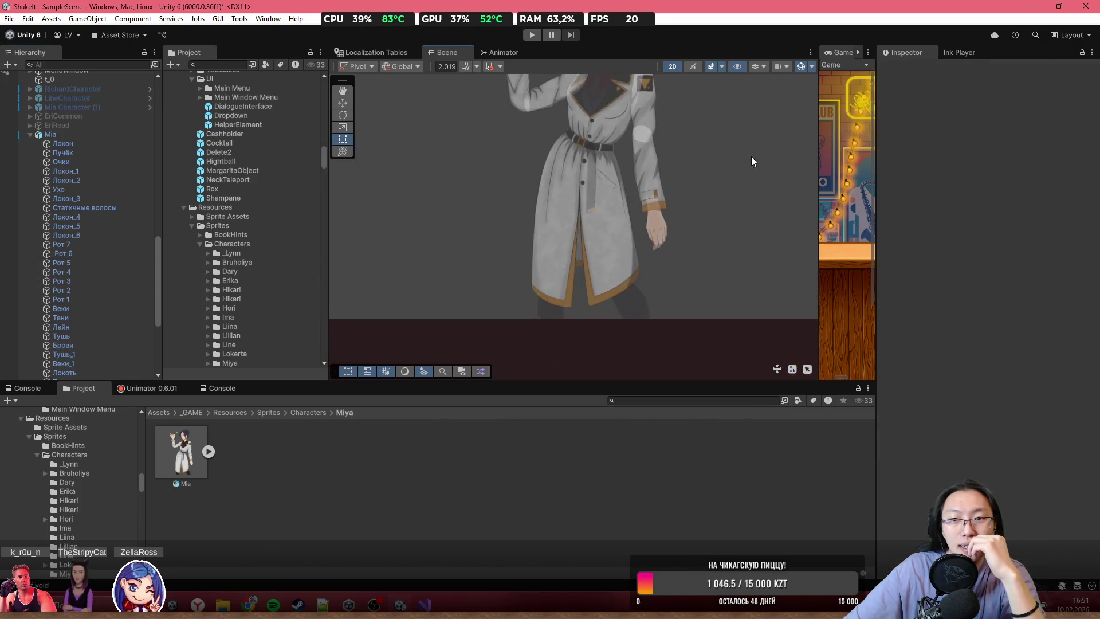
scroll(751, 157, "up", 3)
scroll(724, 225, "up", 2)
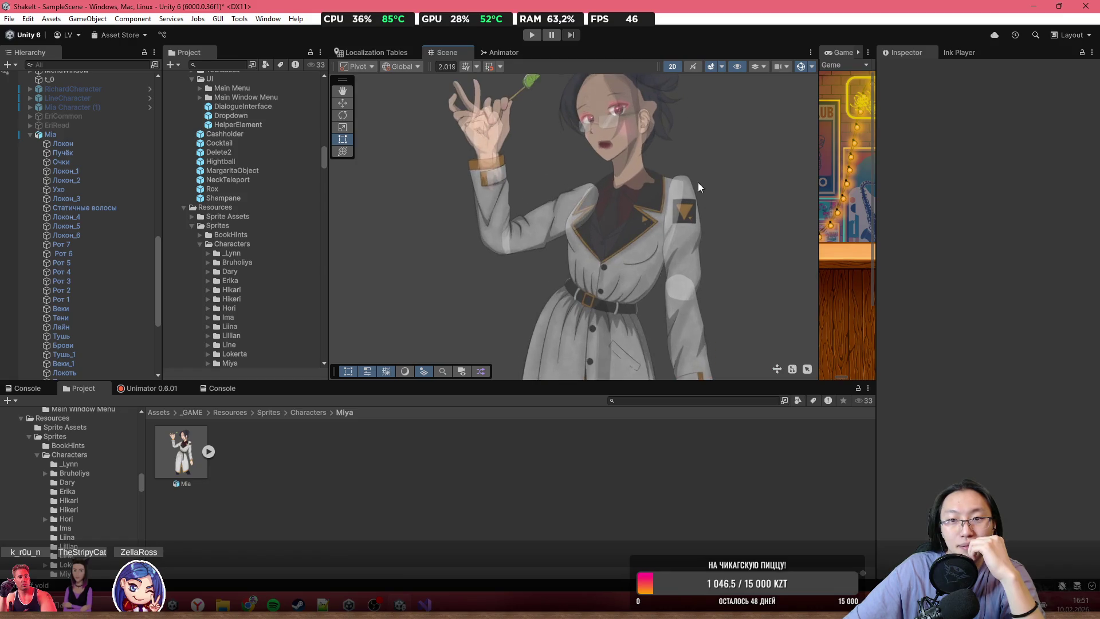
scroll(730, 183, "up", 2)
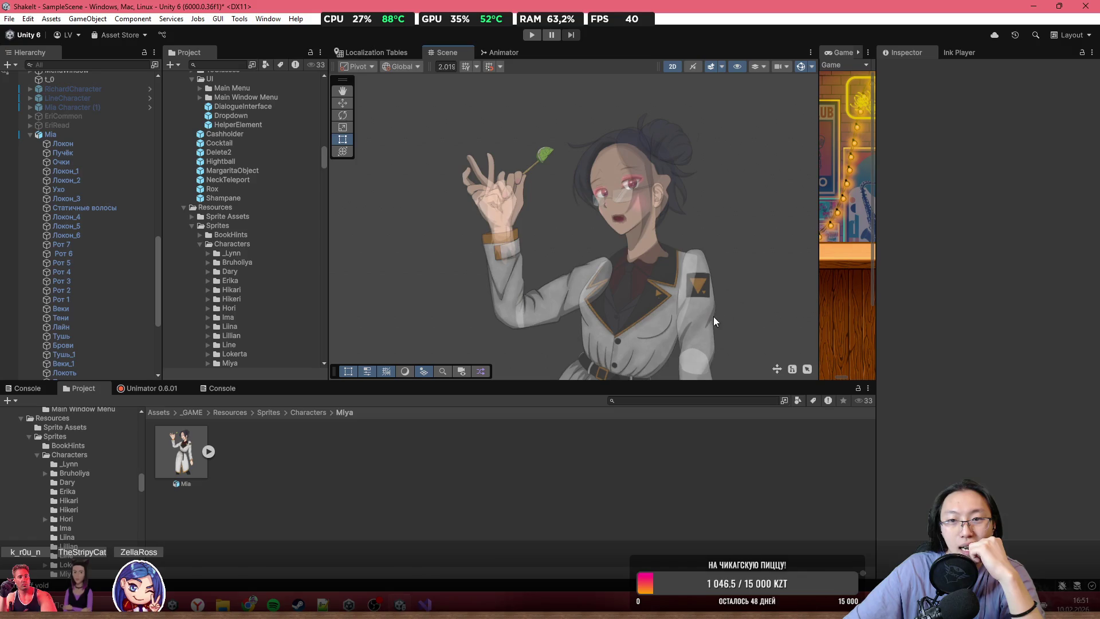
left_click_drag(715, 317, 745, 235)
scroll(716, 263, "down", 2)
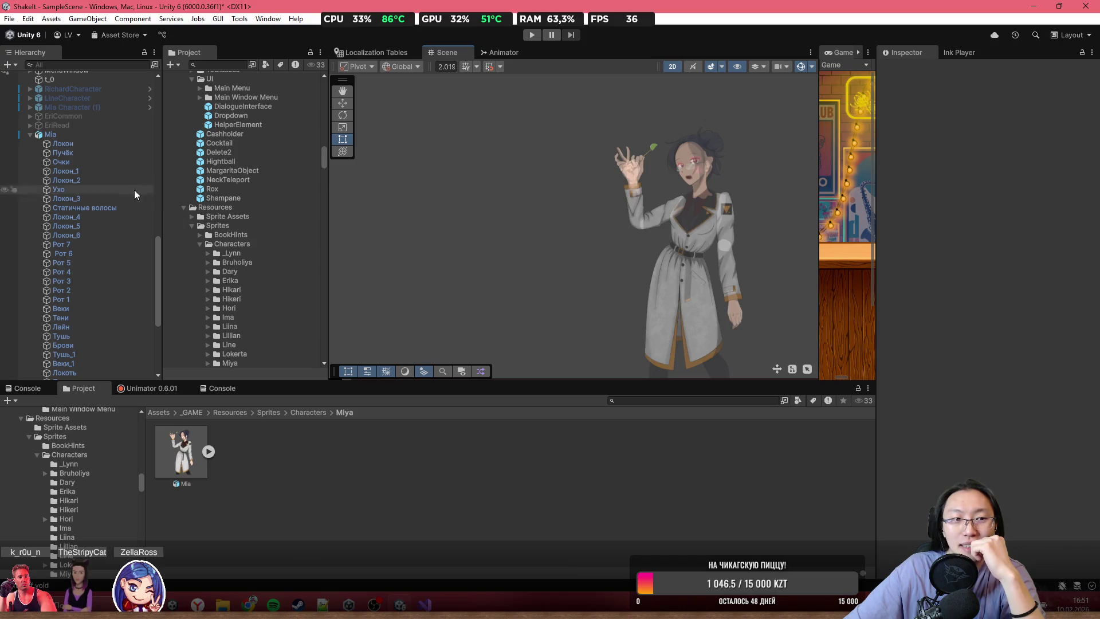
left_click(67, 136)
- Expand the Mia PSB in the Project window and select its texture sub-asset
left_click(199, 462)
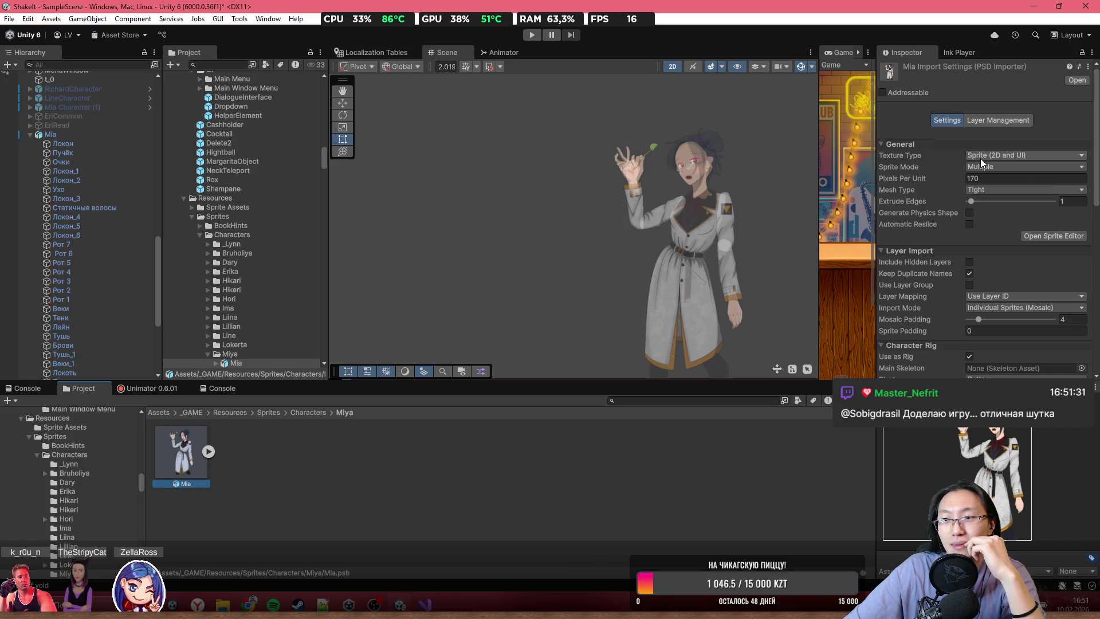
scroll(982, 310, "down", 7)
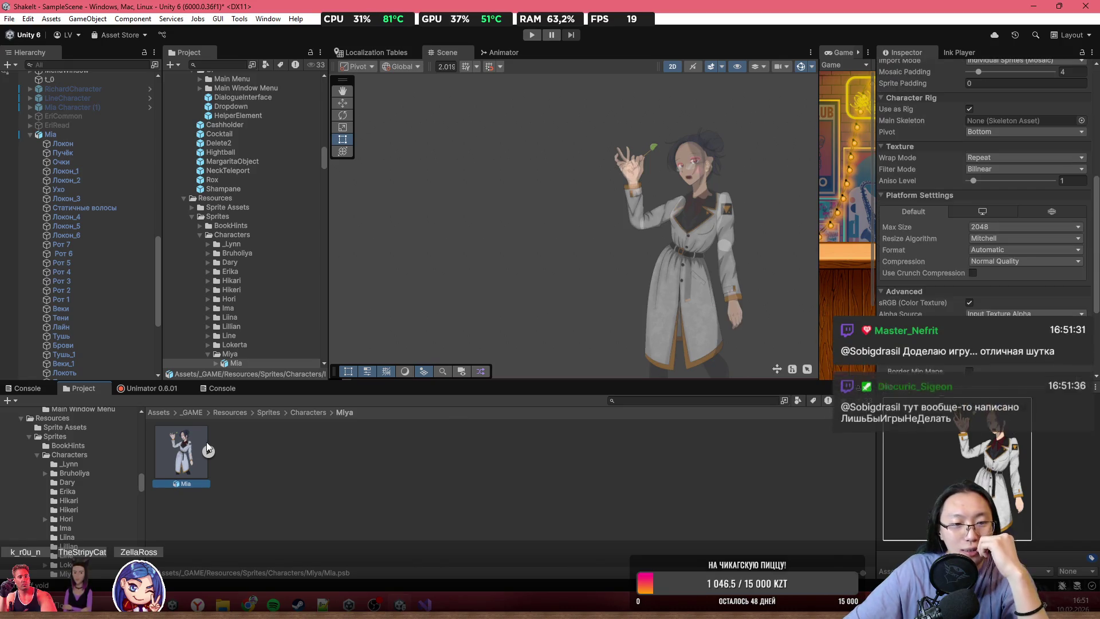
left_click(207, 451)
scroll(210, 457, "down", 3)
scroll(209, 452, "up", 8)
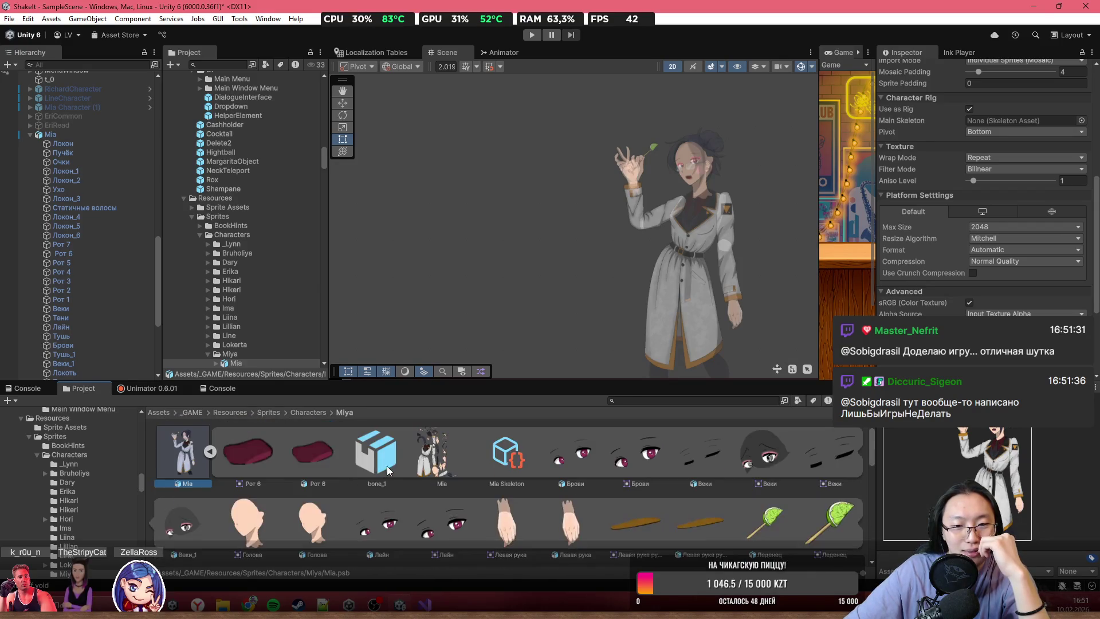
left_click(432, 456)
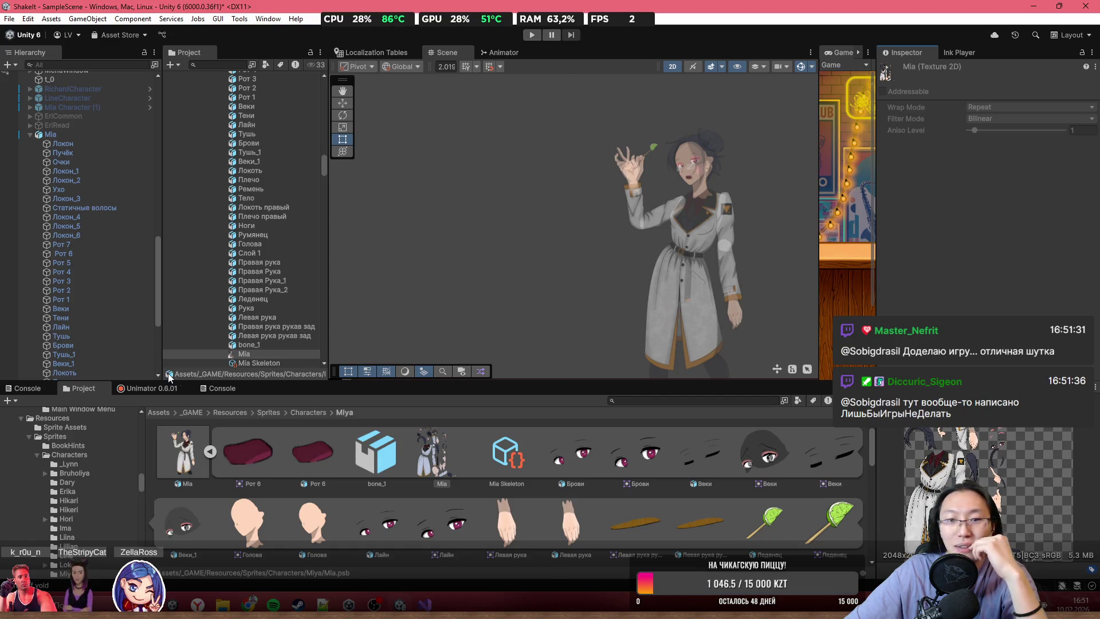
- Collapse Mia.psb and review its import settings: 2048 max size, Automatic format, Normal Quality compression
left_click(208, 452)
left_click(164, 448)
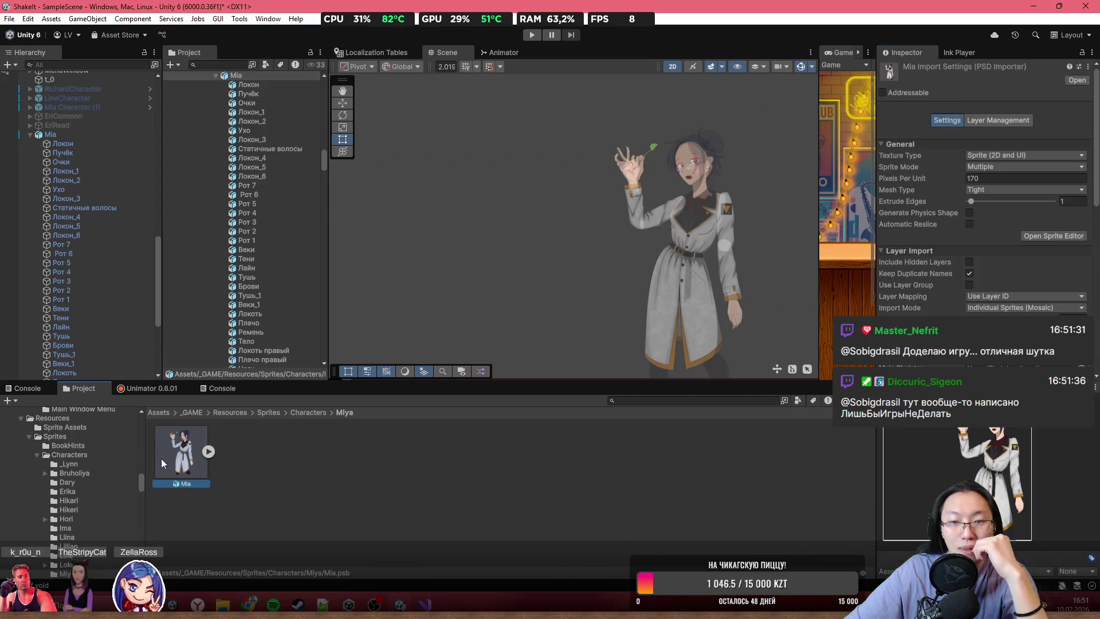
scroll(986, 241, "down", 5)
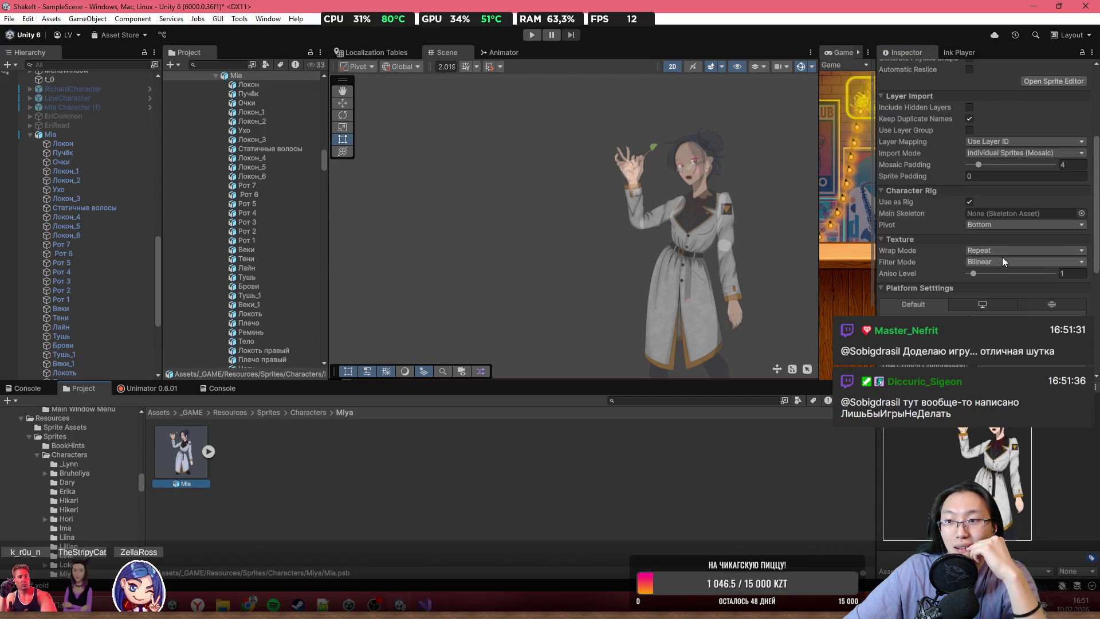
scroll(992, 294, "down", 6)
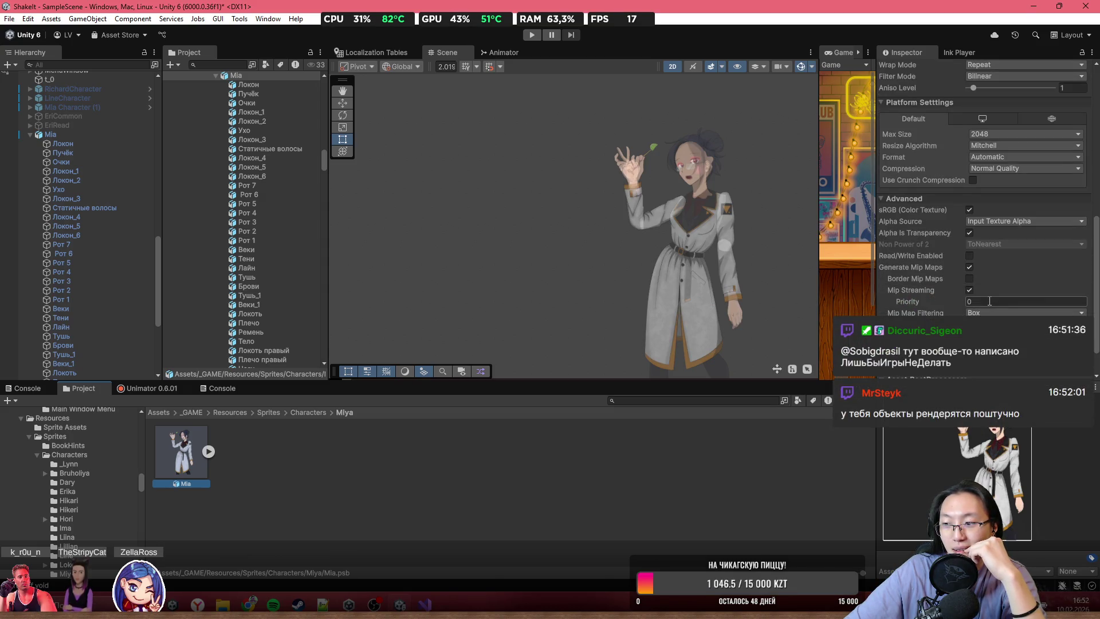
scroll(989, 301, "down", 1)
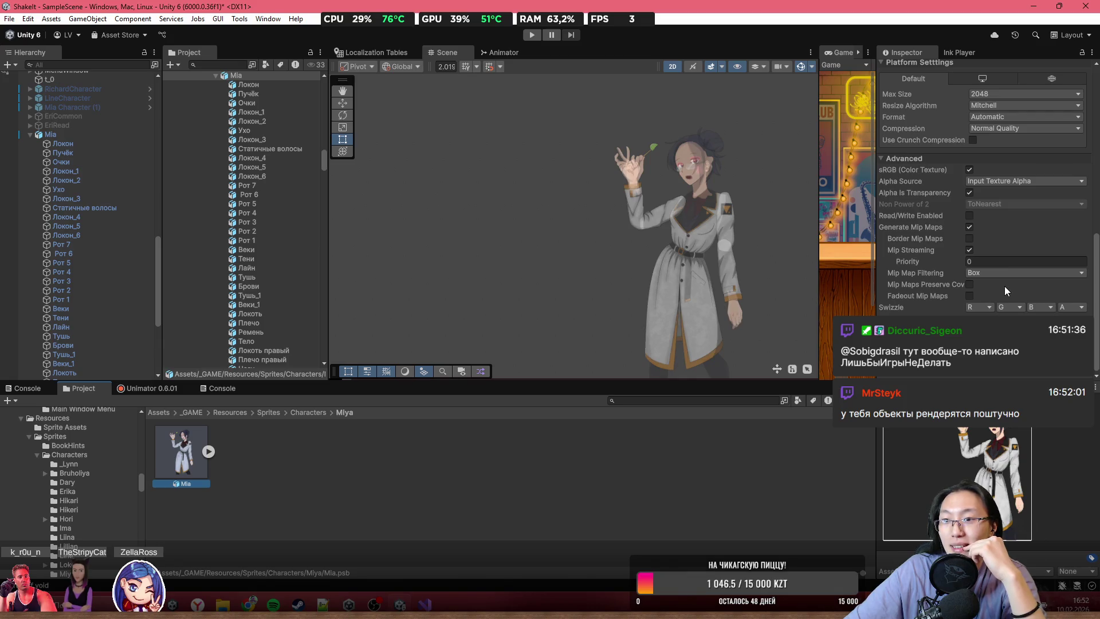
scroll(1005, 290, "up", 1)
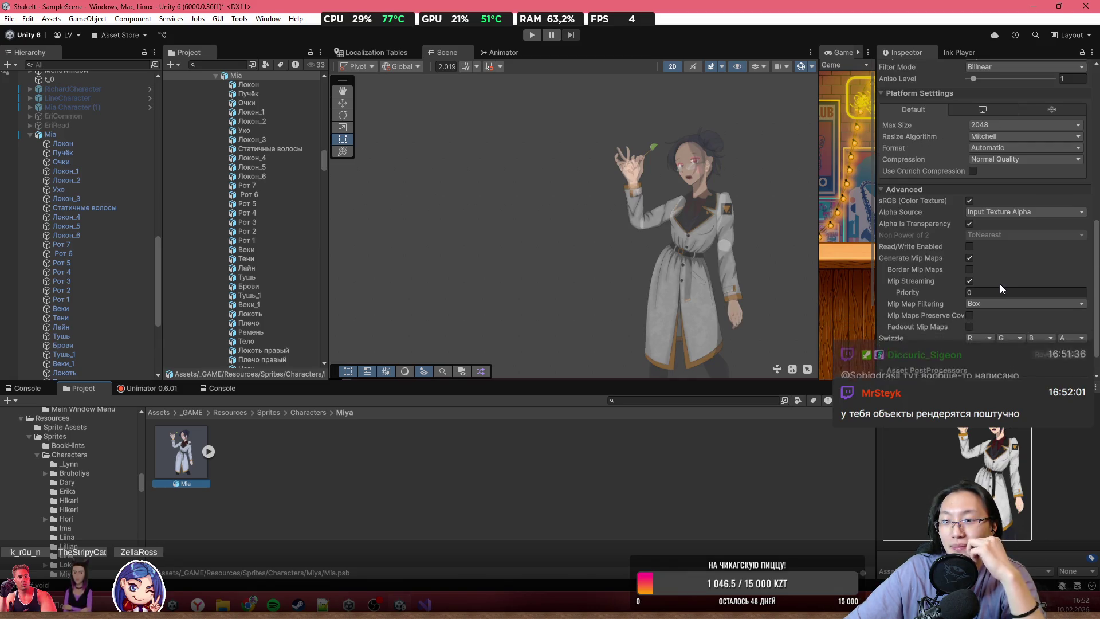
scroll(999, 284, "up", 3)
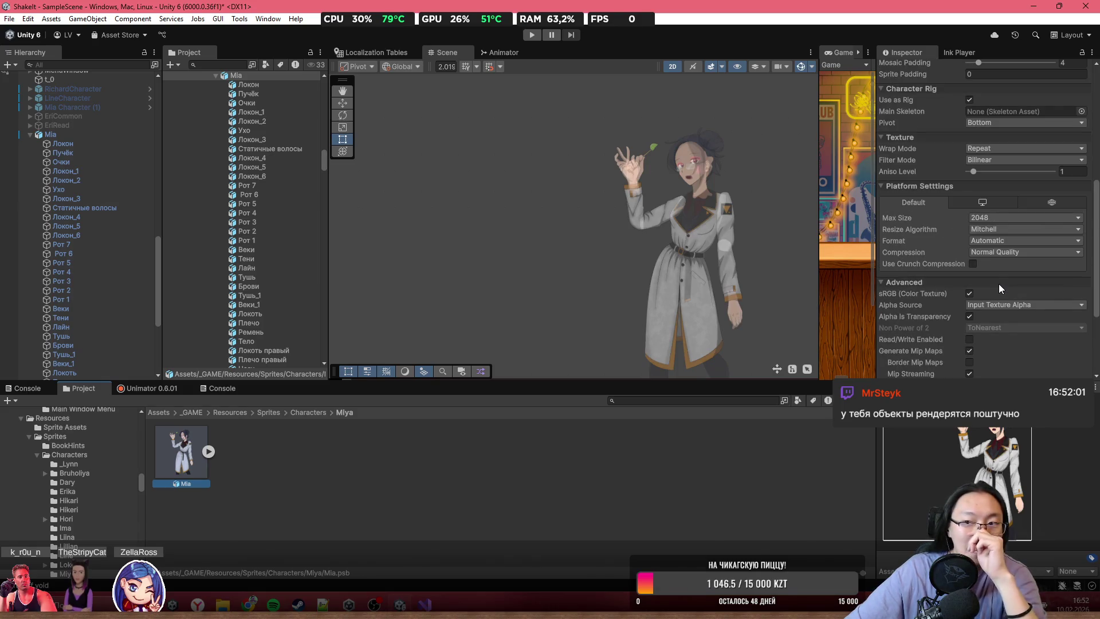
scroll(999, 284, "up", 4)
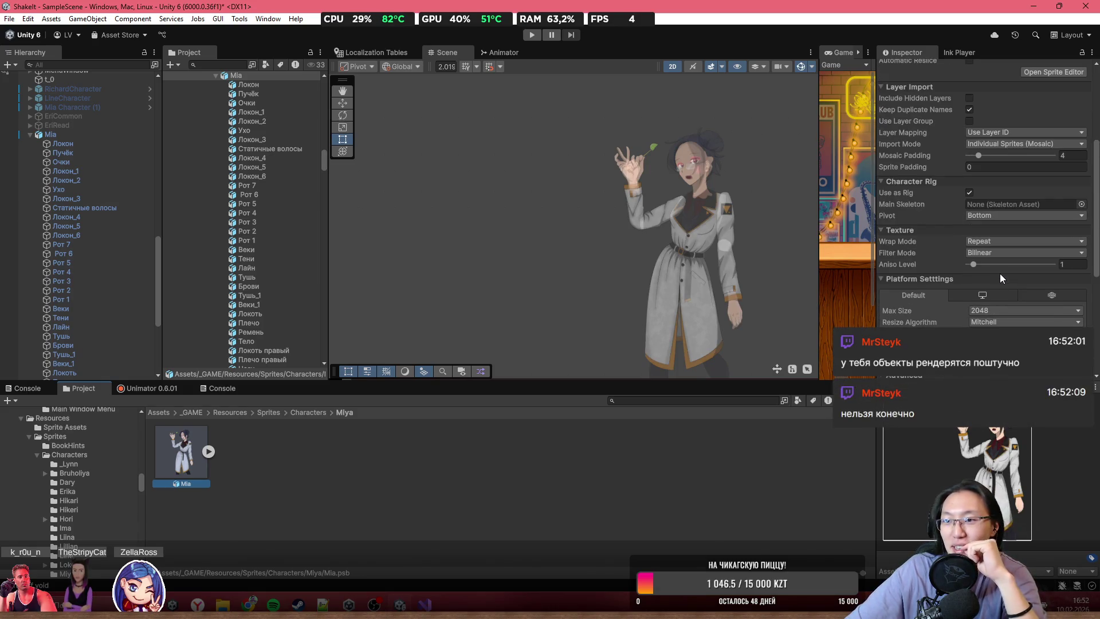
scroll(992, 265, "up", 2)
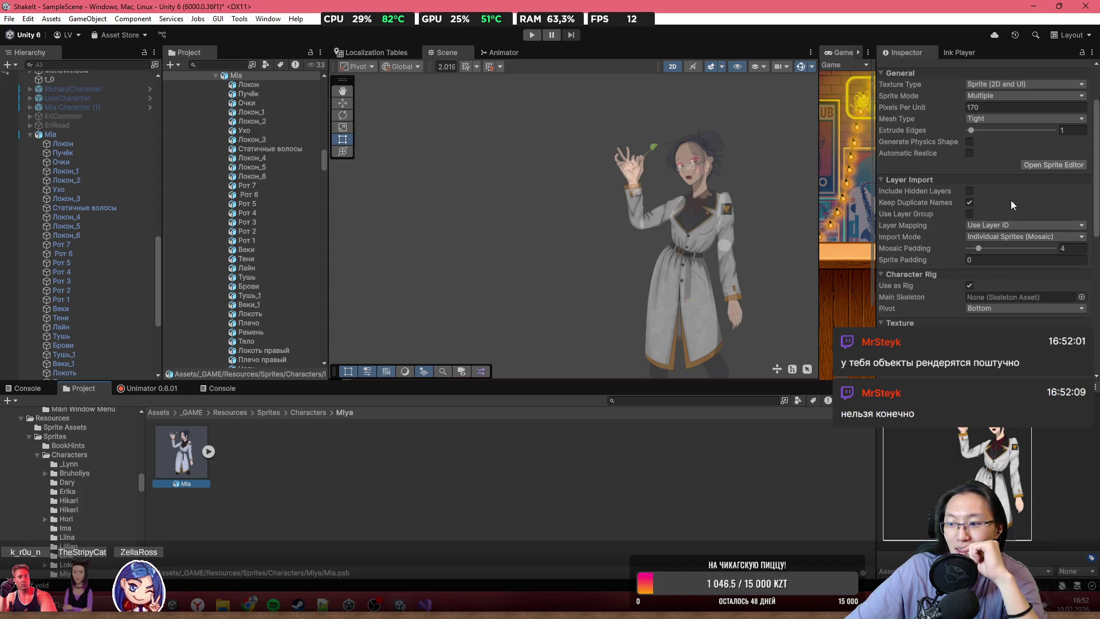
scroll(1011, 201, "up", 2)
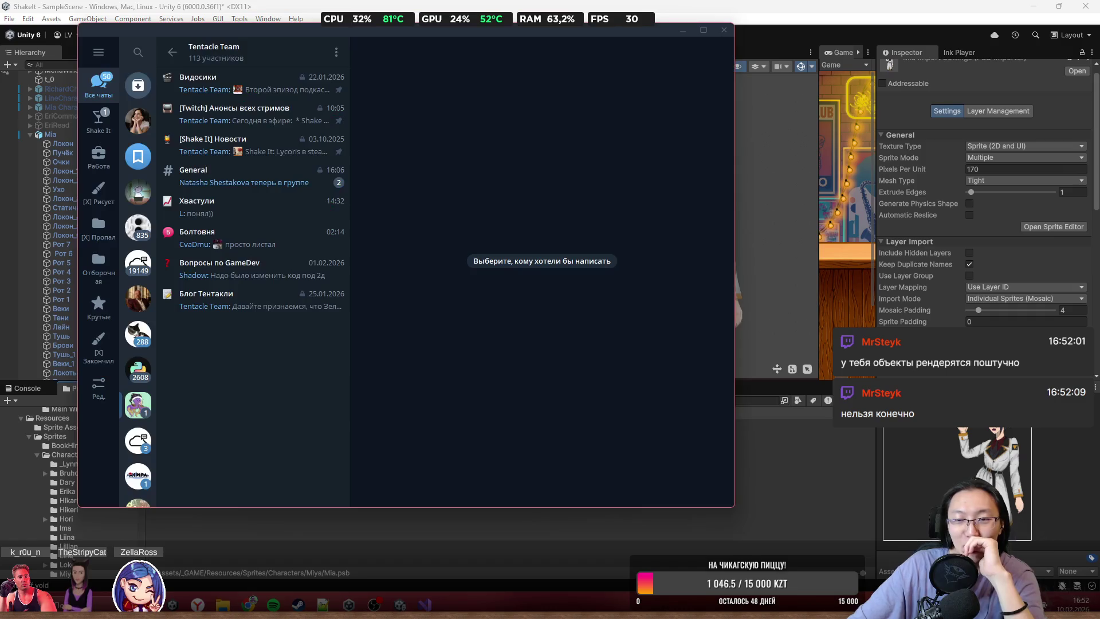
- Check who voted in the Болтовня chat's poll, then close Telegram to return to Unity
left_click(294, 240)
scroll(586, 317, "up", 3)
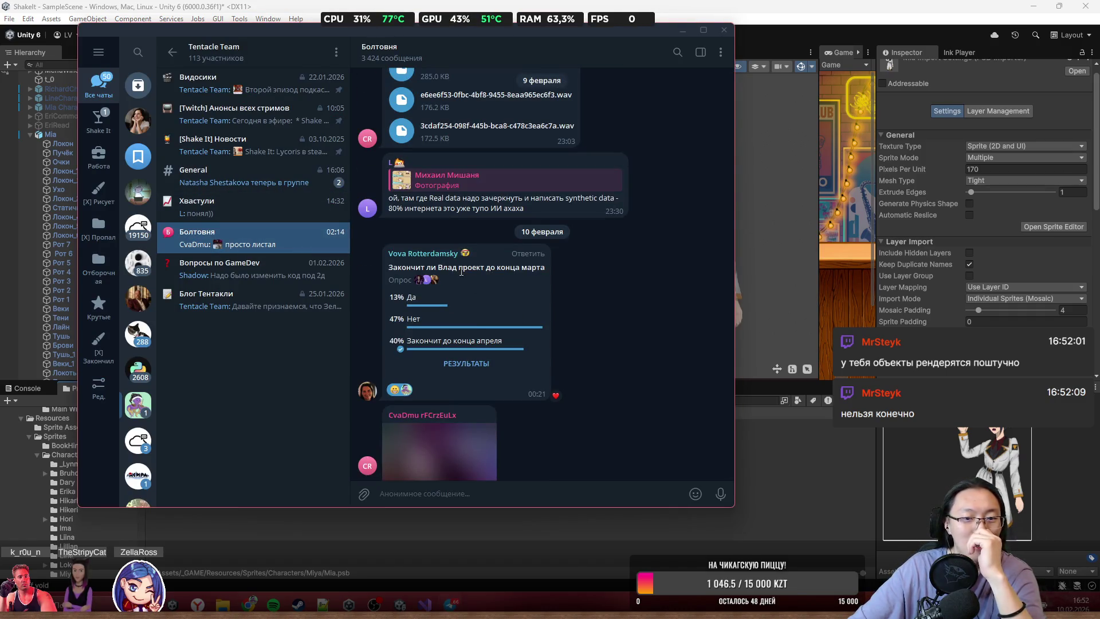
left_click_drag(399, 265, 531, 271)
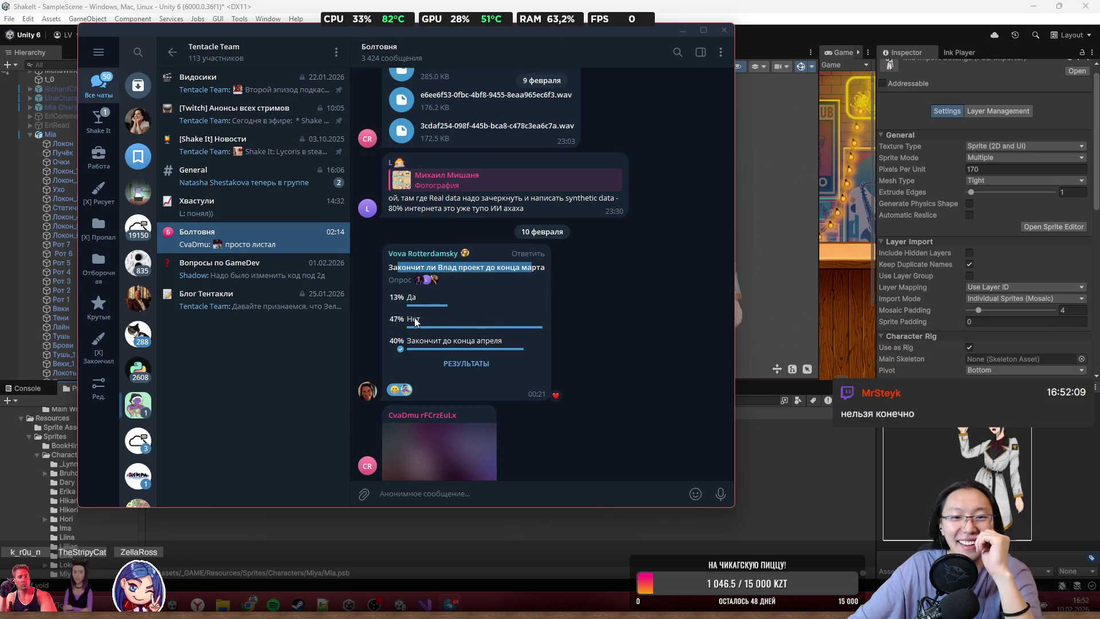
left_click(467, 363)
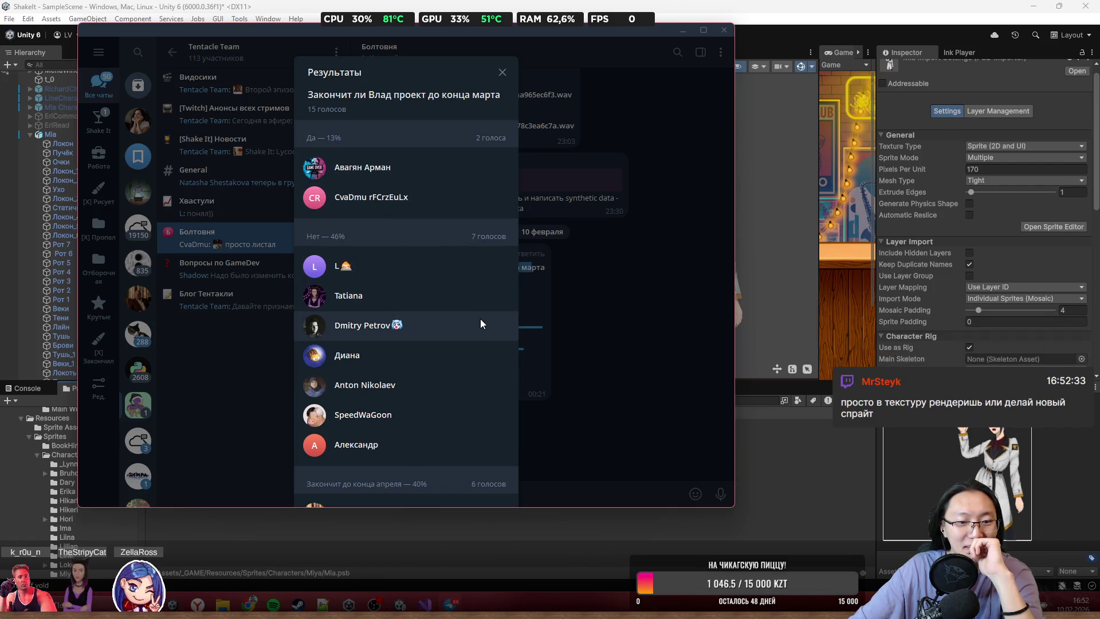
scroll(457, 390, "down", 4)
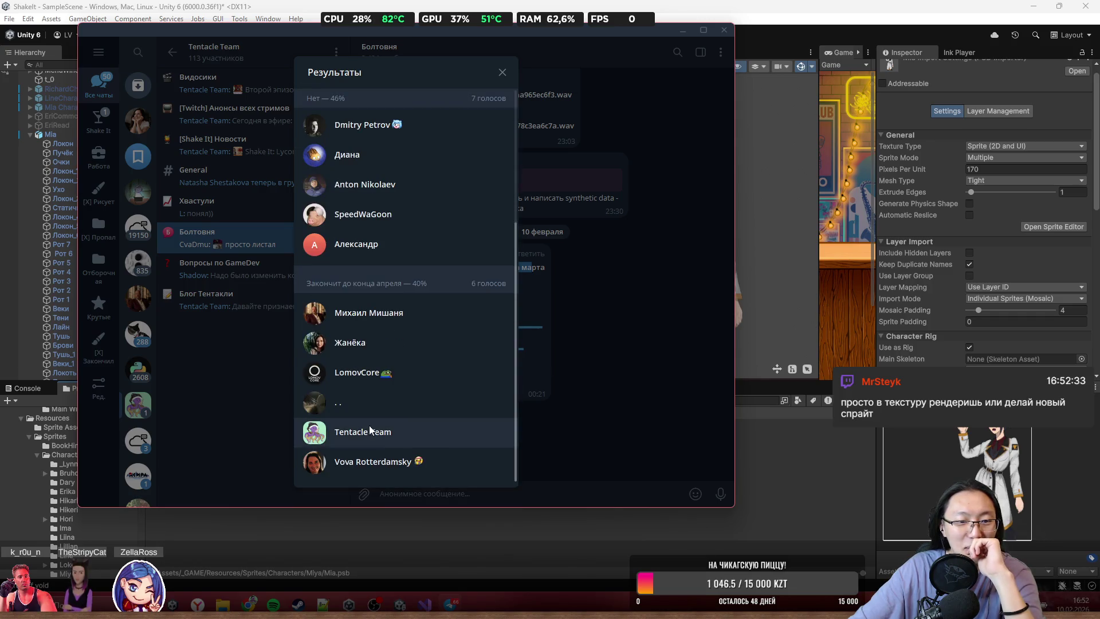
left_click(645, 401)
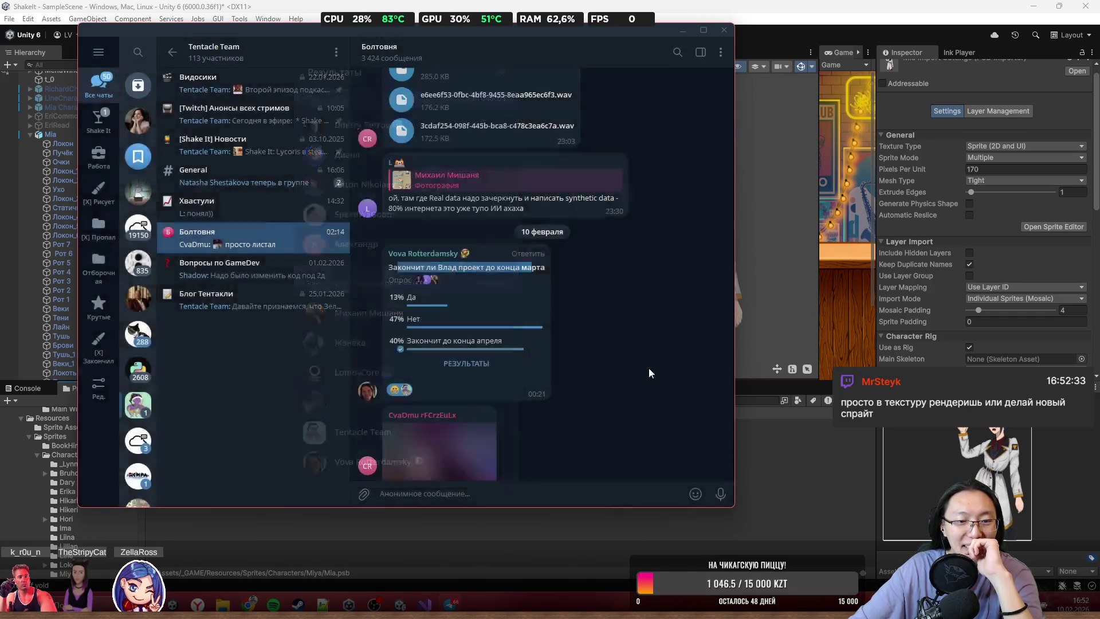
left_click(725, 29)
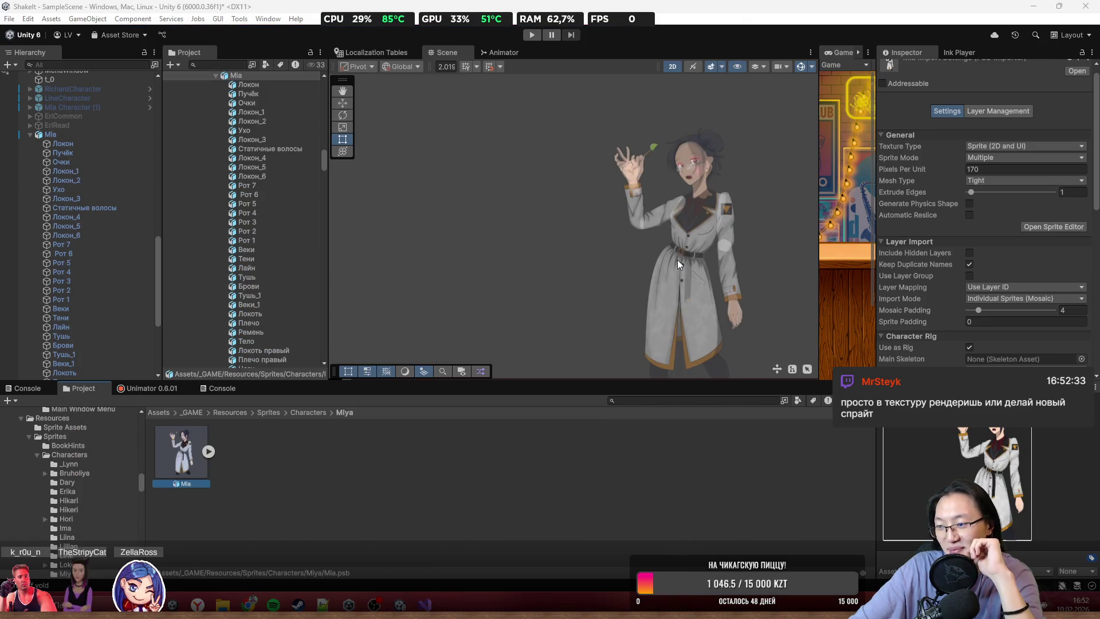
- Zoom and pan the Scene view to frame the whole bar around Mia
scroll(677, 260, "down", 5)
scroll(587, 214, "down", 1)
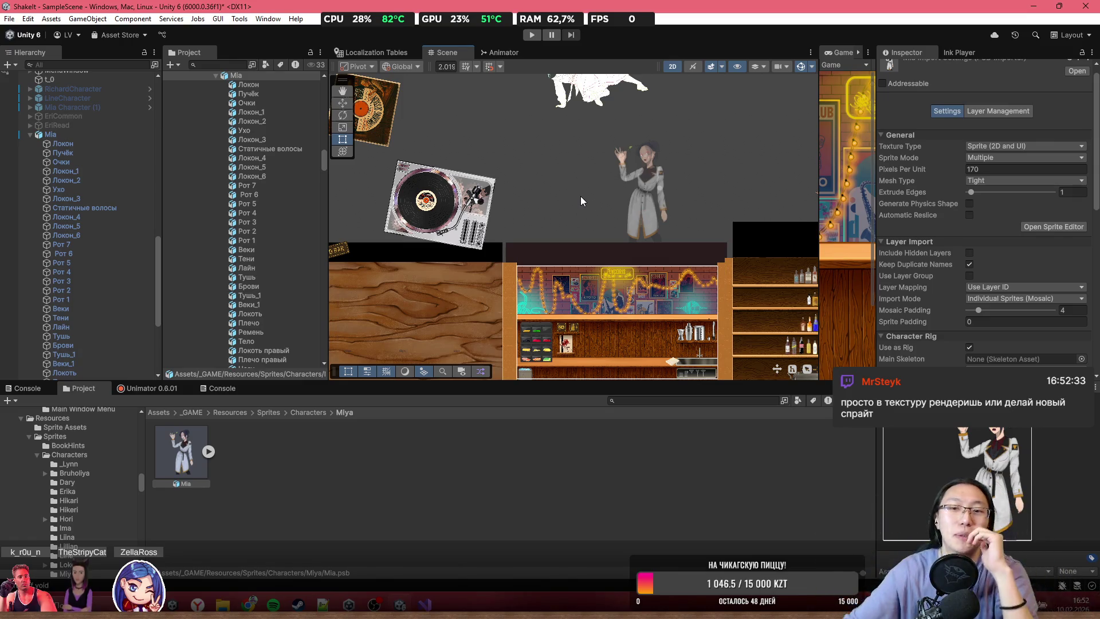
left_click_drag(583, 202, 595, 112)
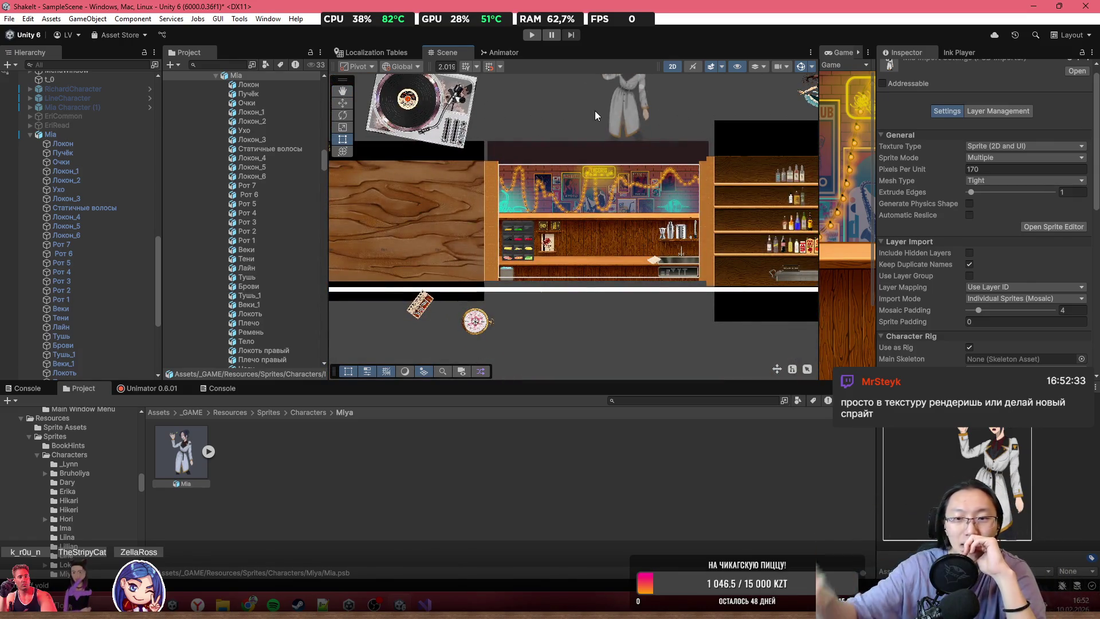
scroll(670, 229, "up", 3)
scroll(672, 230, "up", 2)
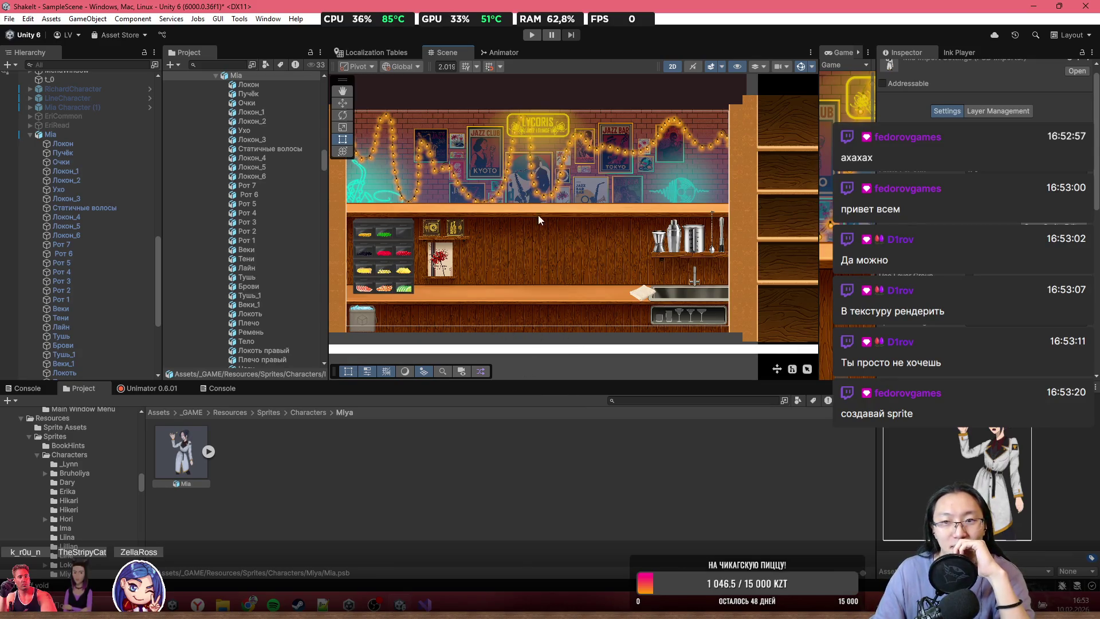
scroll(538, 214, "down", 3)
left_click_drag(537, 237, 545, 270)
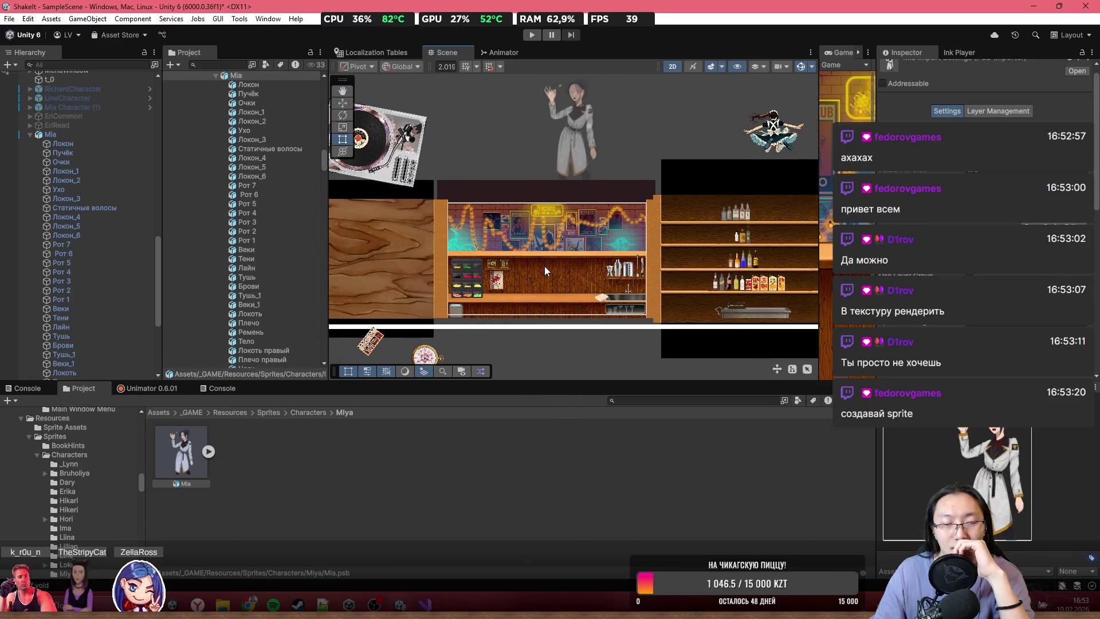
scroll(544, 266, "up", 2)
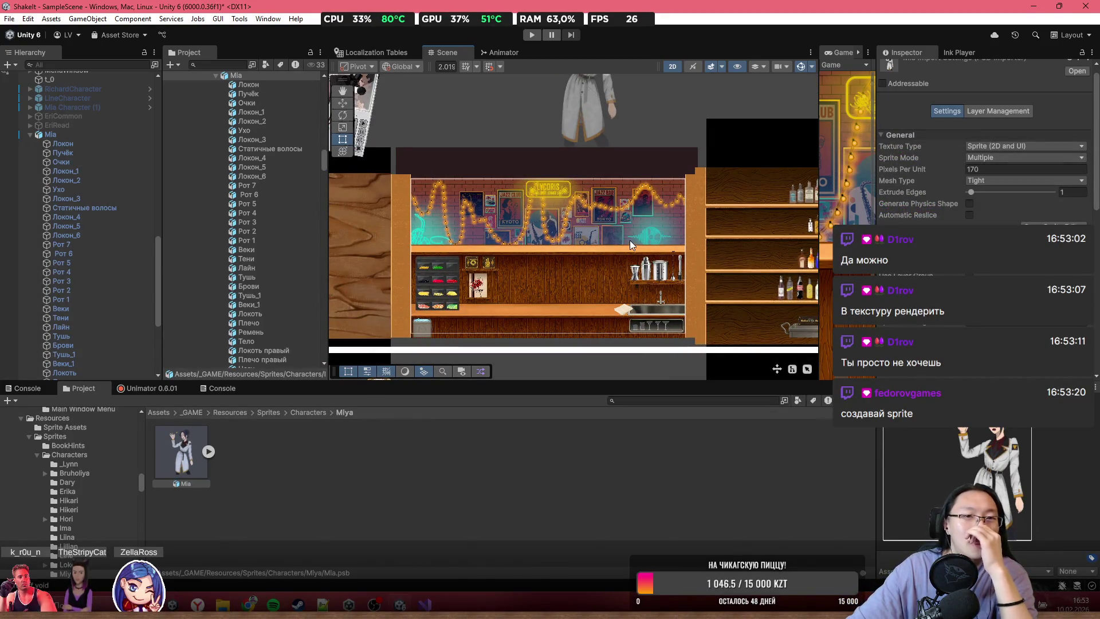
scroll(634, 238, "down", 5)
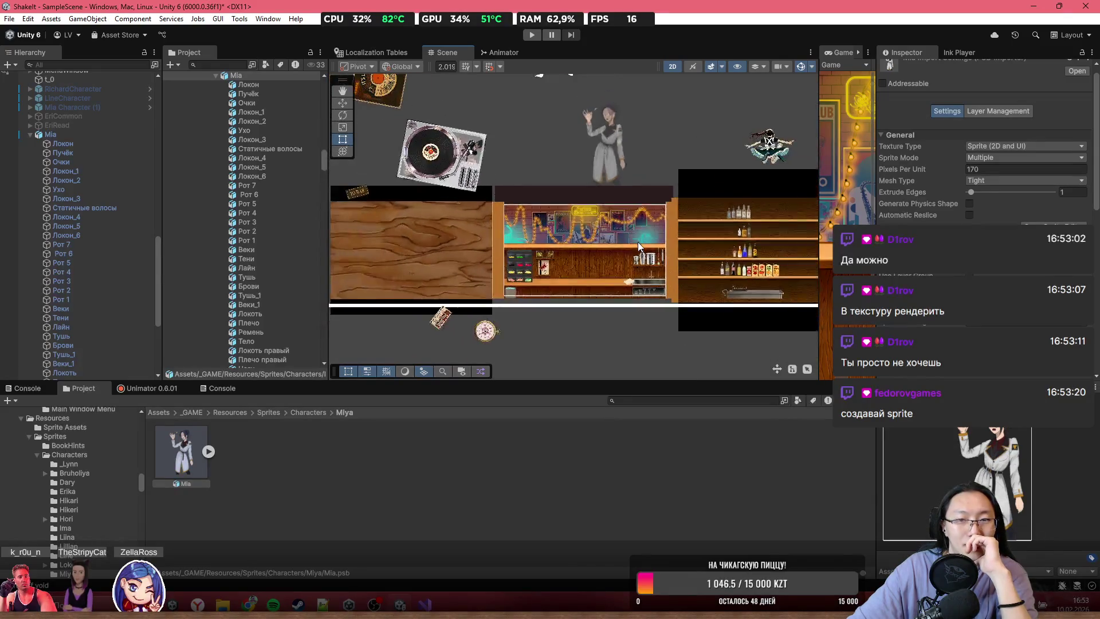
scroll(638, 242, "down", 1)
scroll(638, 242, "down", 2)
scroll(638, 242, "up", 2)
scroll(637, 241, "up", 6)
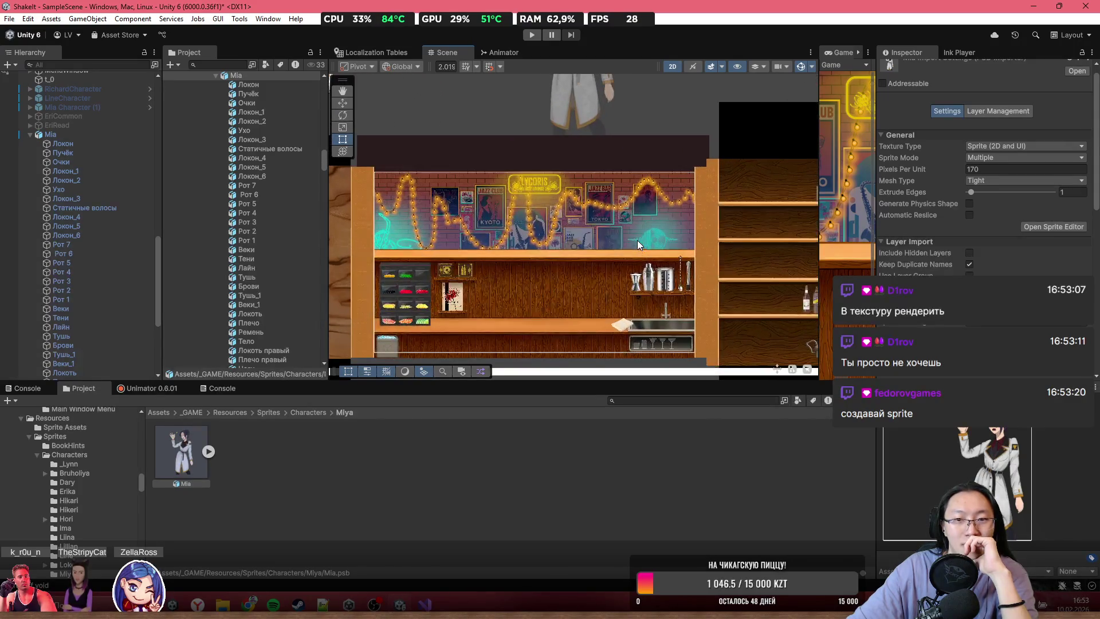
scroll(637, 240, "down", 5)
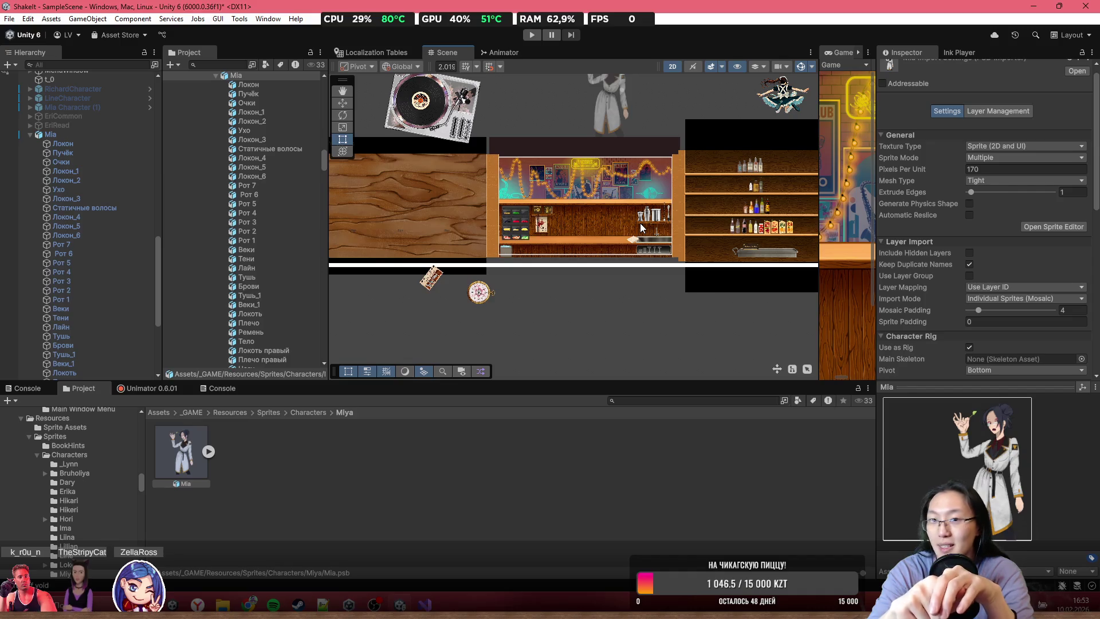
- Show the _GAME folder's contents in the Project window and dismiss Telegram
scroll(640, 222, "up", 1)
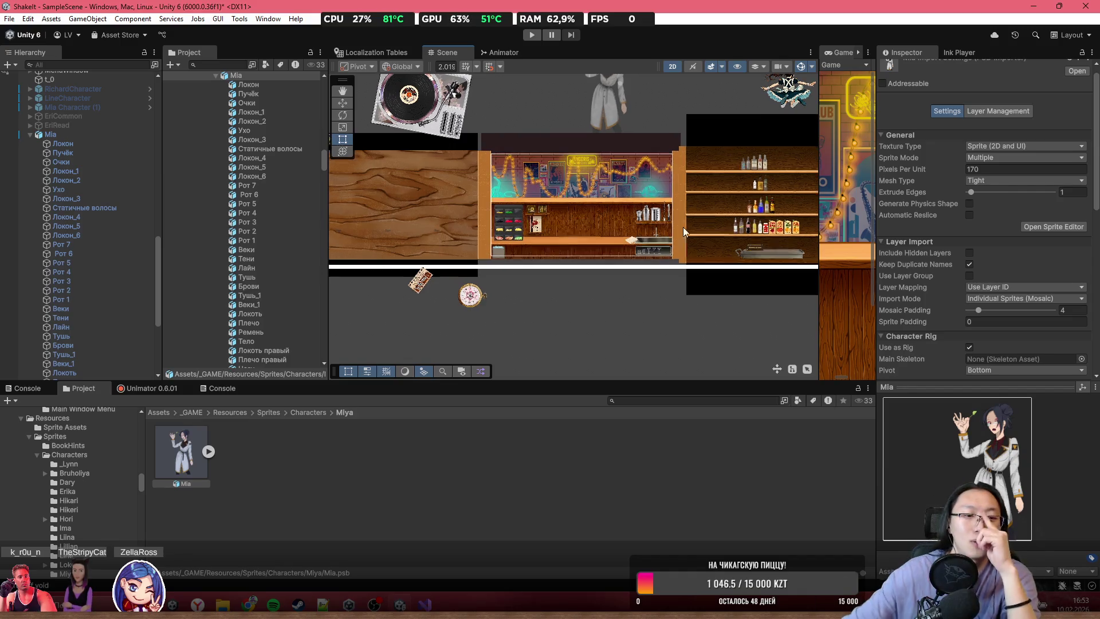
left_click(194, 412)
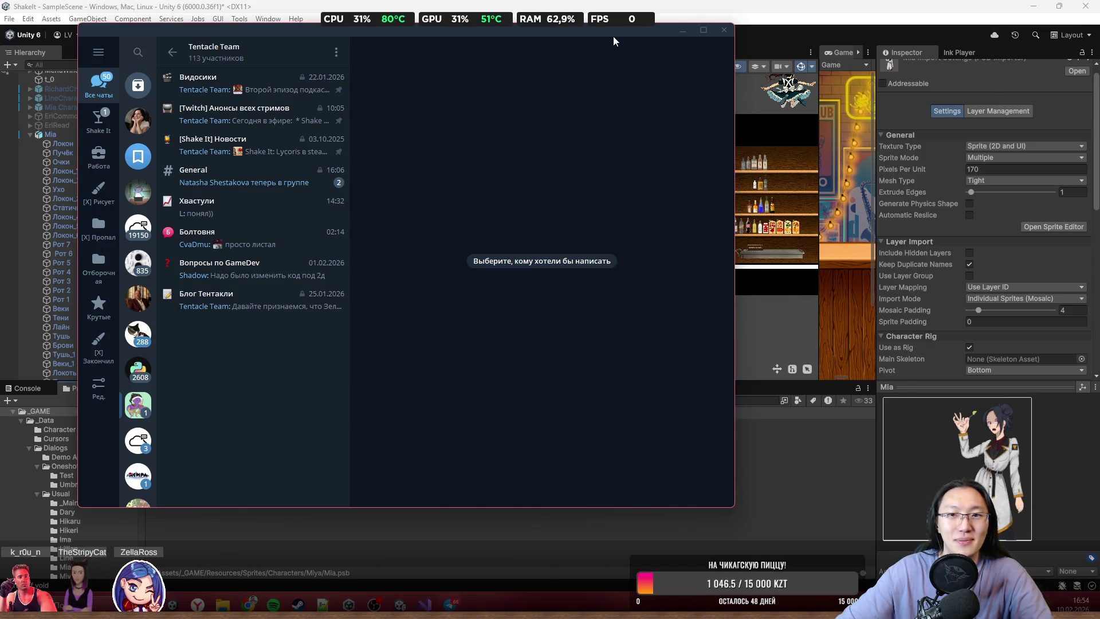
left_click(683, 30)
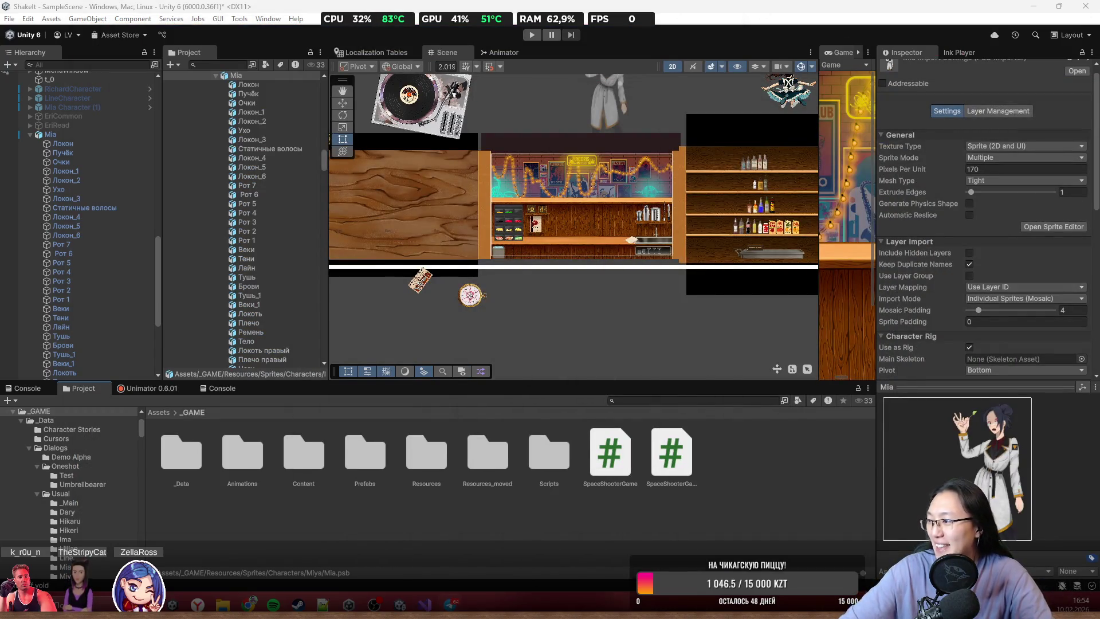
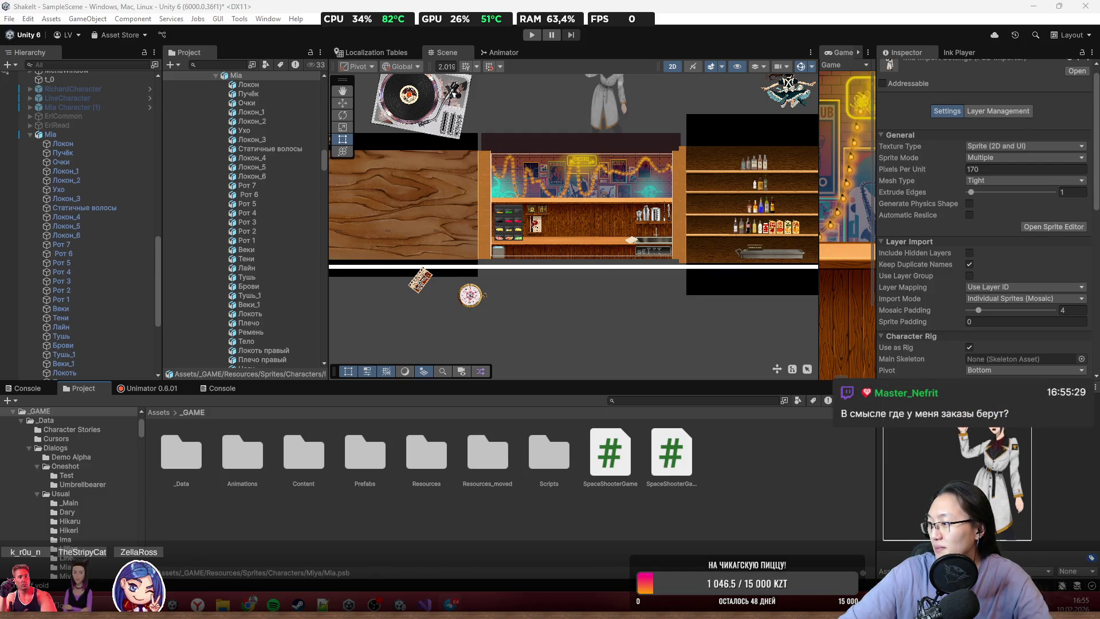
- Copy all of the TextureToSprite.cs code, close it and the other script, and minimize Visual Studio
key("alt+Tab")
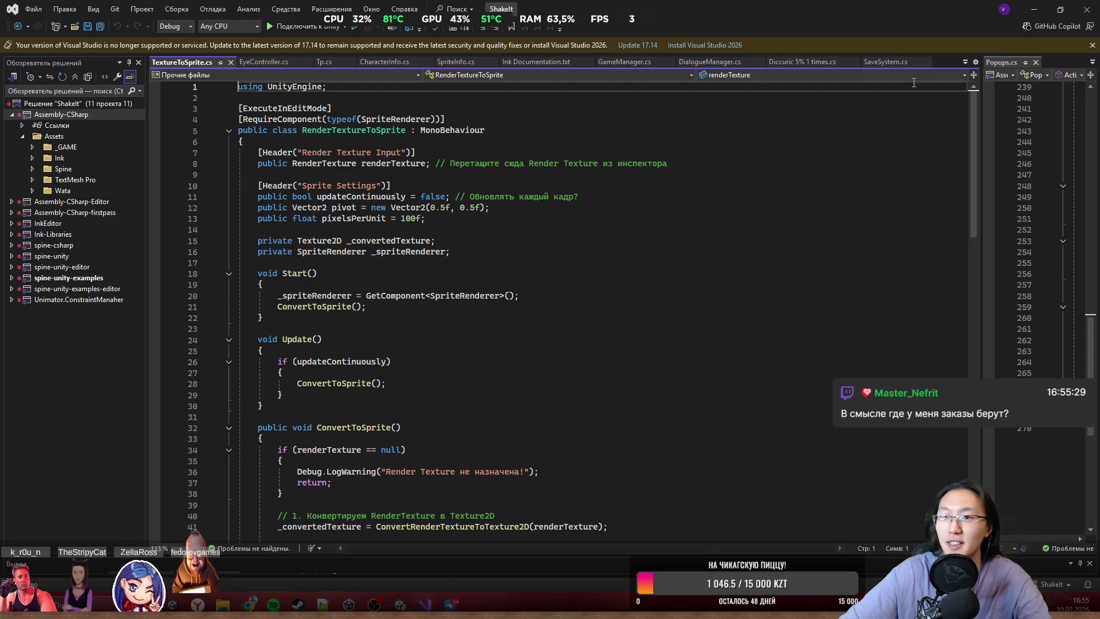
double_click(757, 5)
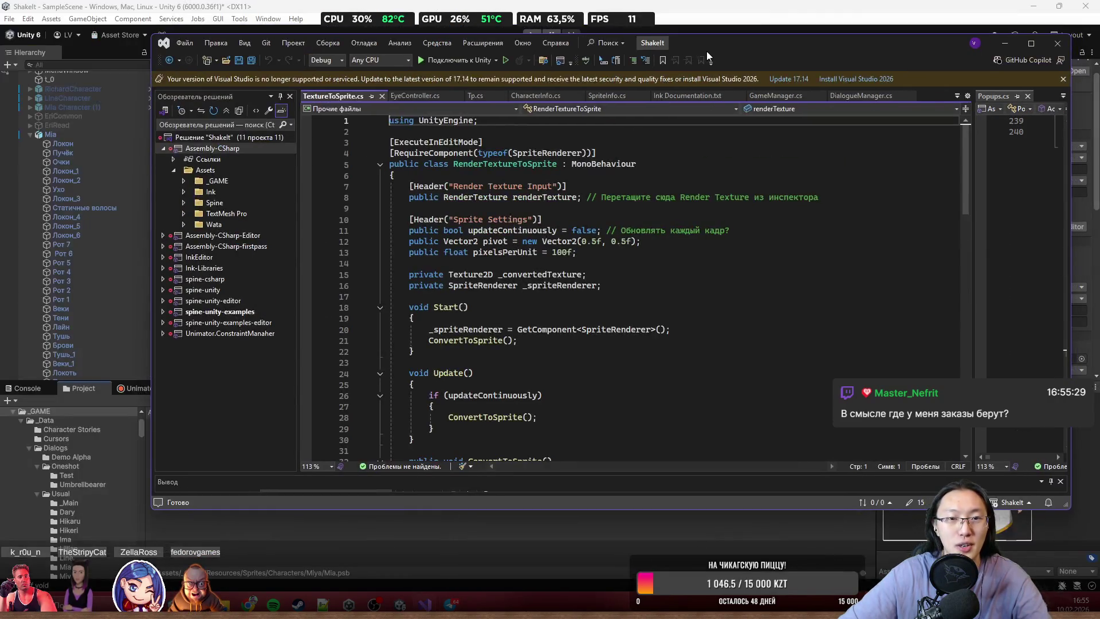
left_click(429, 173)
key("ctrl+a")
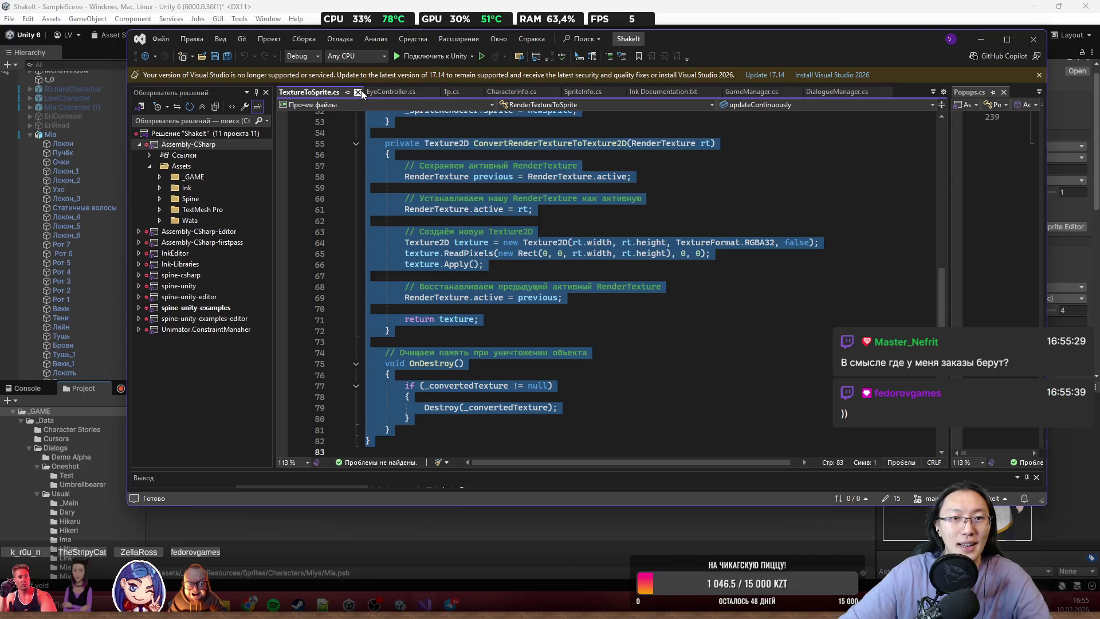
left_click(358, 92)
left_click(895, 92)
left_click(981, 40)
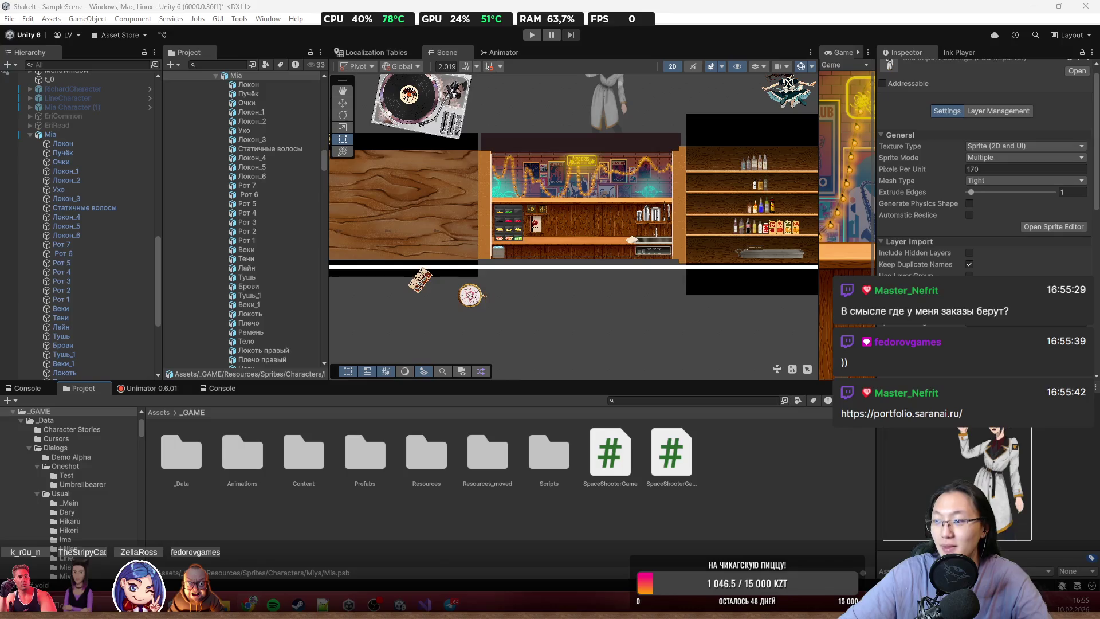
key("alt+Tab")
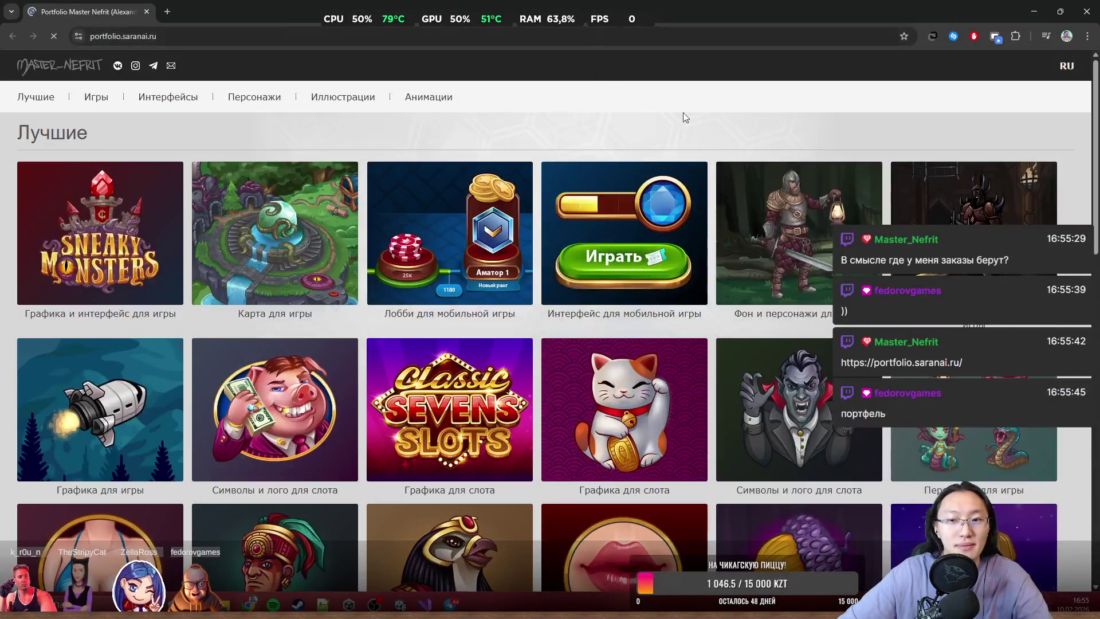
scroll(515, 188, "down", 2)
scroll(397, 280, "down", 2)
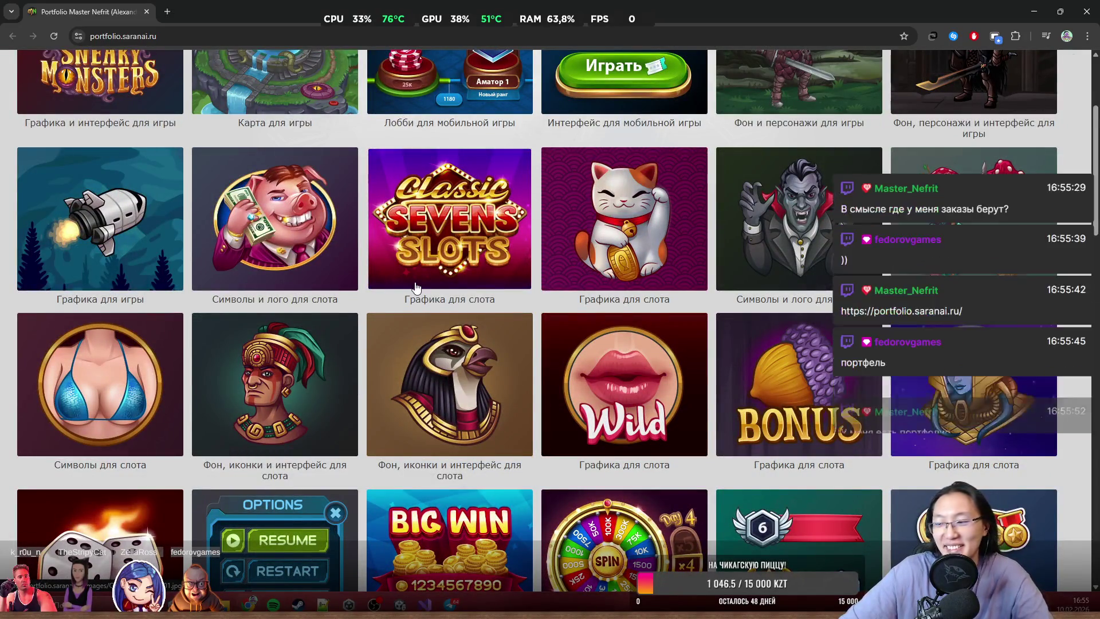
scroll(447, 289, "up", 3)
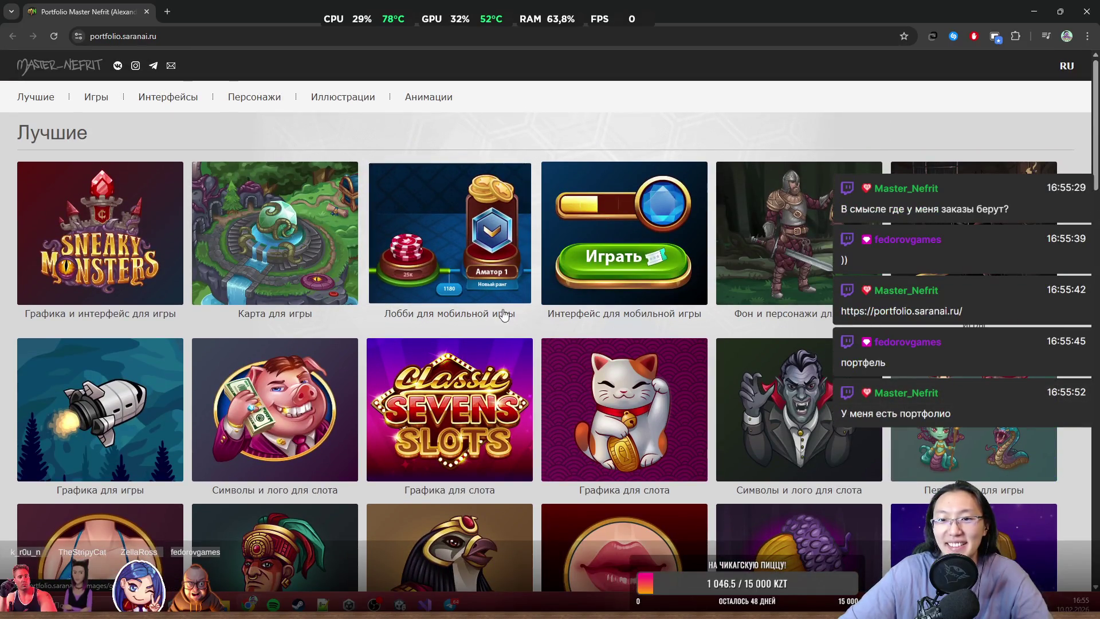
scroll(721, 351, "down", 1)
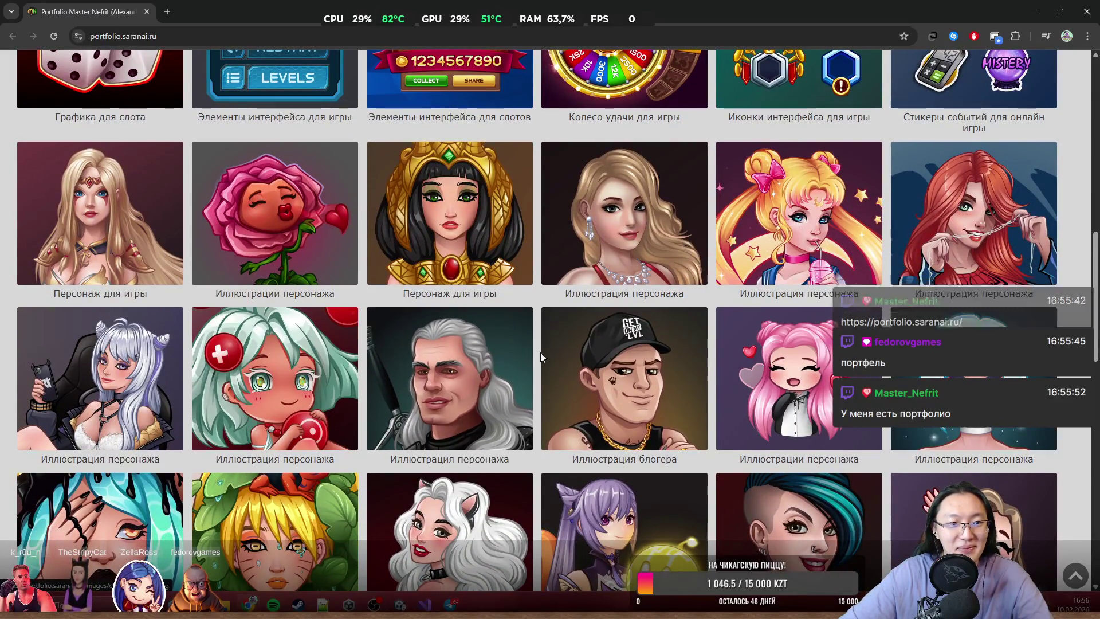
middle_click(544, 382)
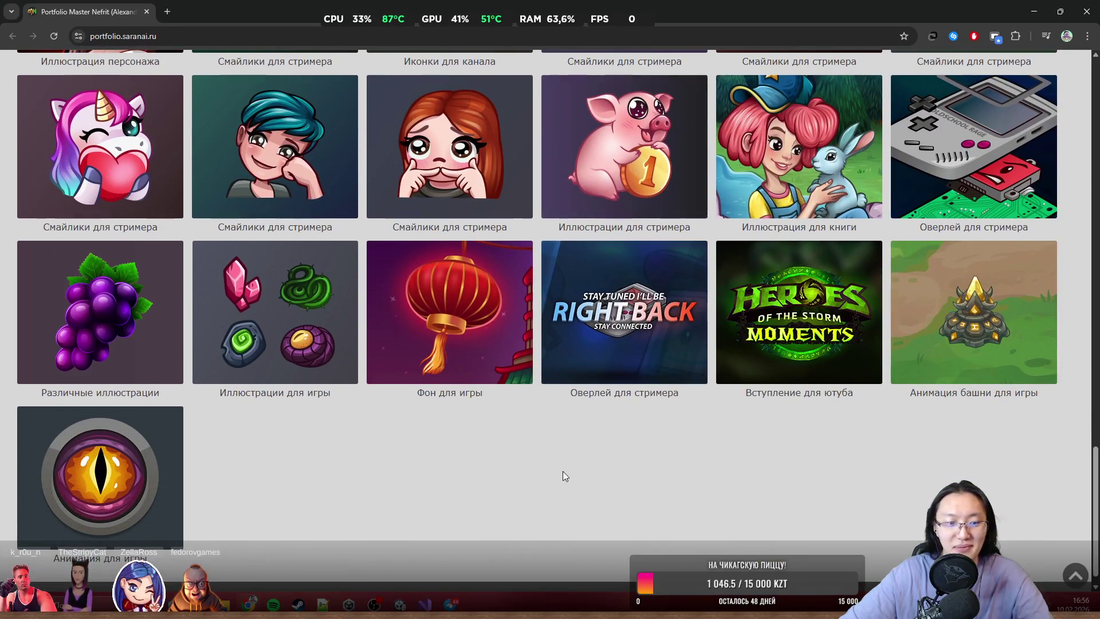
scroll(626, 534, "up", 8)
scroll(636, 258, "up", 2)
left_click(638, 242)
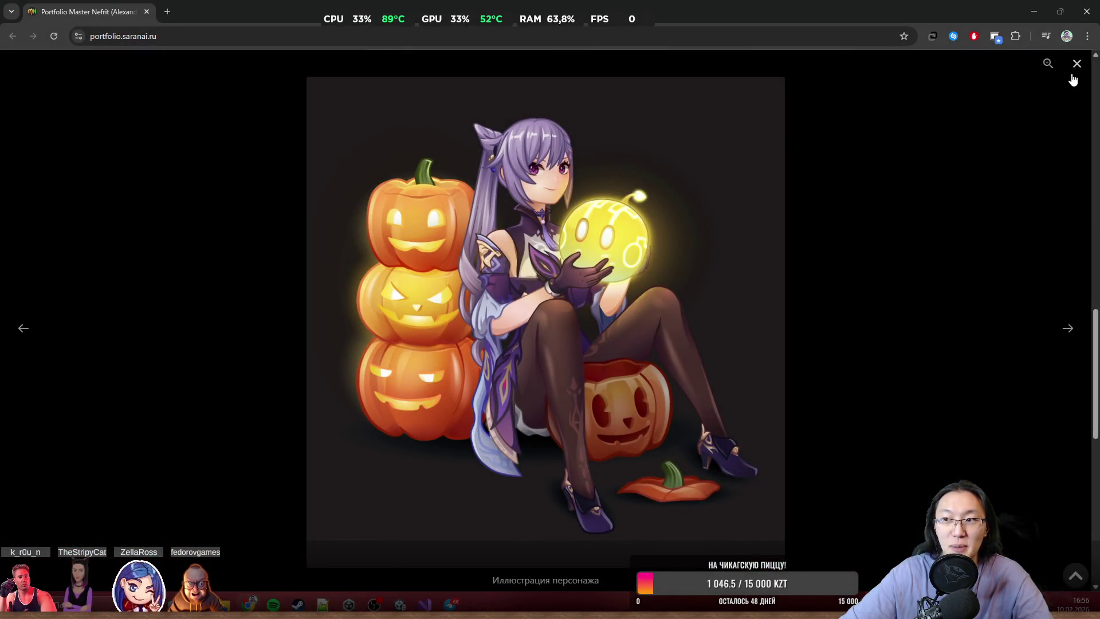
left_click(1076, 64)
scroll(623, 390, "up", 10)
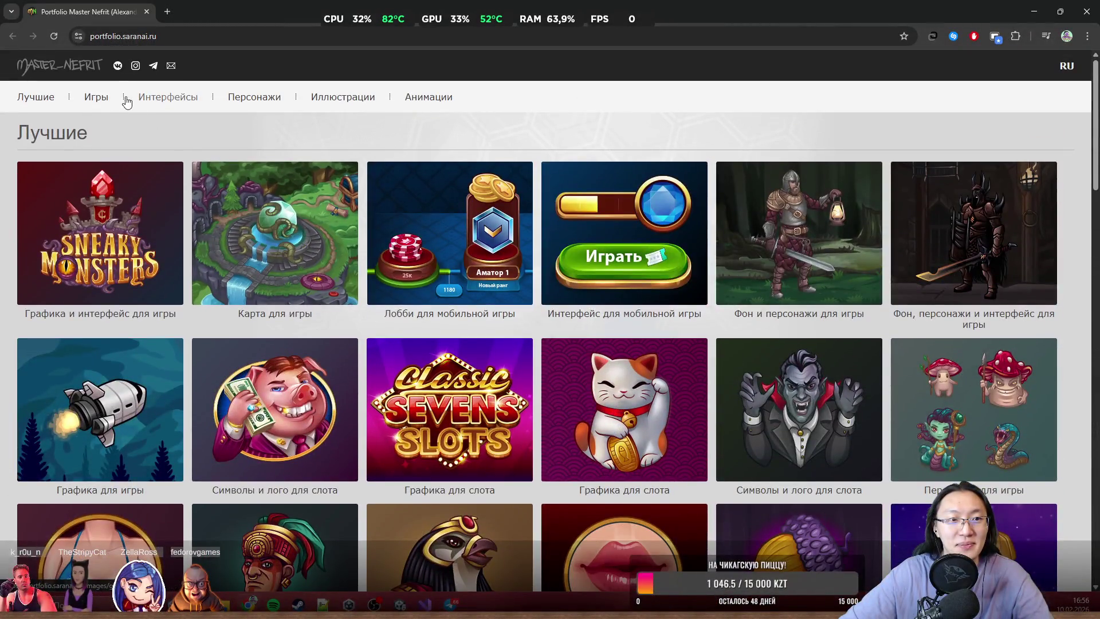
left_click(101, 99)
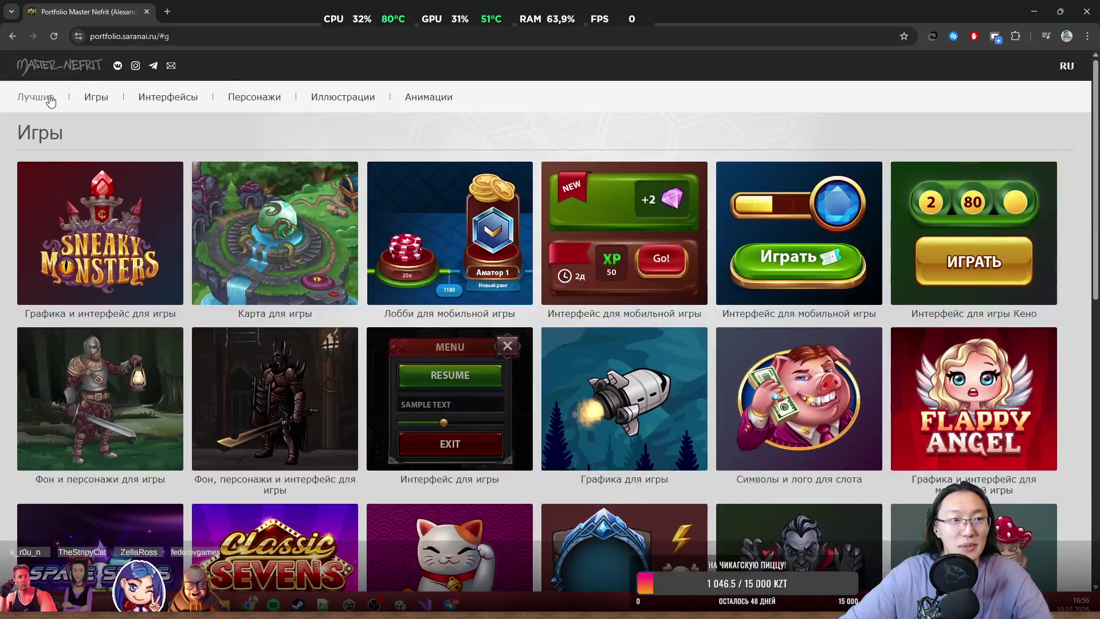
left_click(50, 99)
left_click(95, 99)
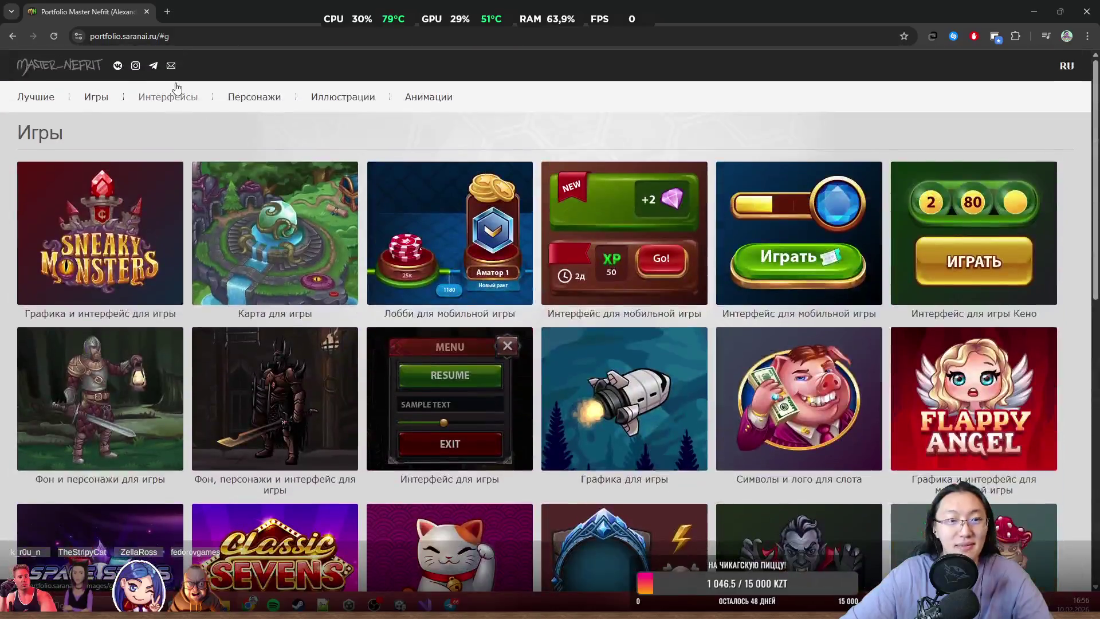
left_click(178, 97)
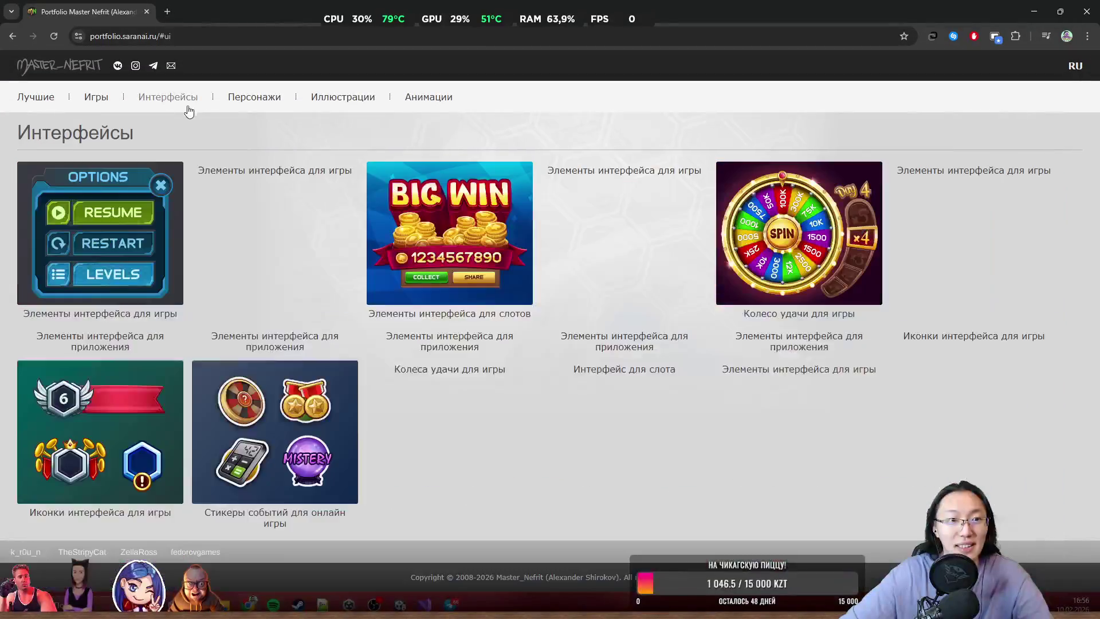
scroll(401, 372, "down", 2)
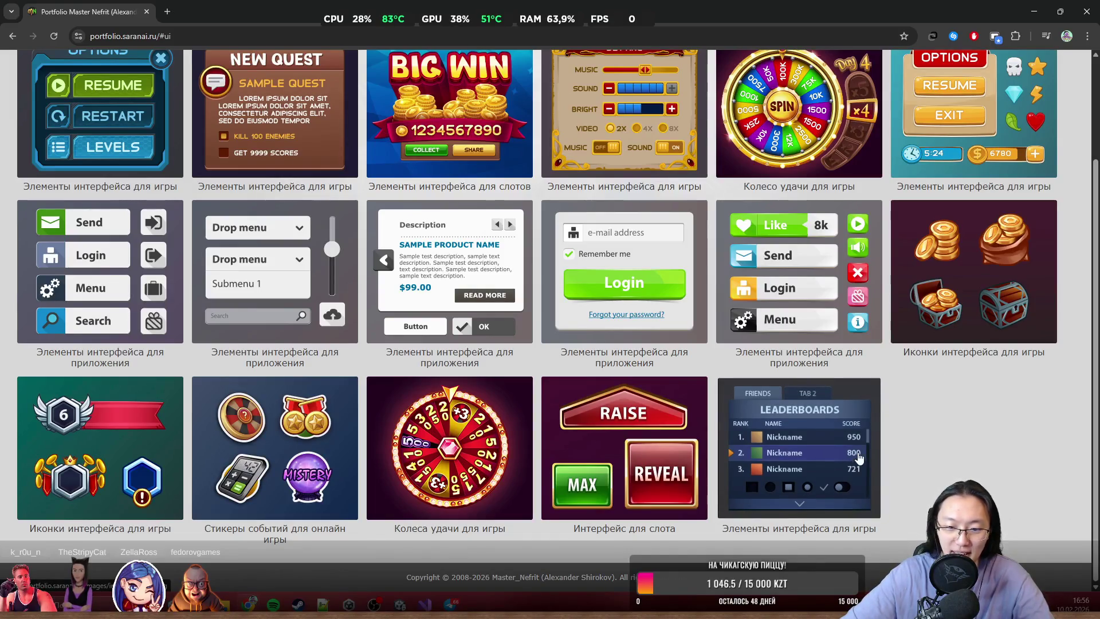
scroll(854, 461, "up", 1)
scroll(849, 467, "up", 1)
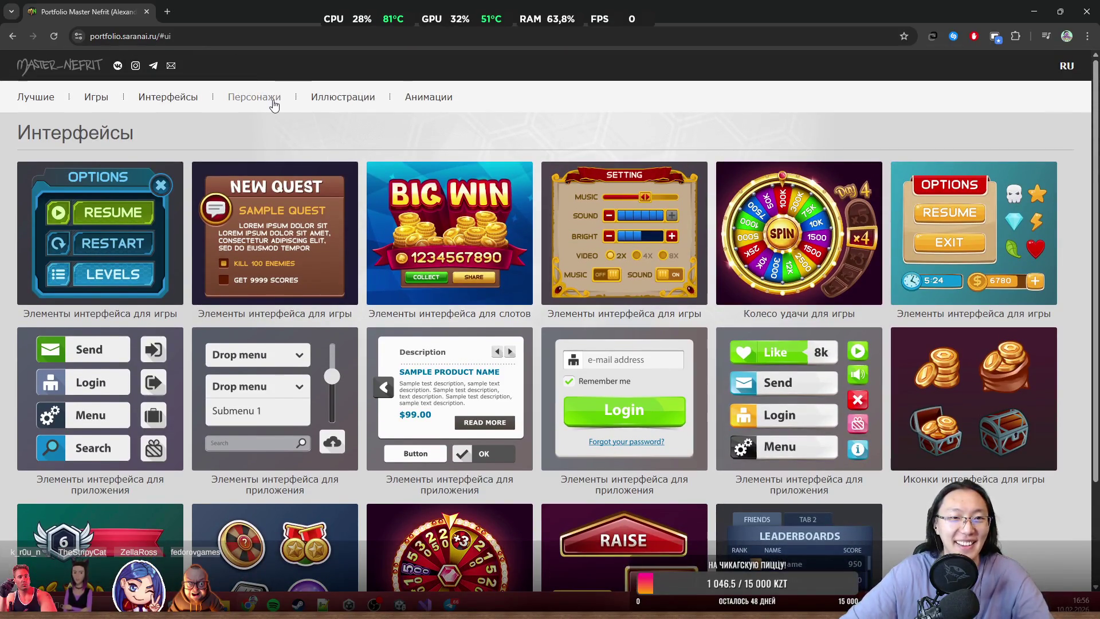
left_click(268, 101)
scroll(631, 344, "down", 7)
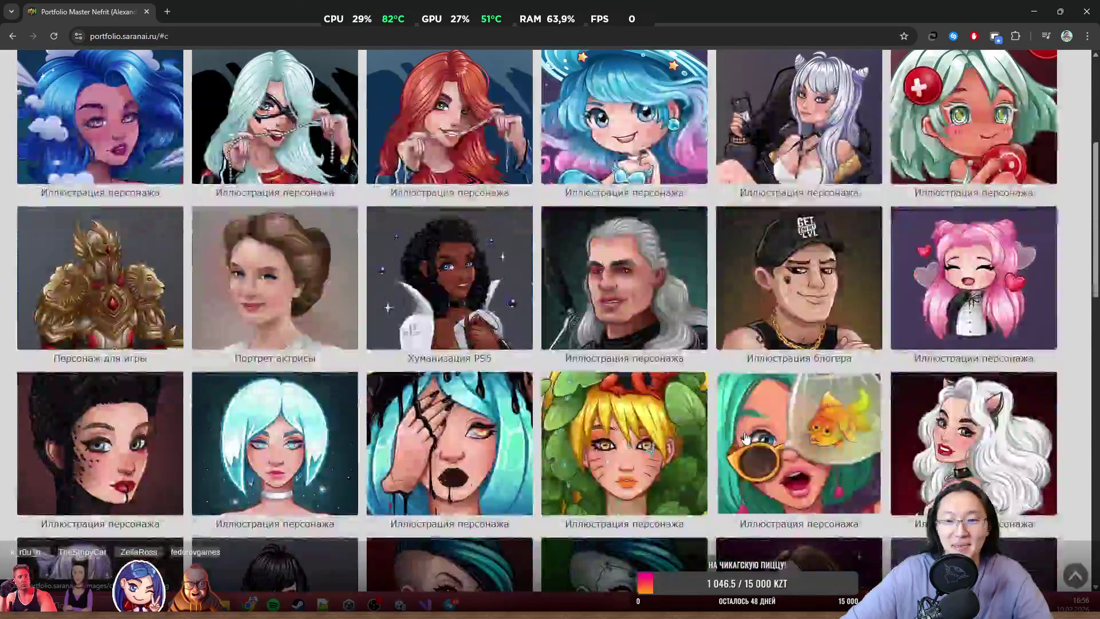
scroll(746, 439, "down", 4)
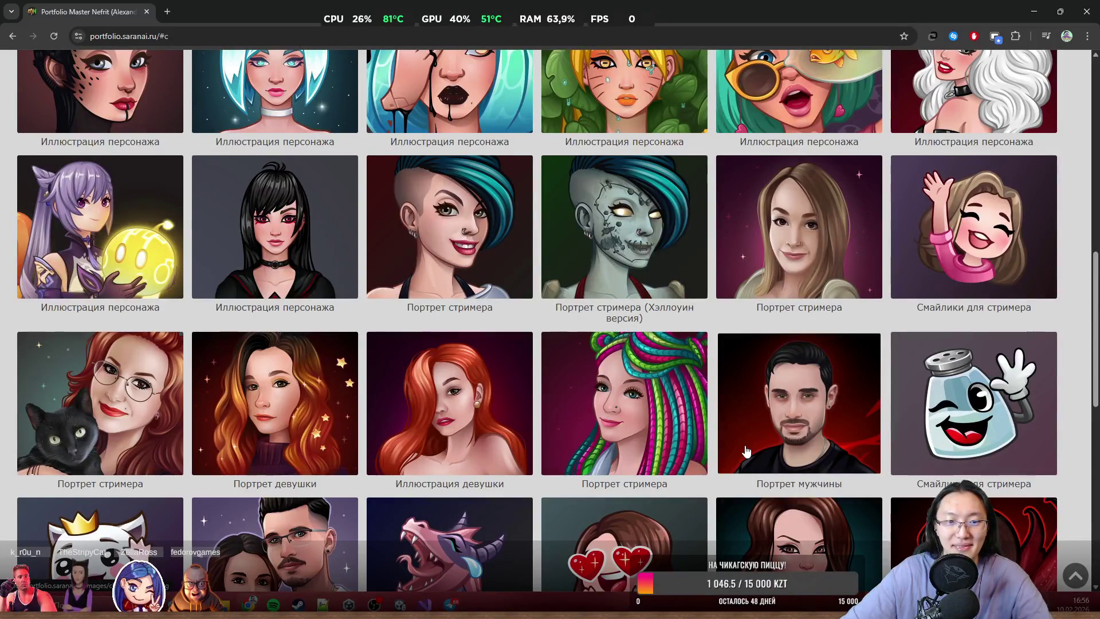
scroll(746, 453, "down", 5)
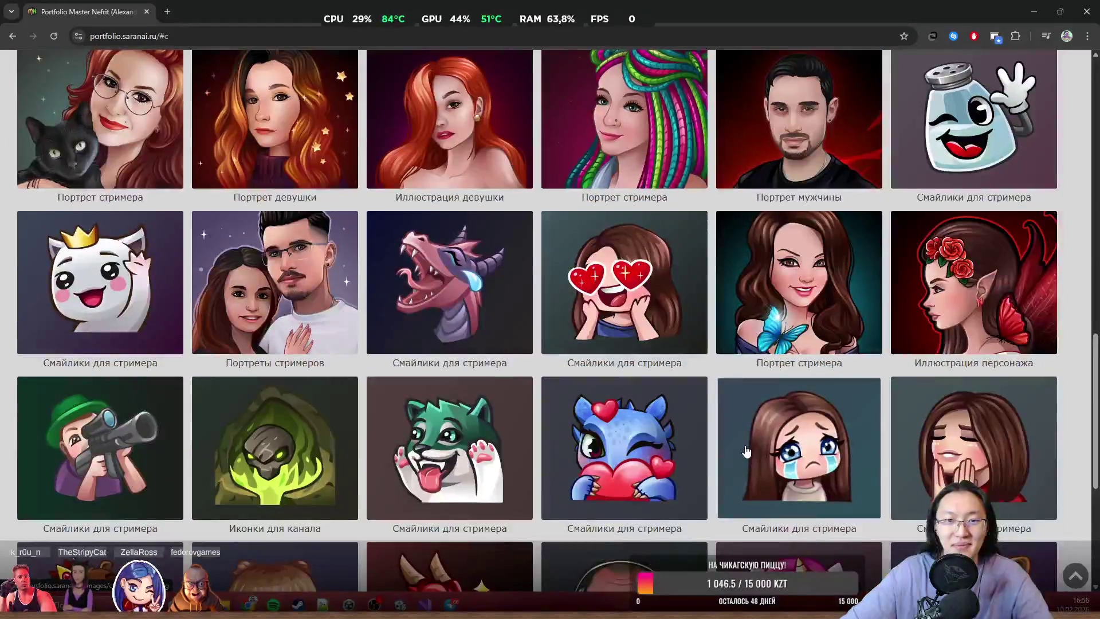
scroll(746, 452, "down", 5)
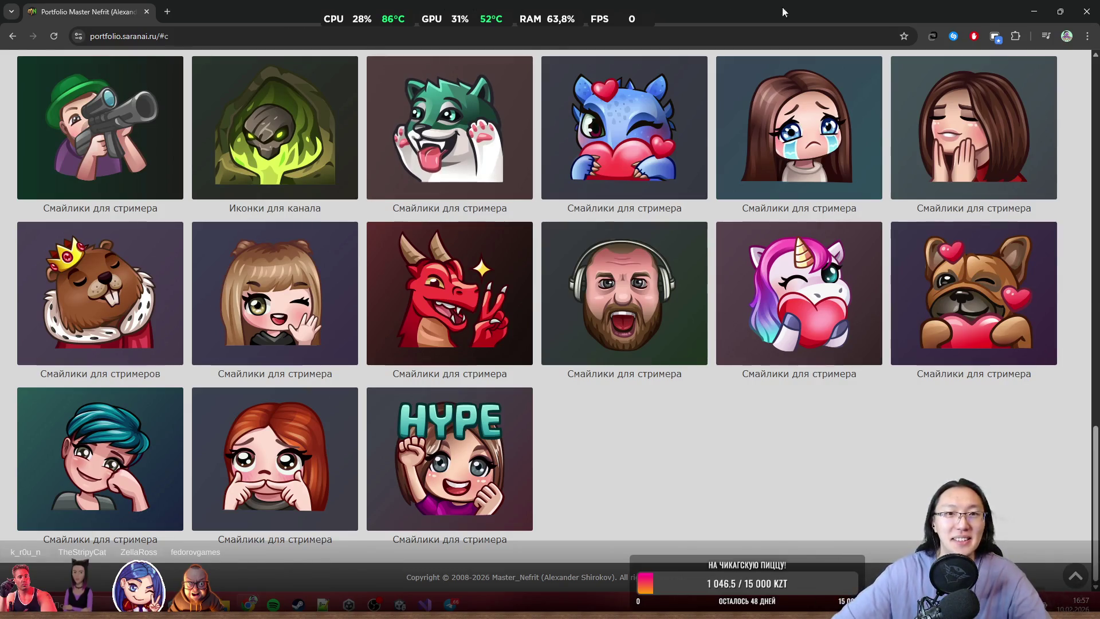
double_click(440, 5)
left_click(804, 210)
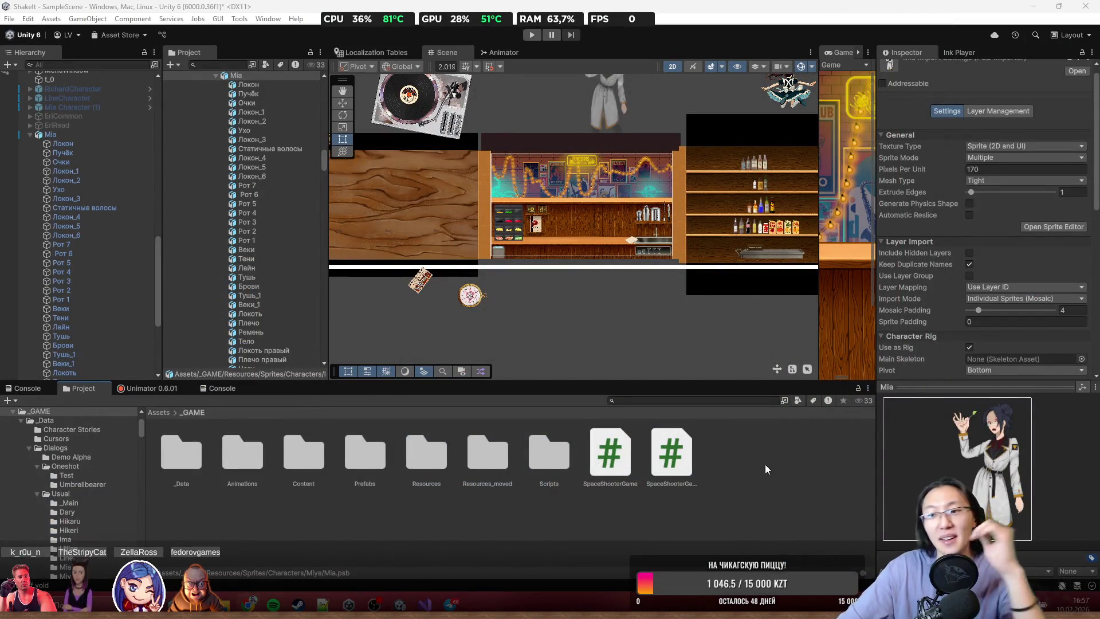
- Create a MonoBehaviour script named TextureToSprite in the _GAME folder and let Unity recompile
right_click(731, 459)
mouse_move(825, 86)
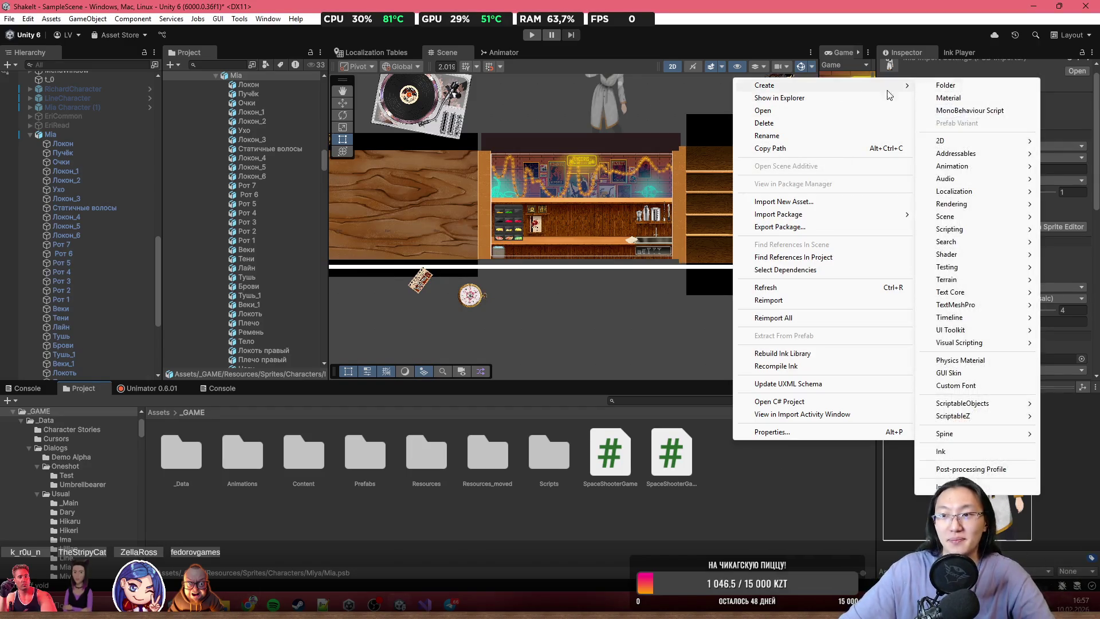
left_click(987, 111)
type("Text")
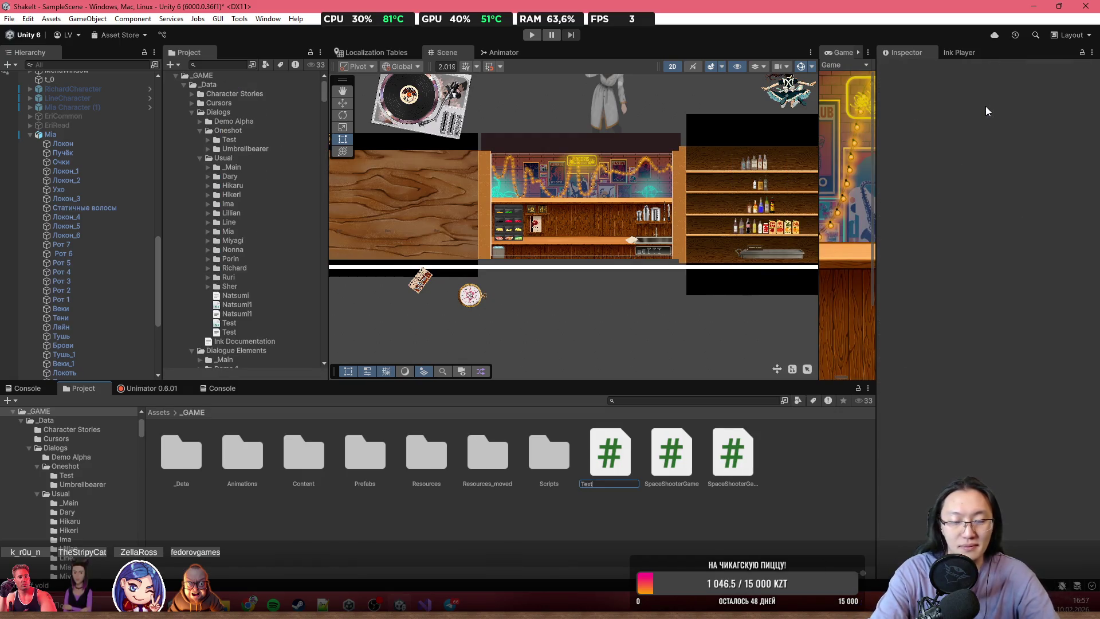
type("1")
type("prite")
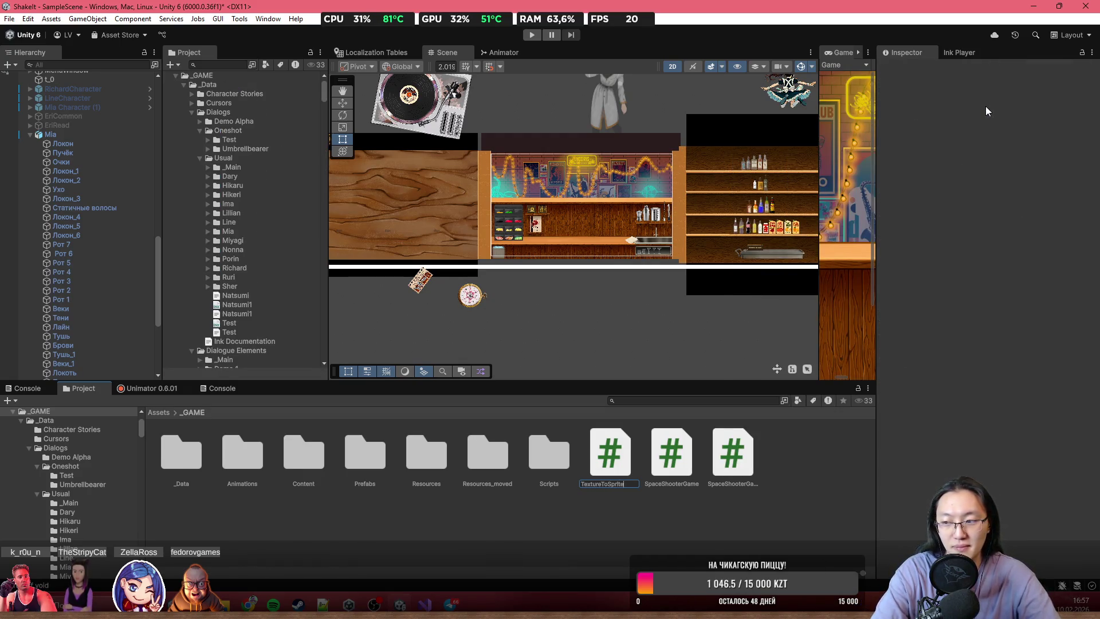
key("Return")
key("alt+Tab")
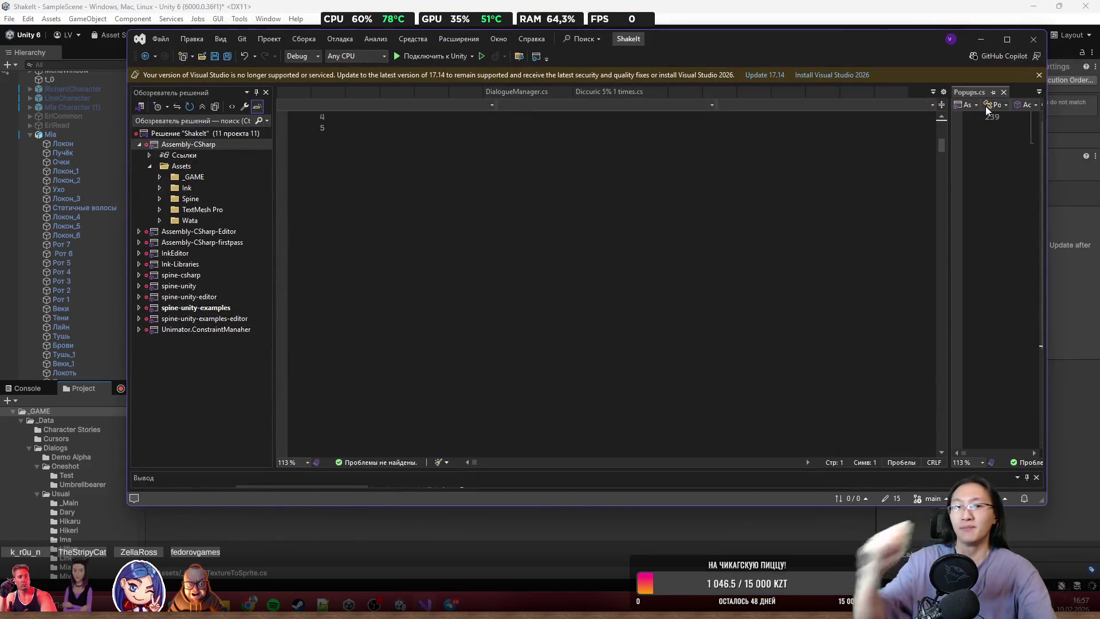
key("alt+Tab")
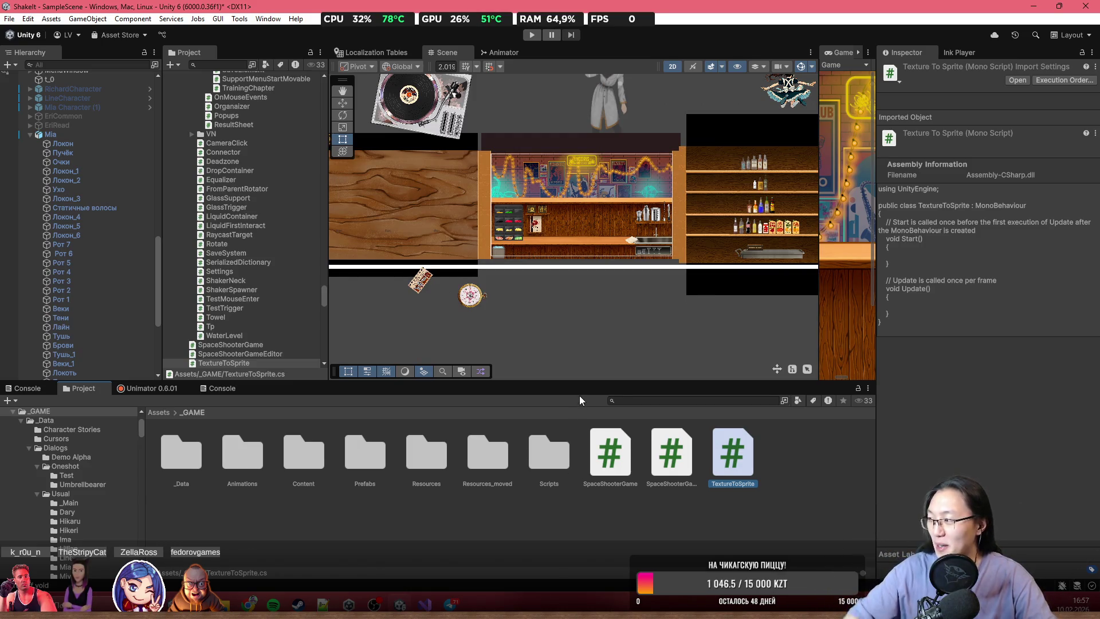
- Open the TextureToSprite script and replace its template with the copied code
double_click(733, 455)
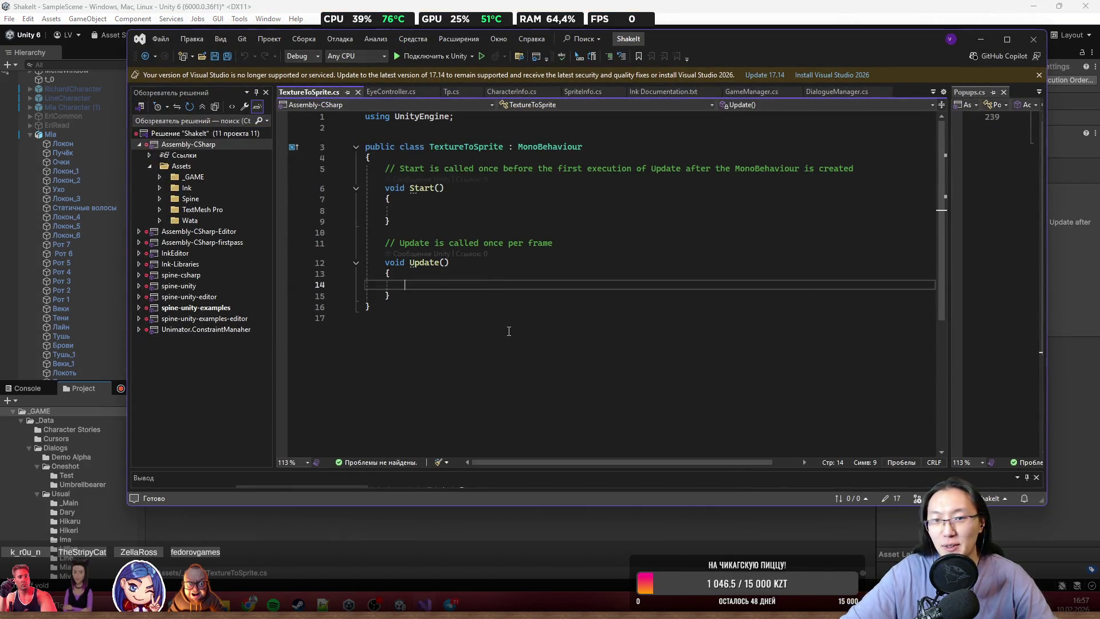
key("ctrl+a")
key("ctrl+v")
scroll(509, 333, "up", 15)
key("super+Up")
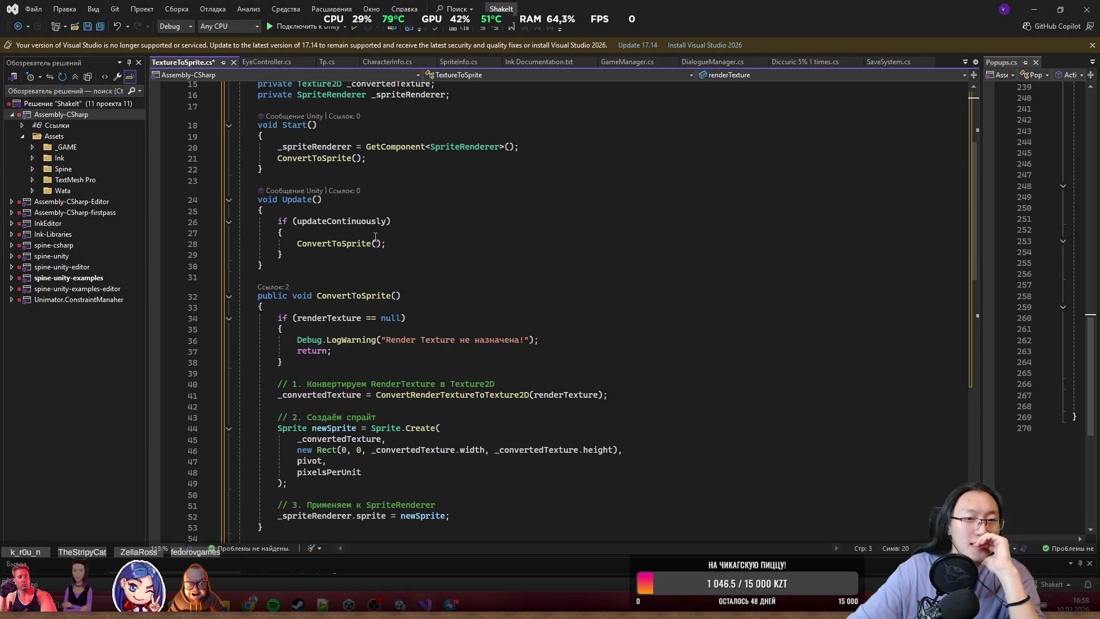
- Select the ExecuteInEditMode and RequireComponent attribute lines, then scroll down to ConvertToSprite
scroll(381, 242, "up", 5)
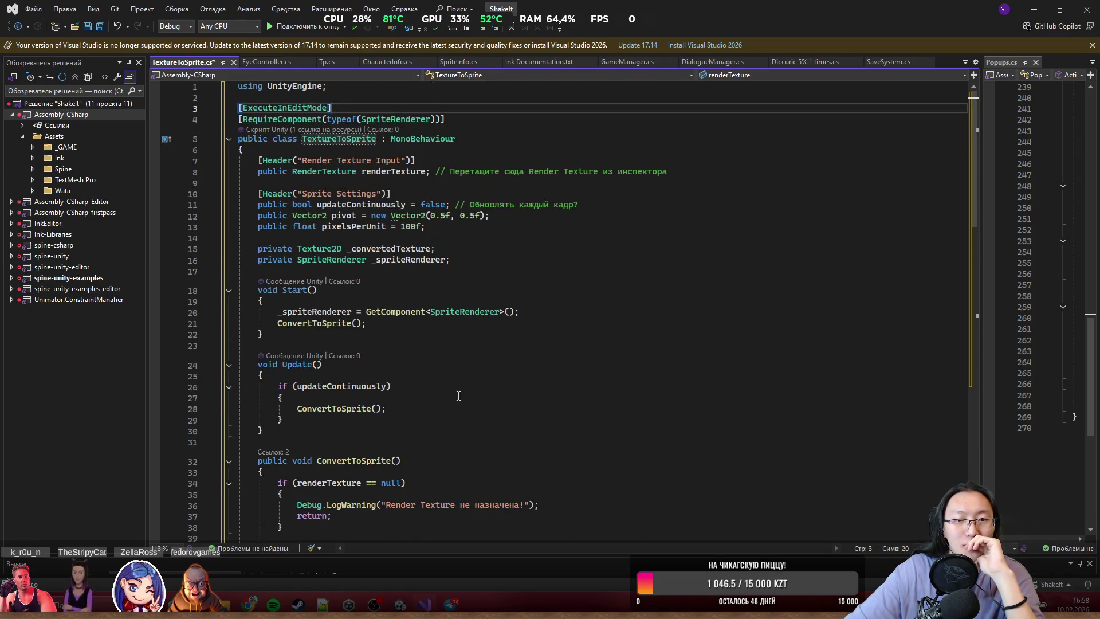
key("Down")
key("End")
key("shift+Up")
key("shift+Home")
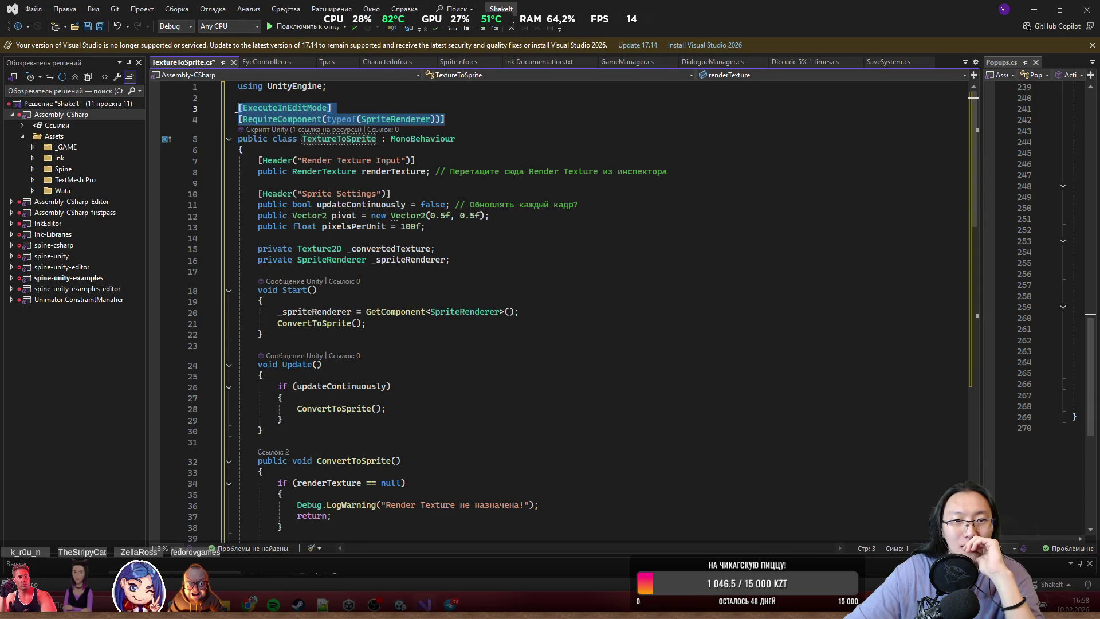
left_click(573, 312)
scroll(612, 392, "down", 10)
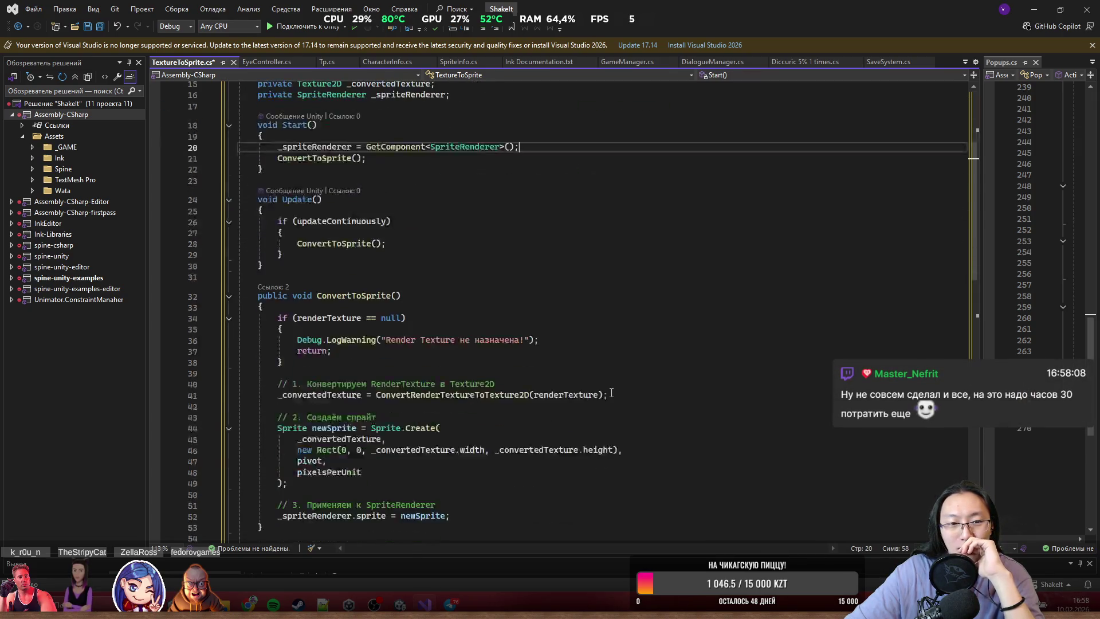
scroll(611, 392, "down", 6)
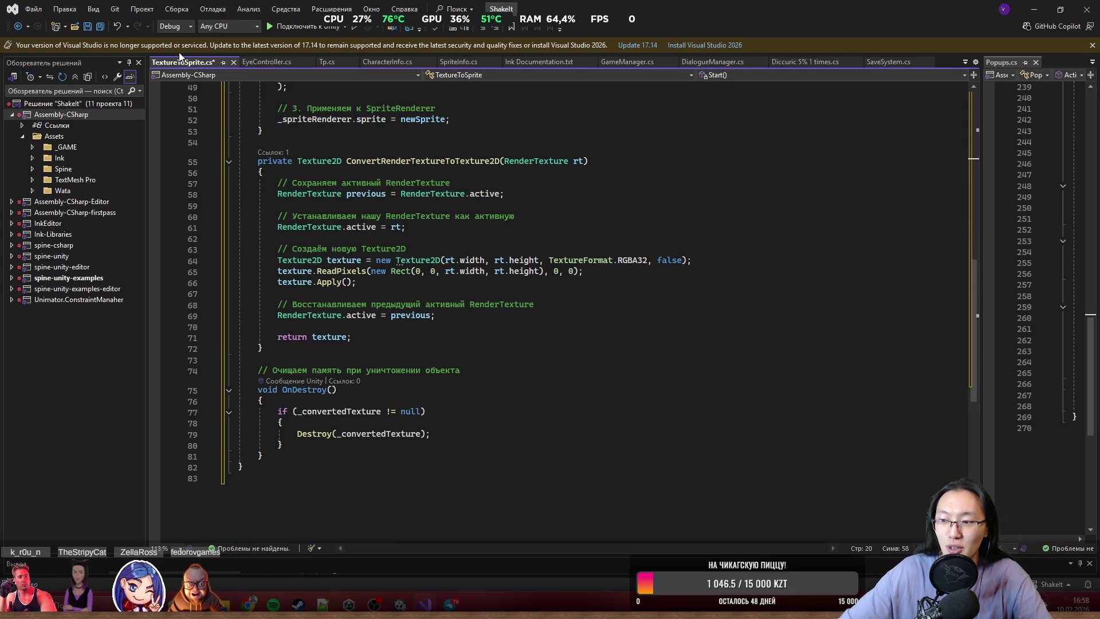
- Save TextureToSprite.cs and review its ConvertToSprite and ConvertRenderTextureToTexture2D methods
scroll(504, 328, "up", 16)
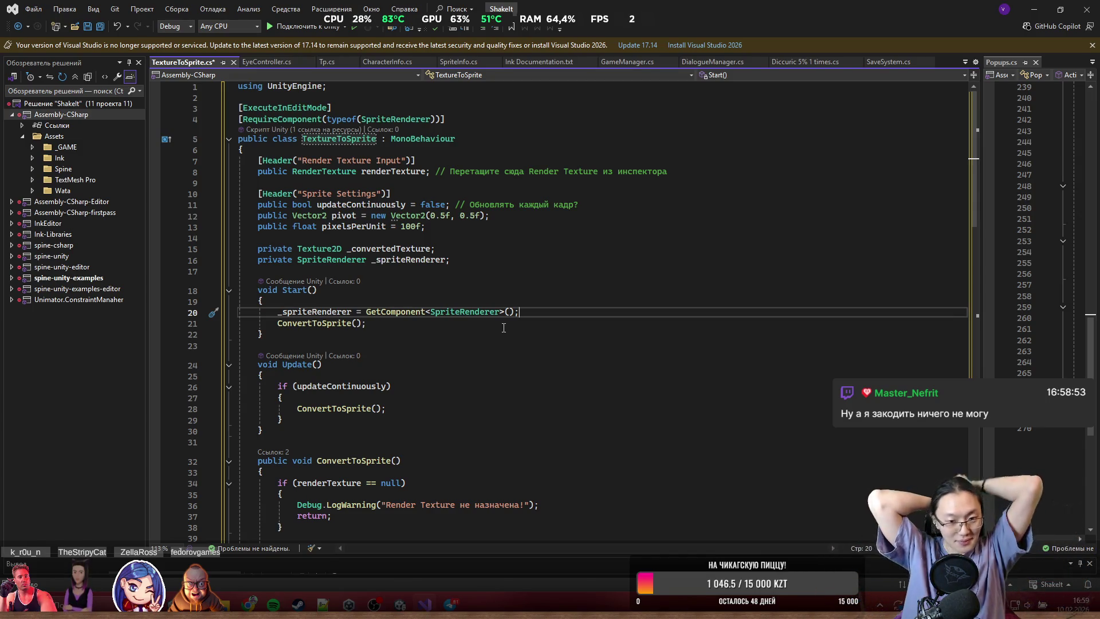
key("Up")
key("Up")
key("Up")
key("ctrl+s")
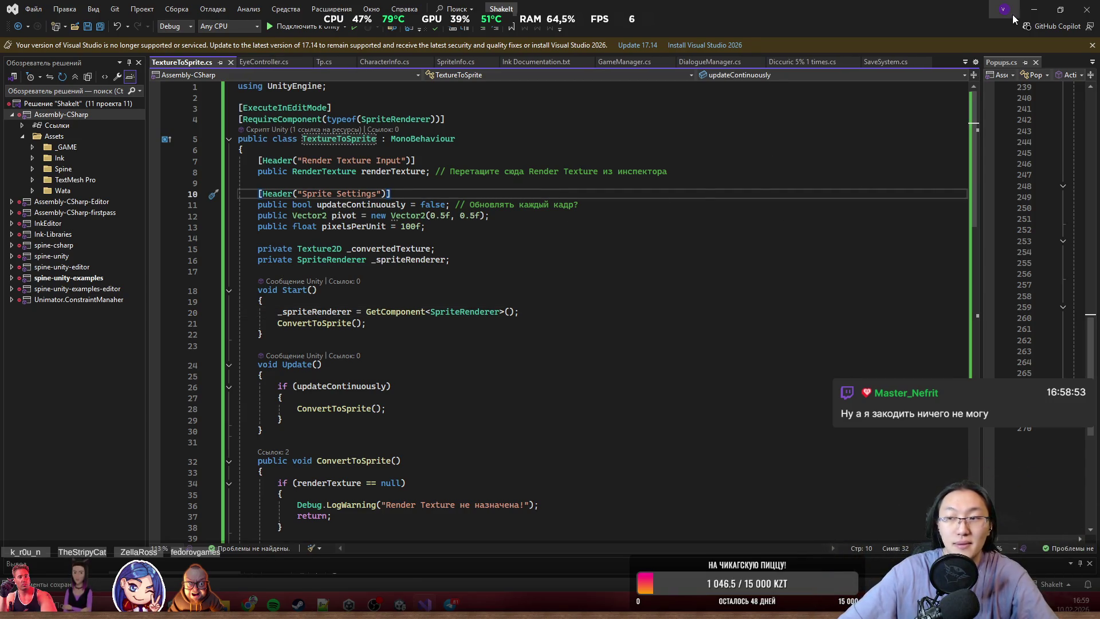
scroll(780, 267, "down", 8)
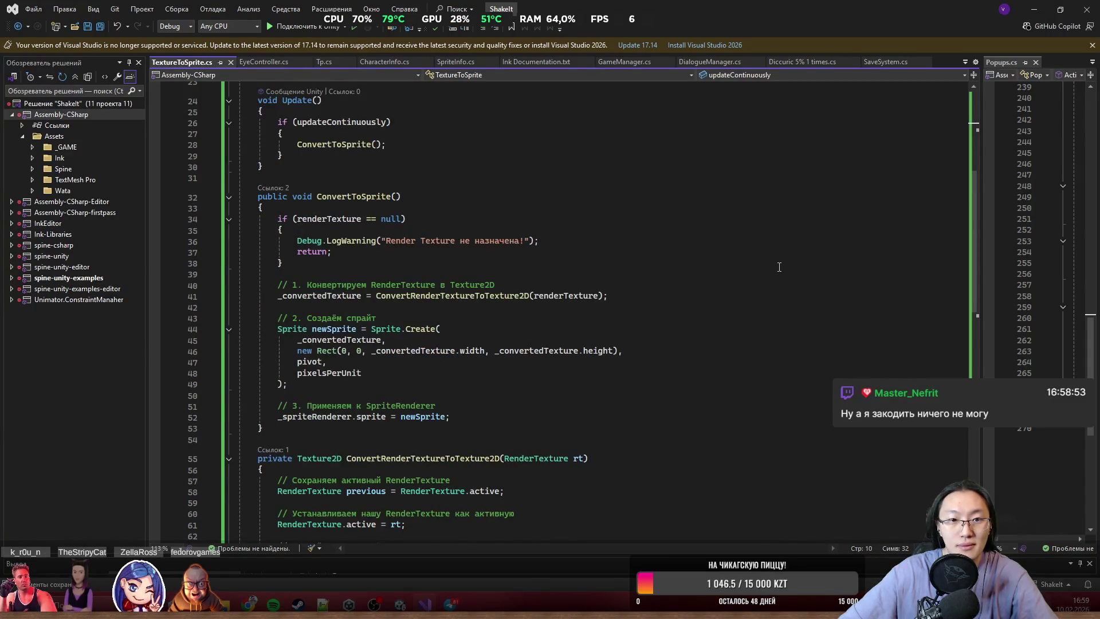
double_click(336, 144)
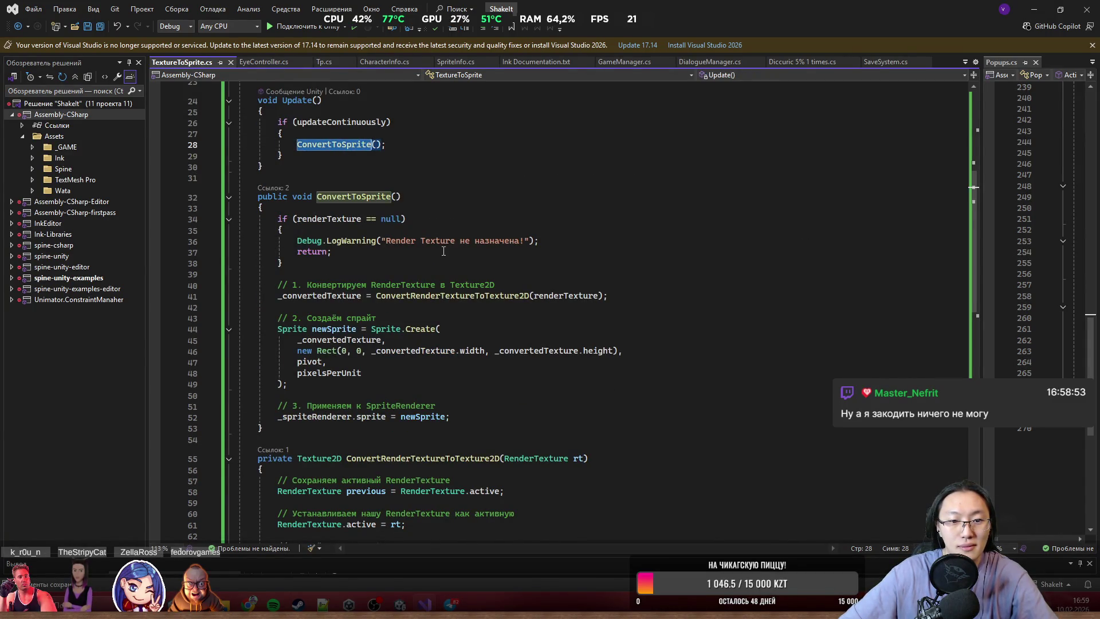
scroll(443, 251, "down", 2)
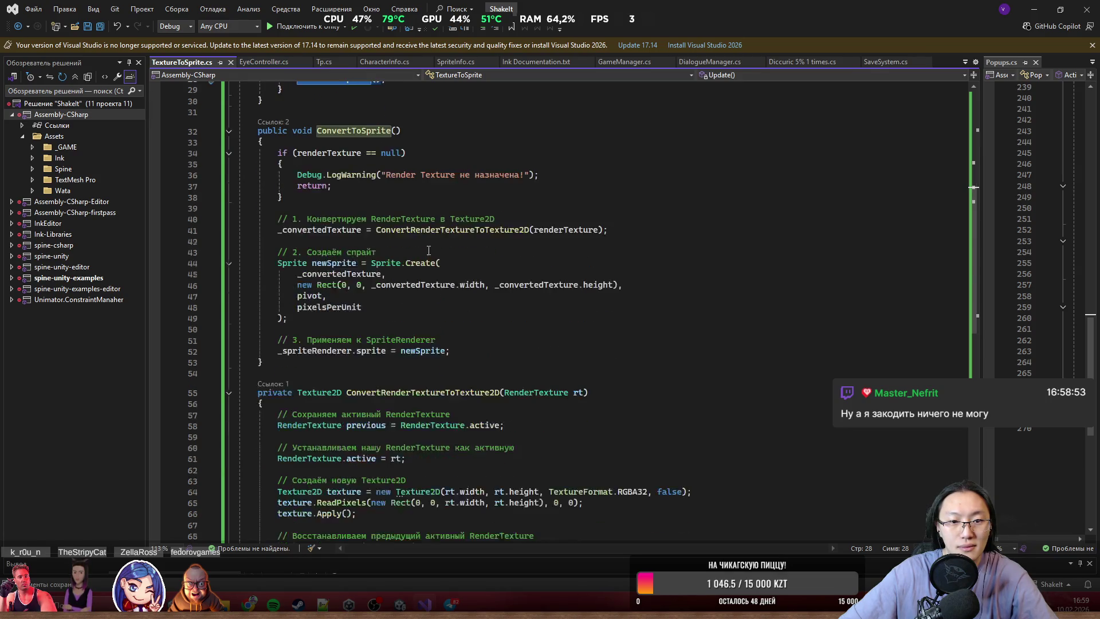
left_click(686, 244)
scroll(329, 228, "down", 2)
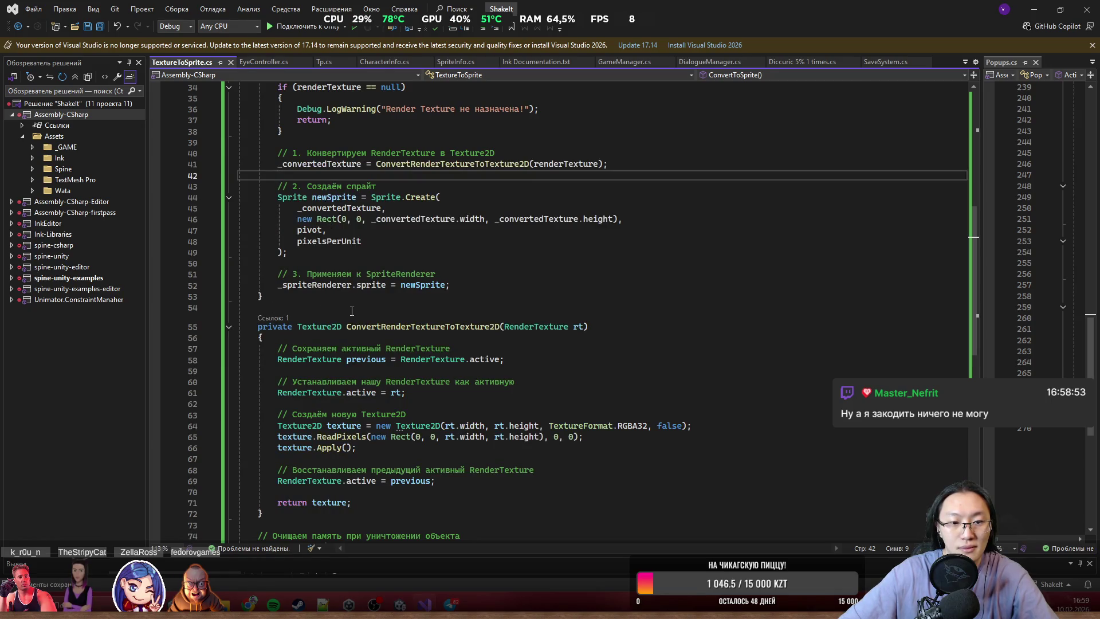
scroll(378, 323, "down", 1)
left_click(404, 292)
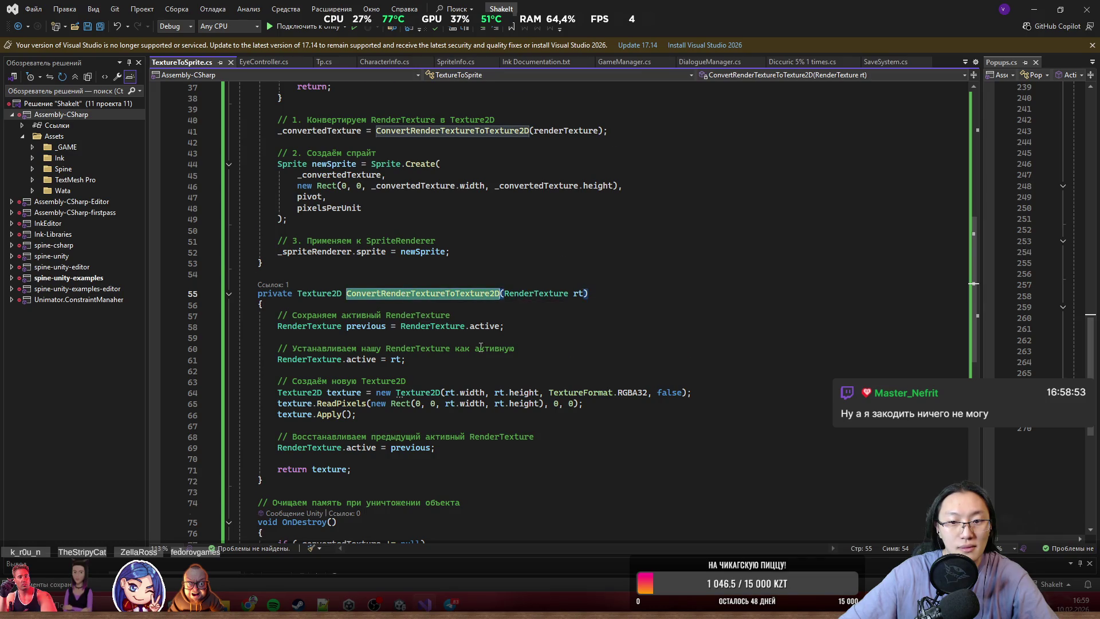
scroll(480, 347, "down", 4)
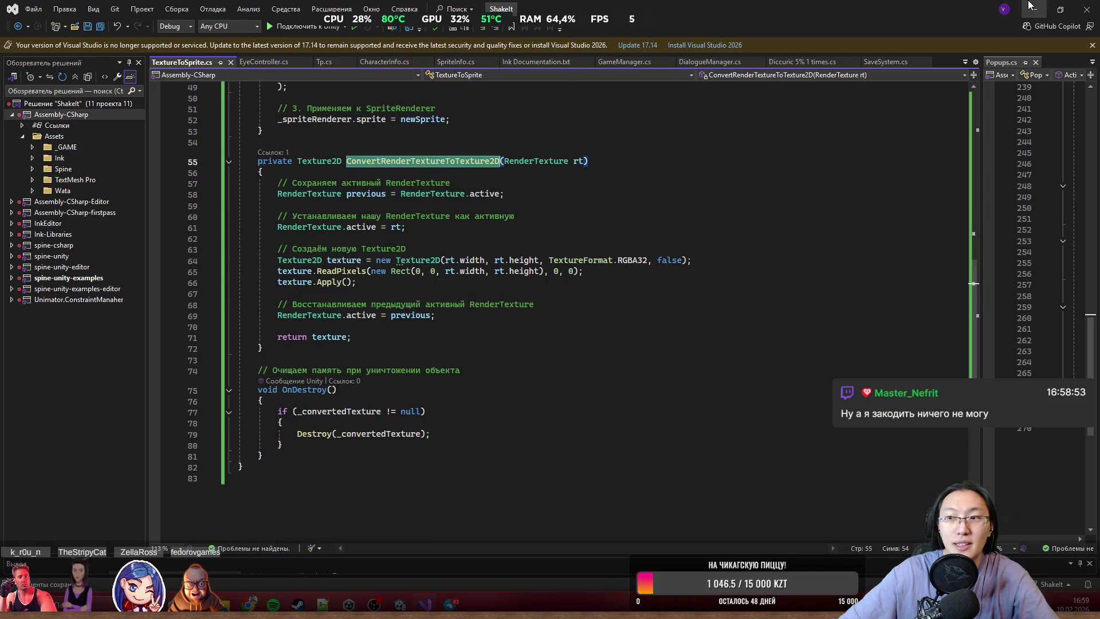
- Back in Unity, inspect the script's code preview in the Inspector and return to Assets
left_click(1033, 8)
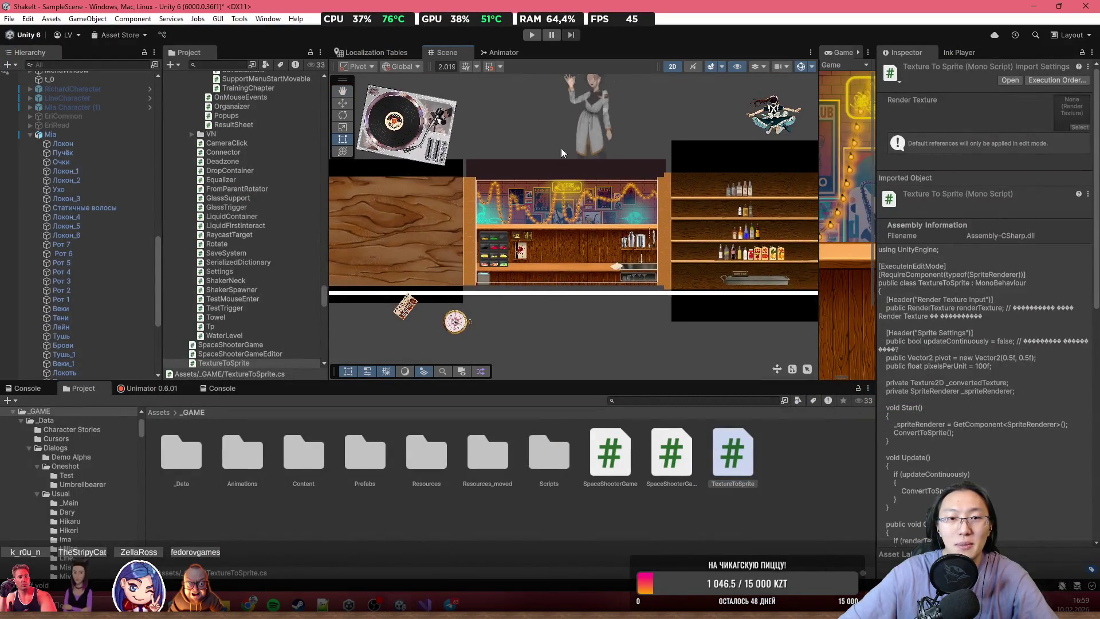
scroll(555, 171, "up", 3)
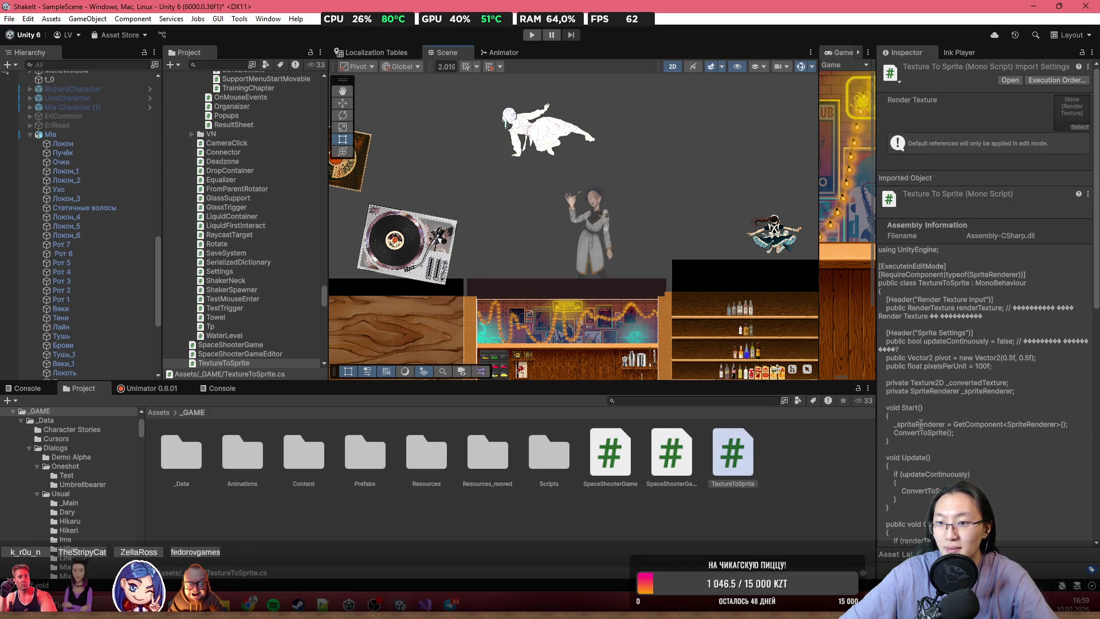
triple_click(941, 310)
left_click(971, 348)
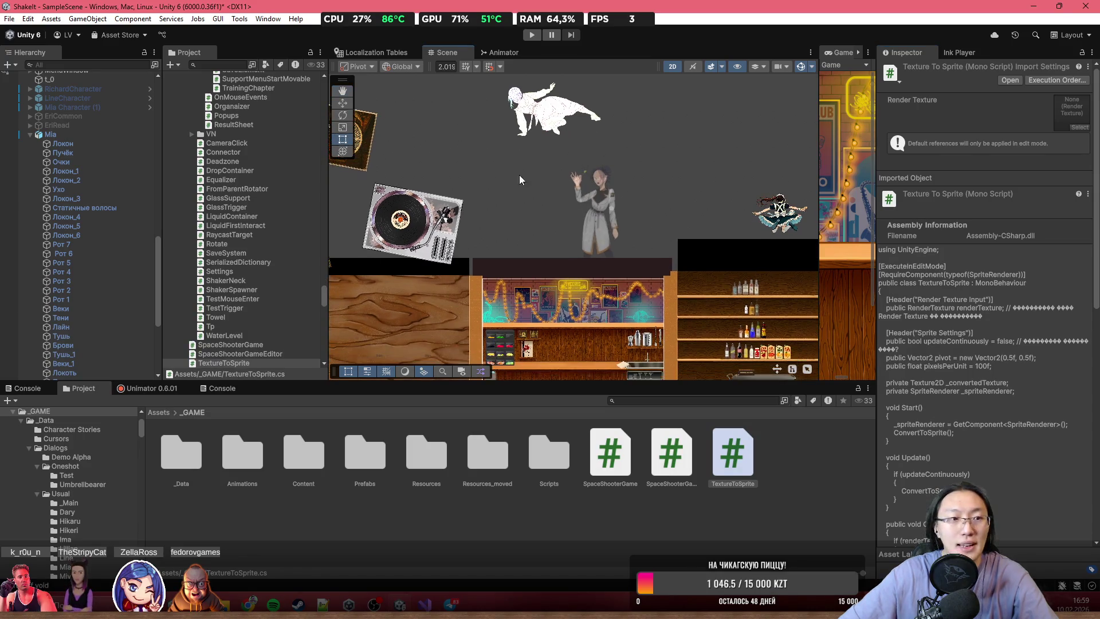
scroll(992, 400, "down", 3)
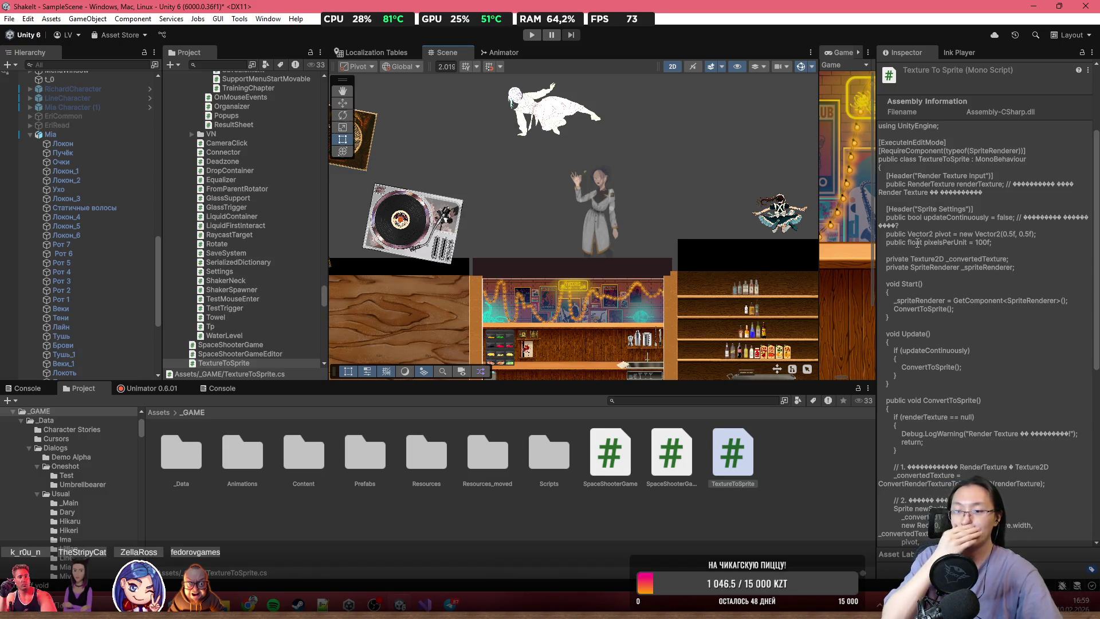
scroll(573, 258, "down", 3)
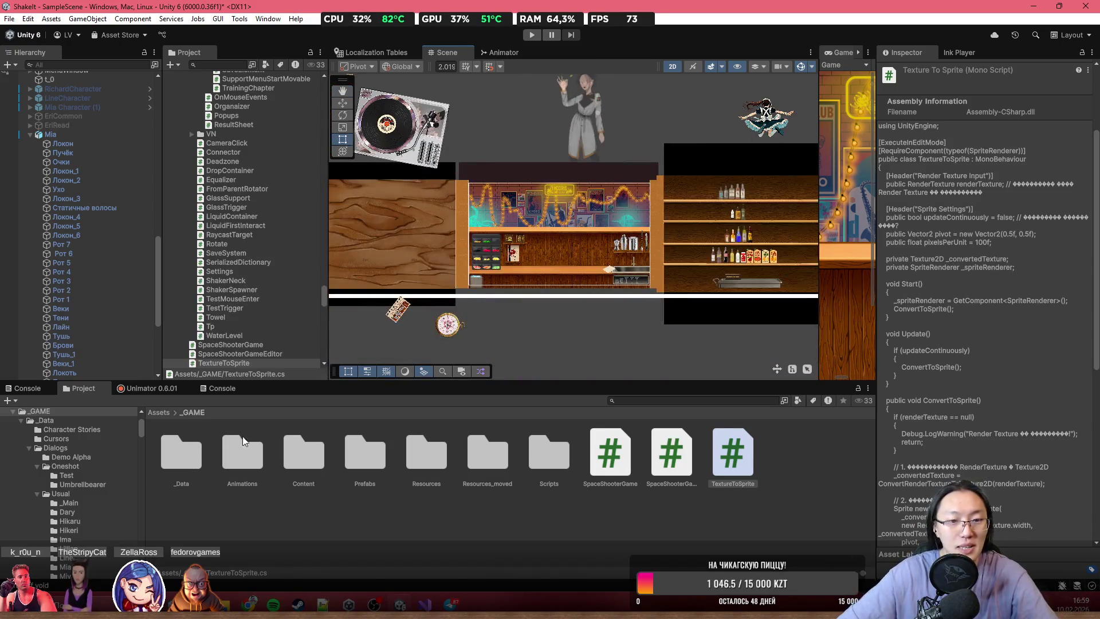
left_click(159, 413)
scroll(447, 534, "down", 3)
- Place a Square sprite in the bar scene and set its scale to 1
mouse_move(448, 534)
left_mouse_down()
mouse_move(533, 286)
mouse_move(510, 223)
mouse_move(791, 279)
left_mouse_up()
scroll(510, 224, "up", 2)
scroll(509, 224, "up", 2)
scroll(724, 285, "down", 1)
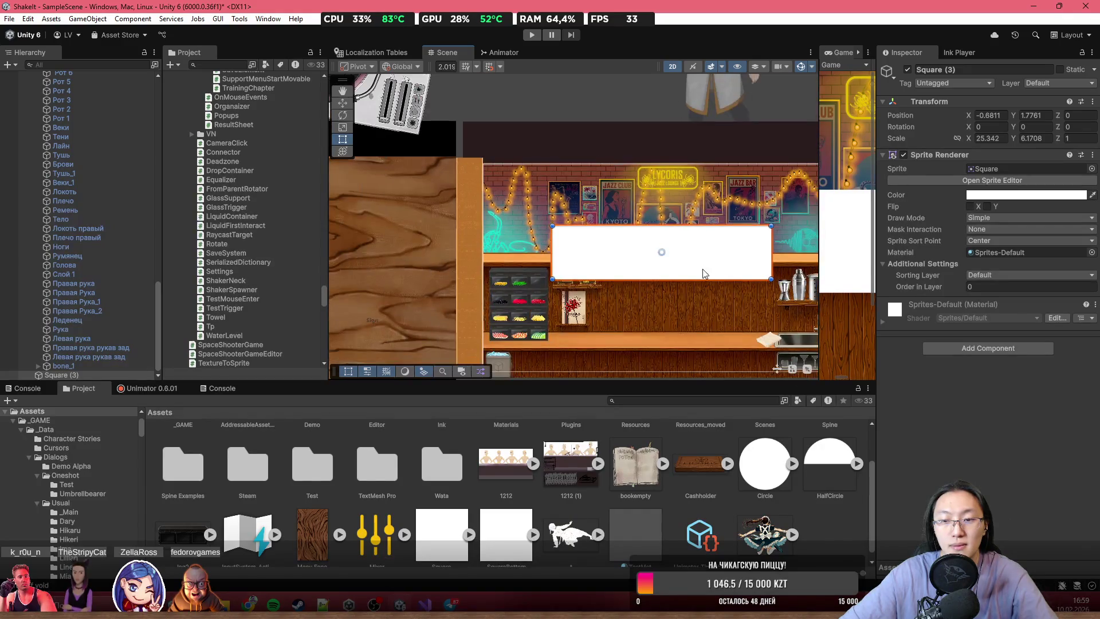
mouse_move(699, 279)
left_mouse_down()
mouse_move(686, 329)
mouse_move(700, 233)
mouse_move(671, 265)
left_mouse_up()
double_click(990, 139)
type("1")
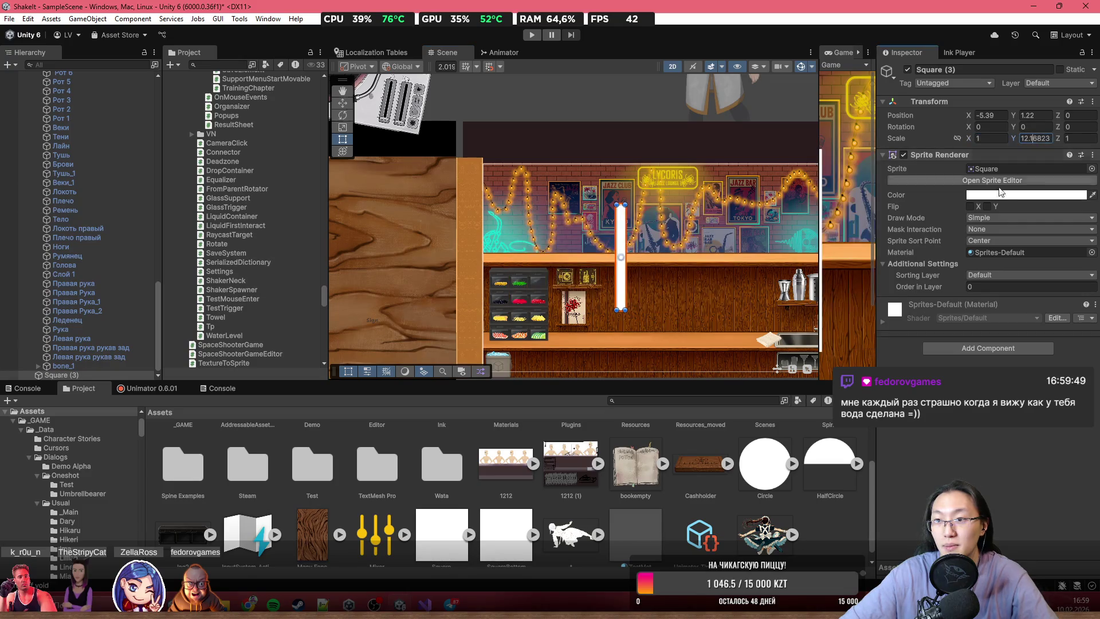
type("1")
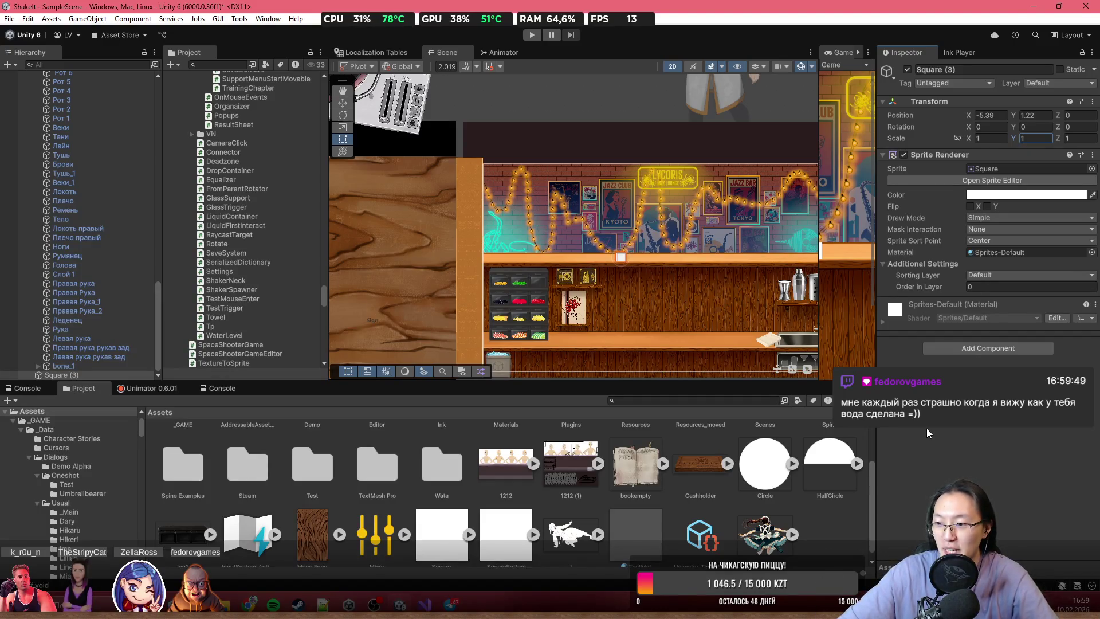
left_click_drag(614, 218, 572, 219)
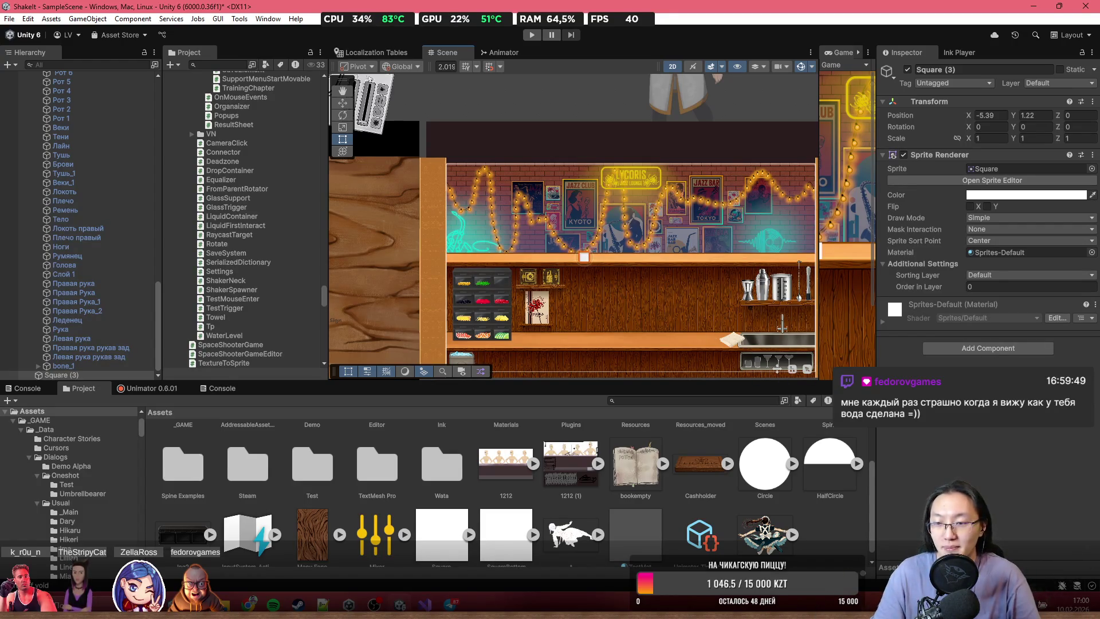
- Add the TextureToSprite component to the square and check its Render Texture picker
left_click(1012, 349)
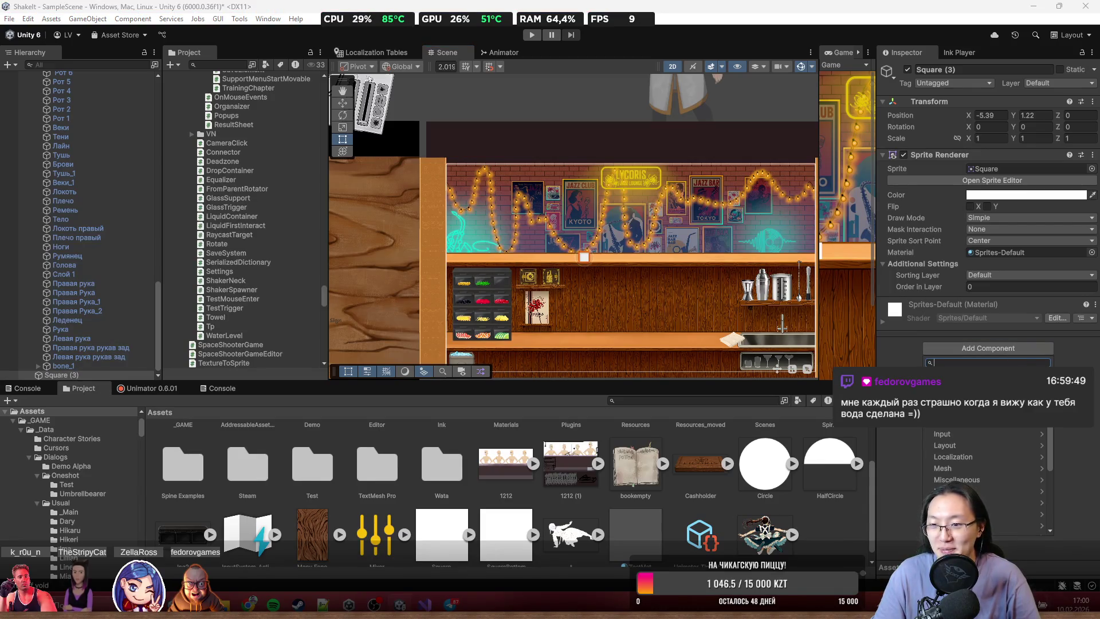
type("Sprite")
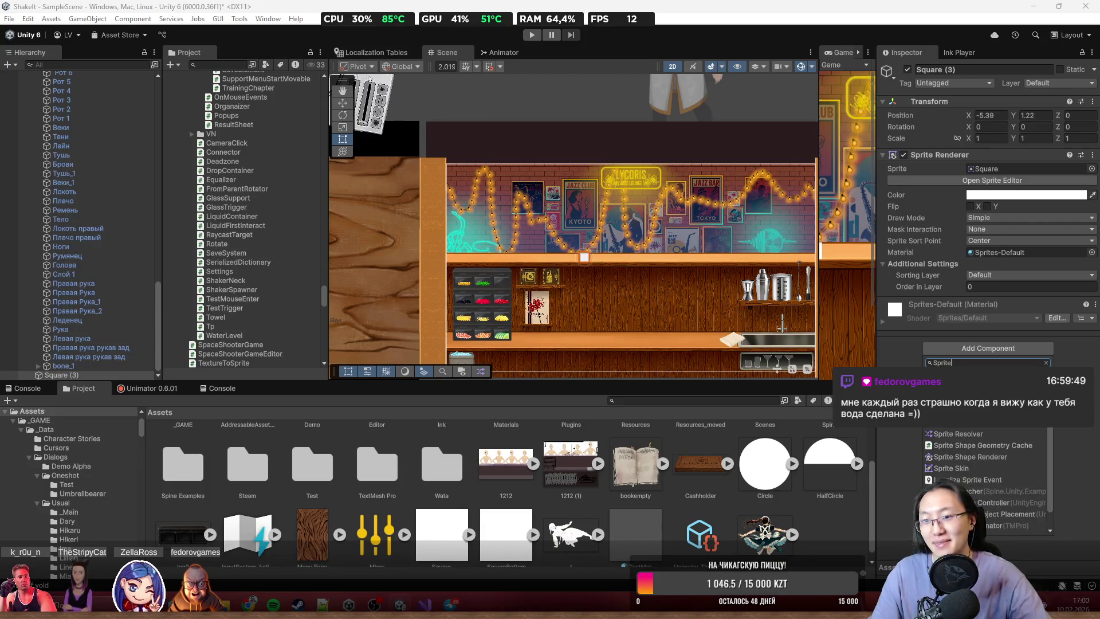
key("BackSpace")
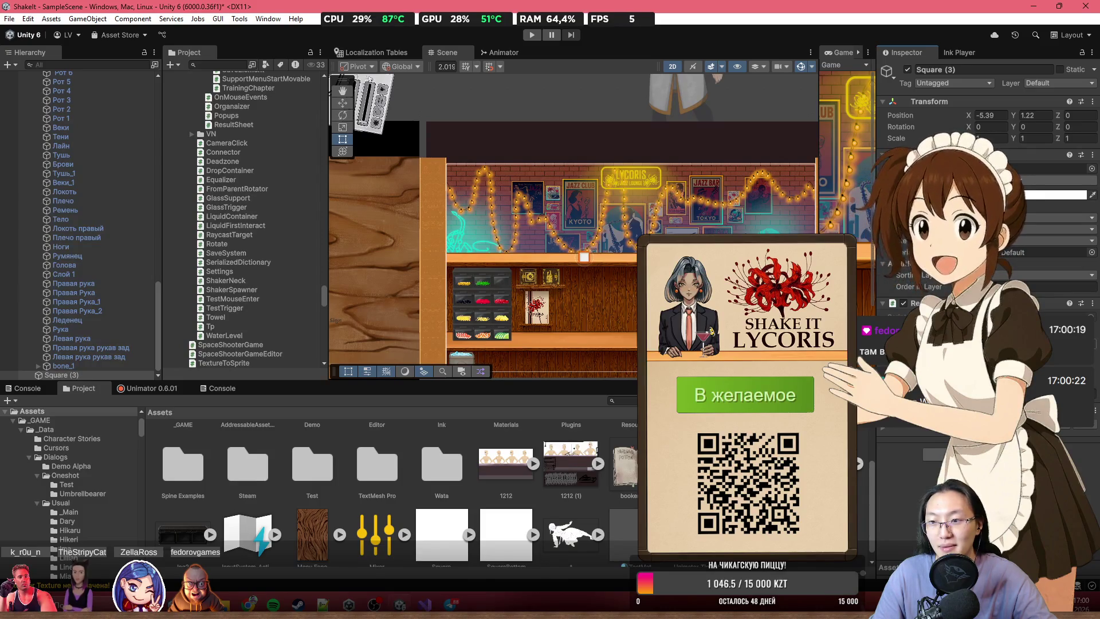
left_click(1093, 351)
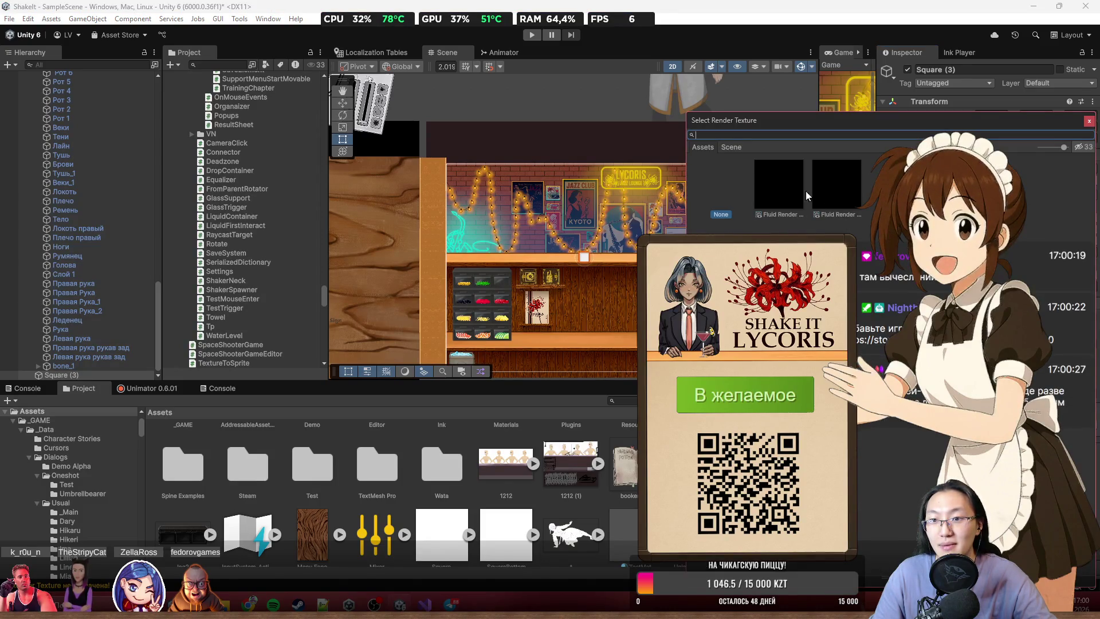
left_click(1089, 121)
scroll(490, 442, "up", 2)
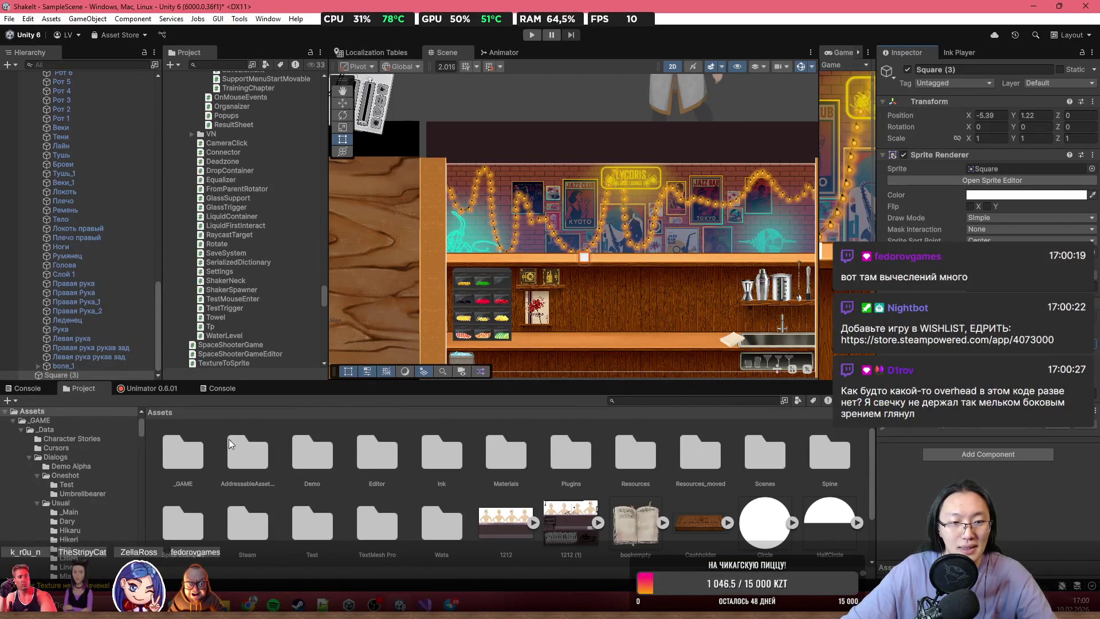
double_click(170, 451)
- Create a Render Texture asset in _GAME through Create > Rendering > Render Texture
right_click(826, 467)
mouse_move(913, 112)
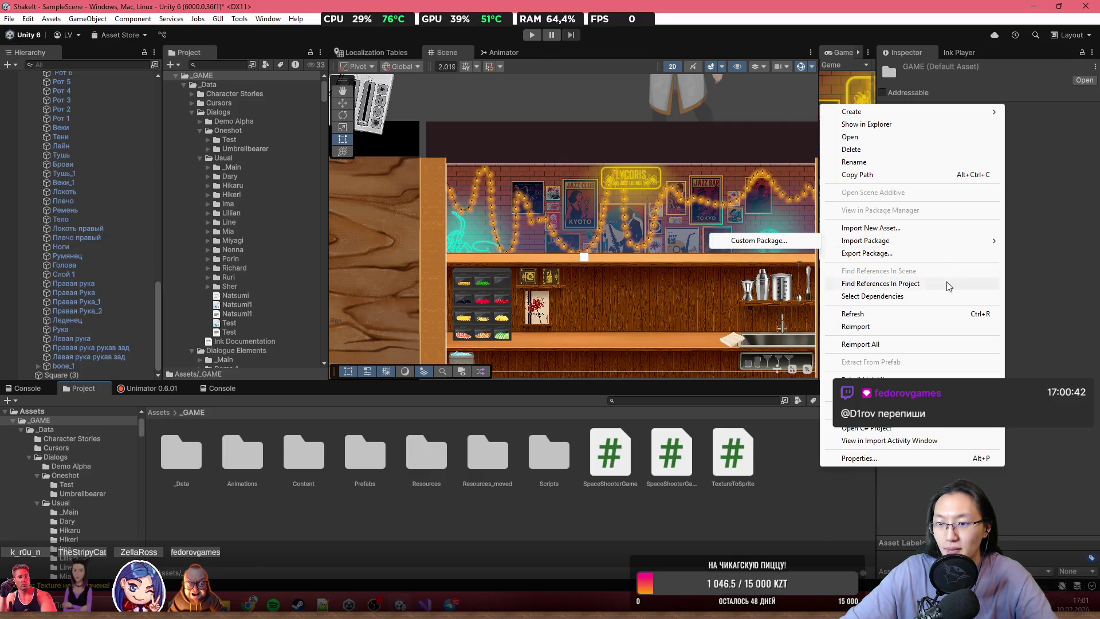
mouse_move(974, 111)
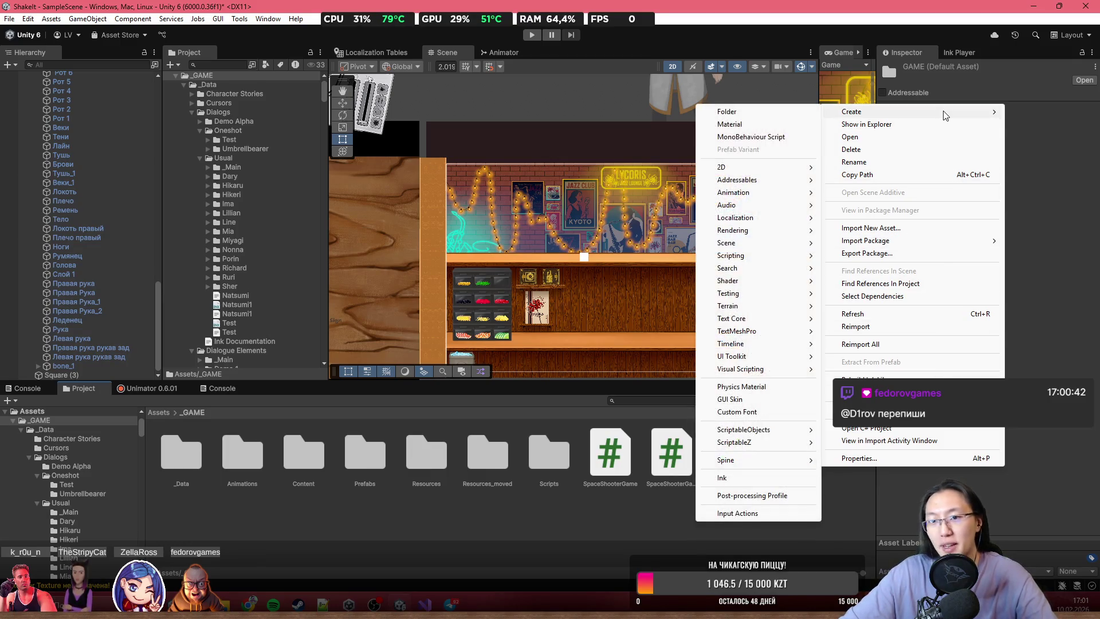
mouse_move(762, 345)
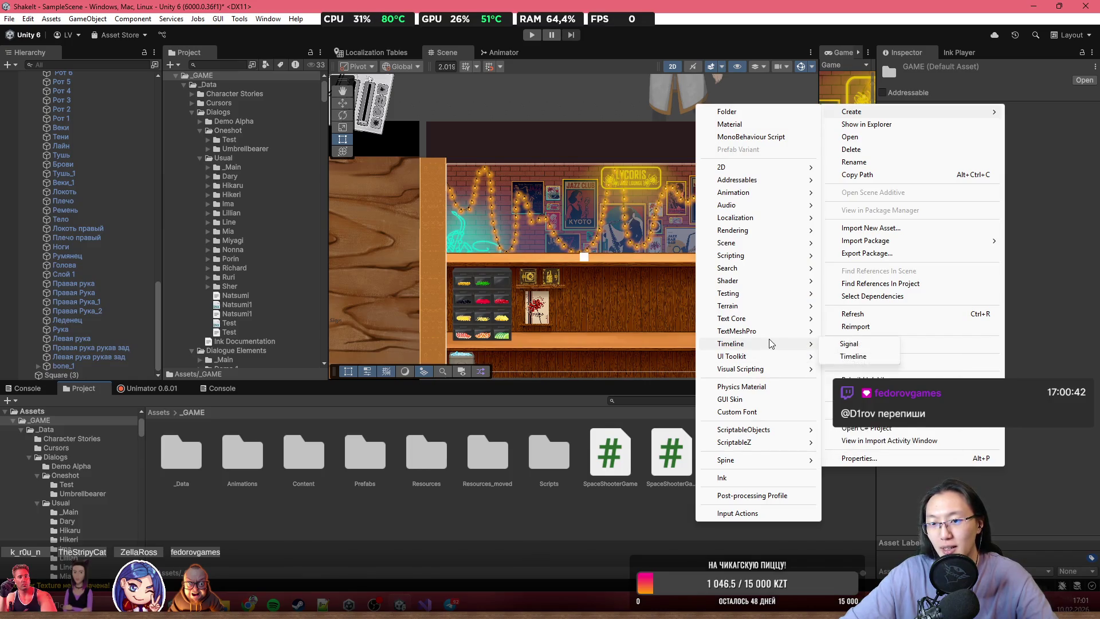
mouse_move(789, 248)
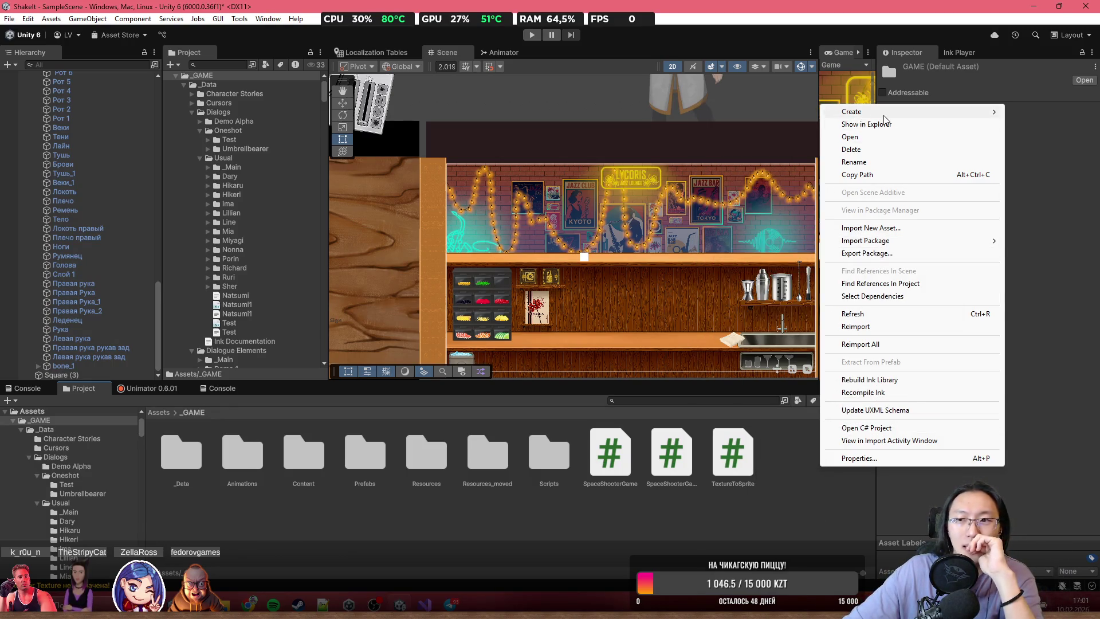
mouse_move(876, 116)
mouse_move(792, 171)
mouse_move(882, 168)
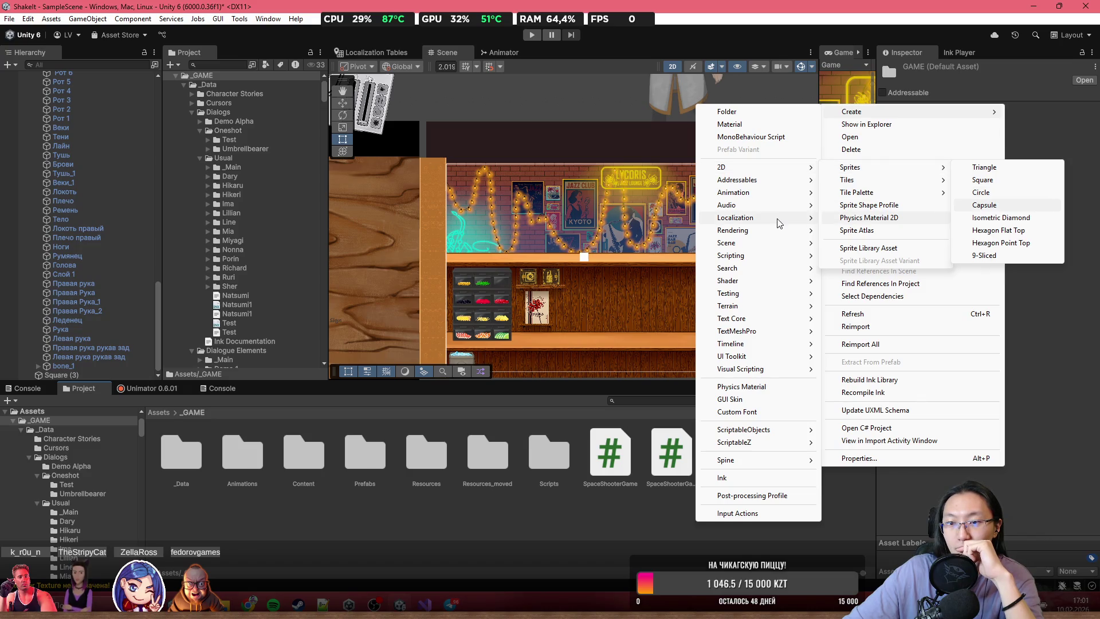
mouse_move(780, 223)
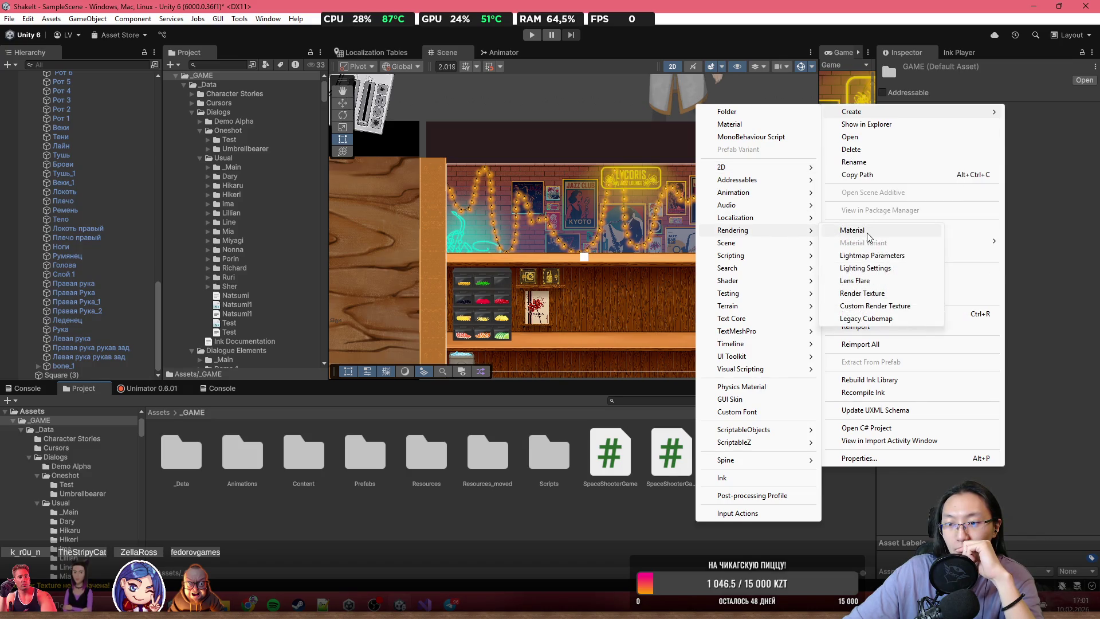
left_click(870, 293)
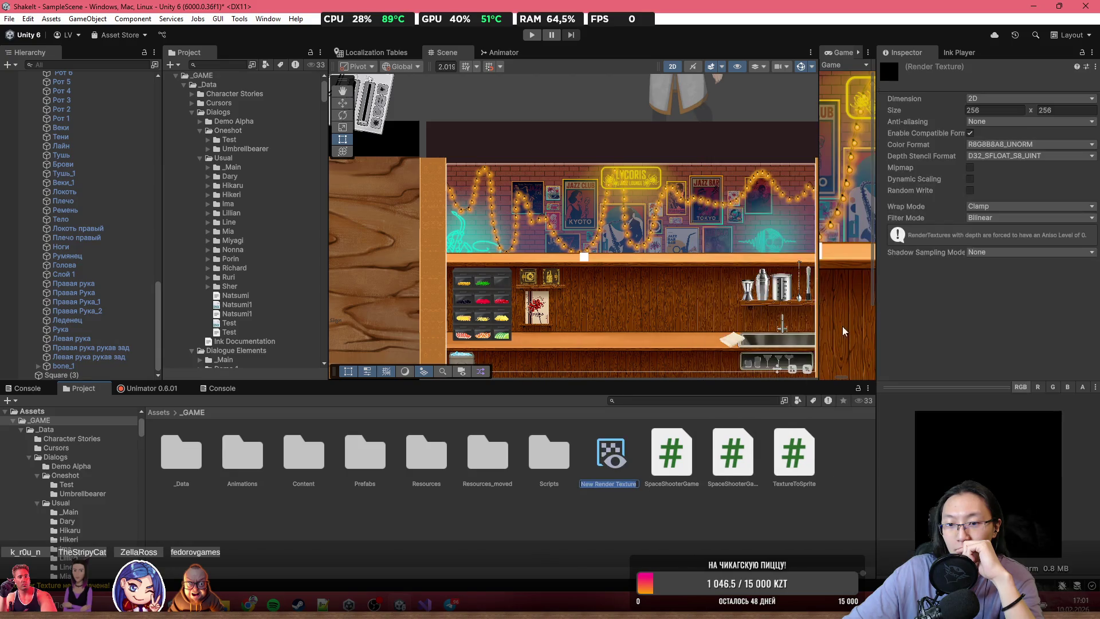
- Rename the render texture to CharactersTexture and set its size to 1920 x 1080
type("O")
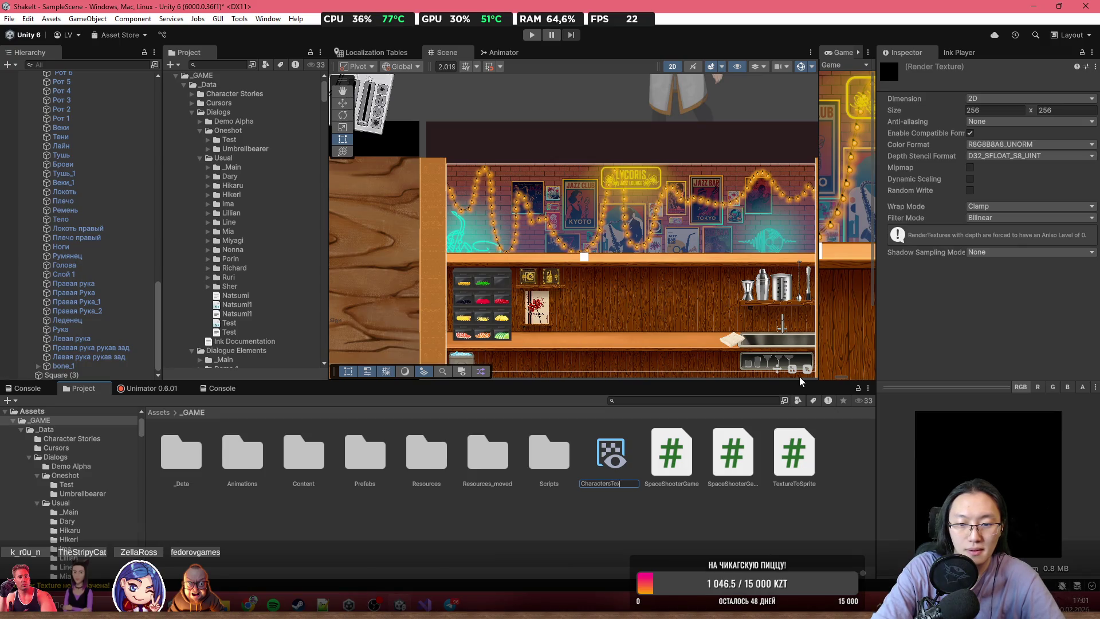
type("ture")
key("Return")
left_click(984, 119)
type("1920")
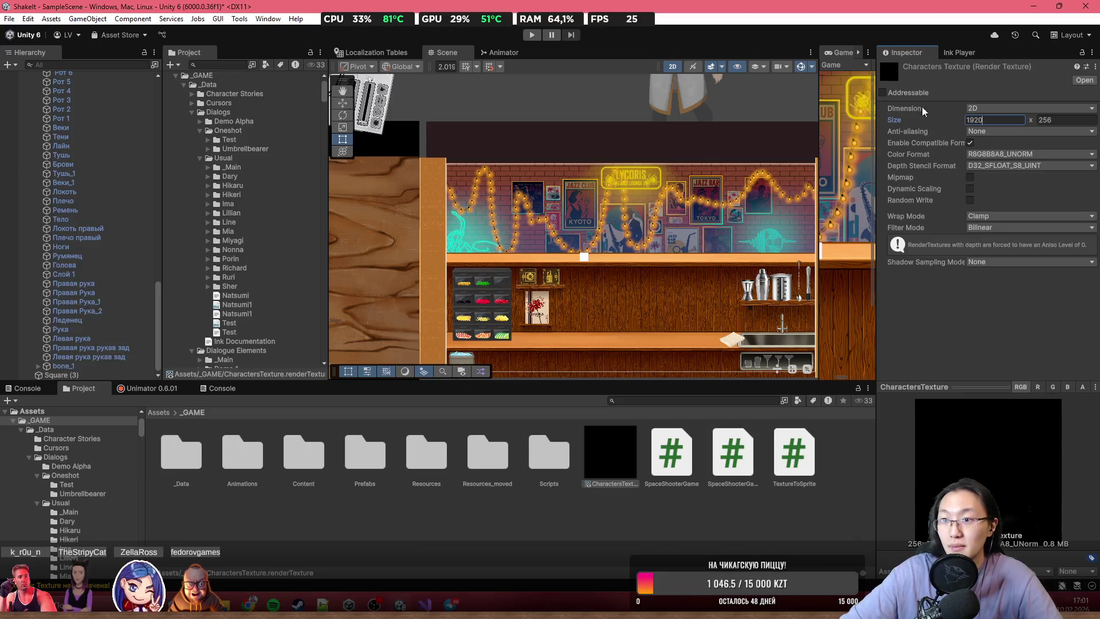
left_click(1076, 117)
type("1080")
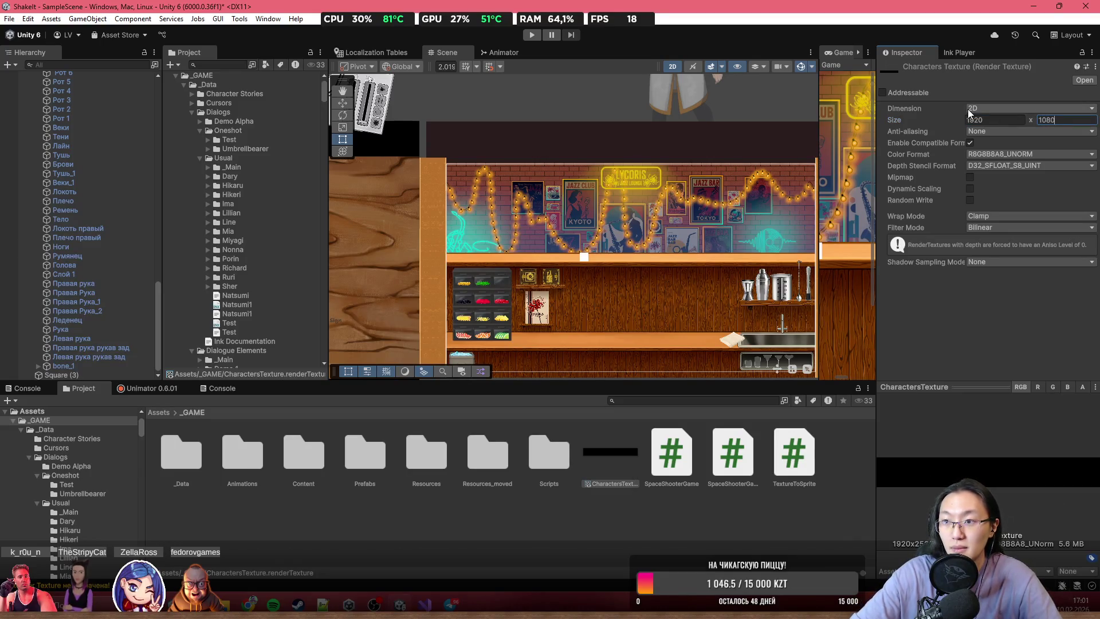
key("Return")
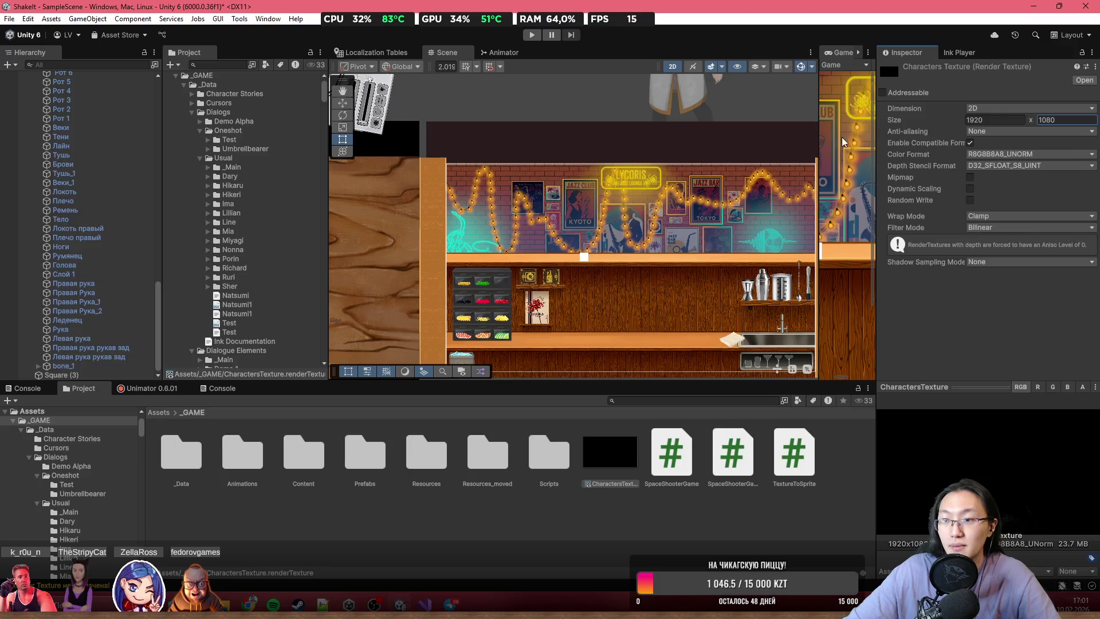
scroll(593, 286, "down", 5)
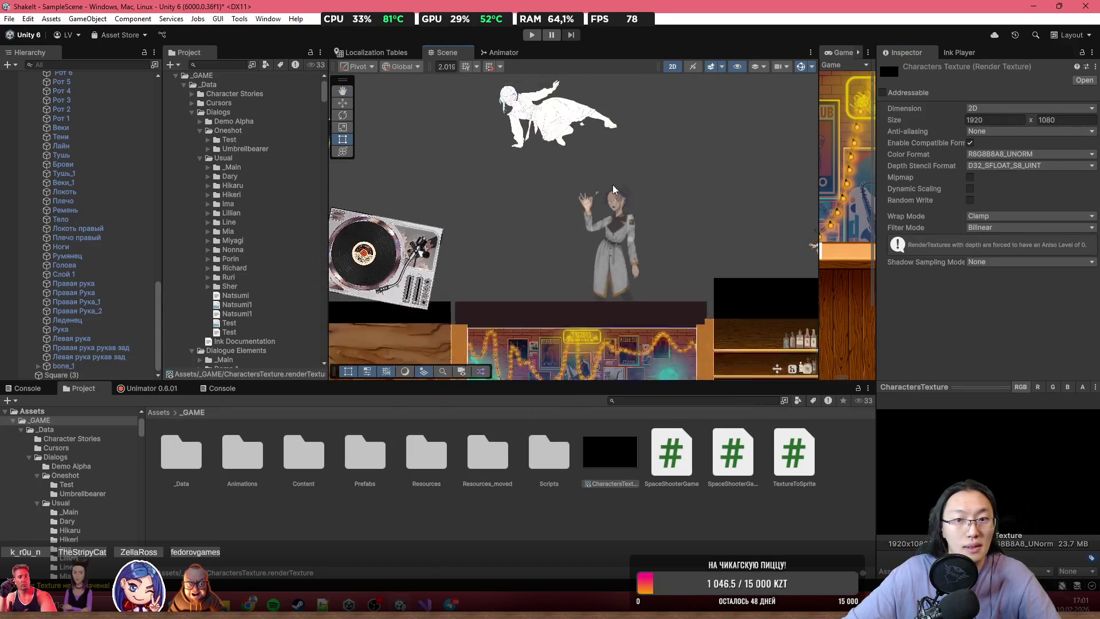
scroll(80, 230, "up", 10)
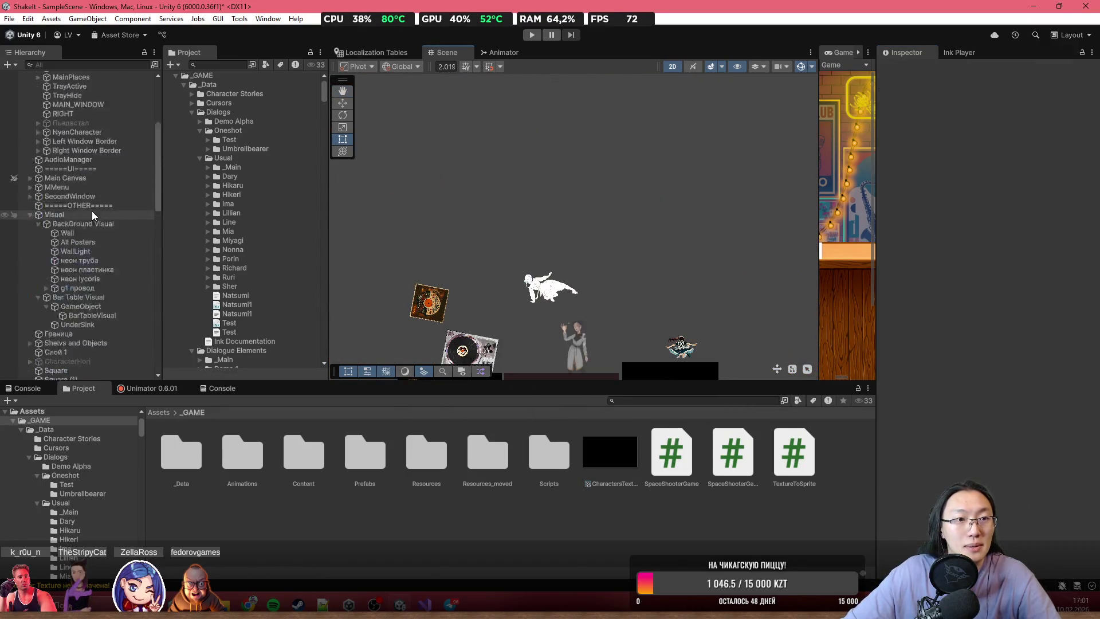
- Set Camera Top's Target Texture to CharactersTexture
left_click(72, 140)
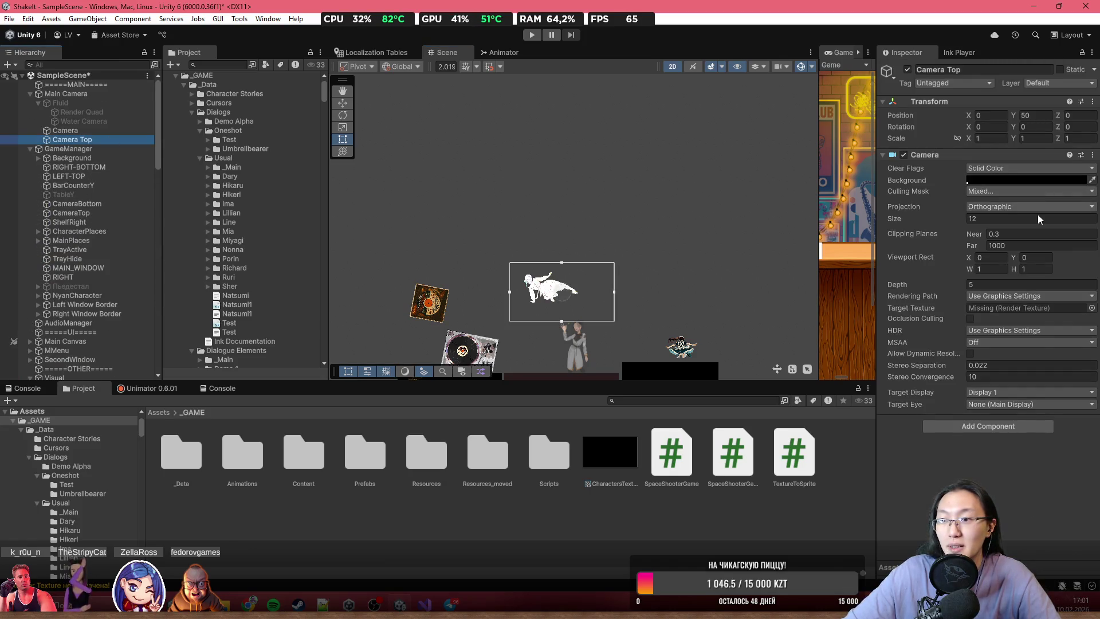
left_click(1092, 308)
double_click(782, 195)
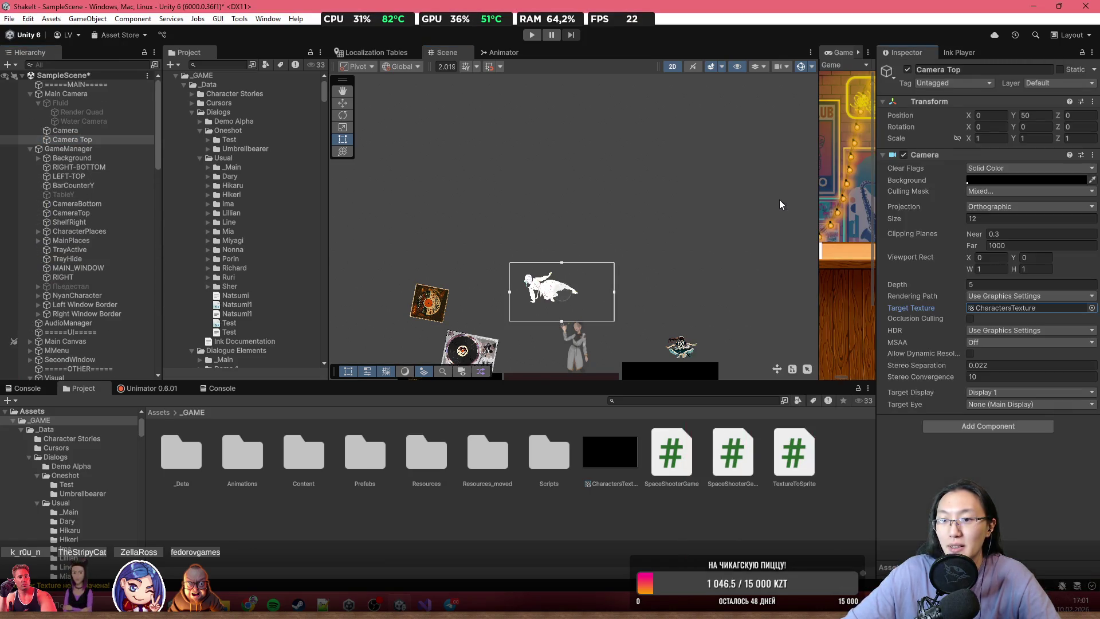
left_click_drag(568, 299, 564, 170)
scroll(544, 229, "up", 5)
mouse_move(527, 208)
left_mouse_down()
mouse_move(528, 270)
mouse_move(595, 199)
left_mouse_up()
scroll(527, 270, "up", 3)
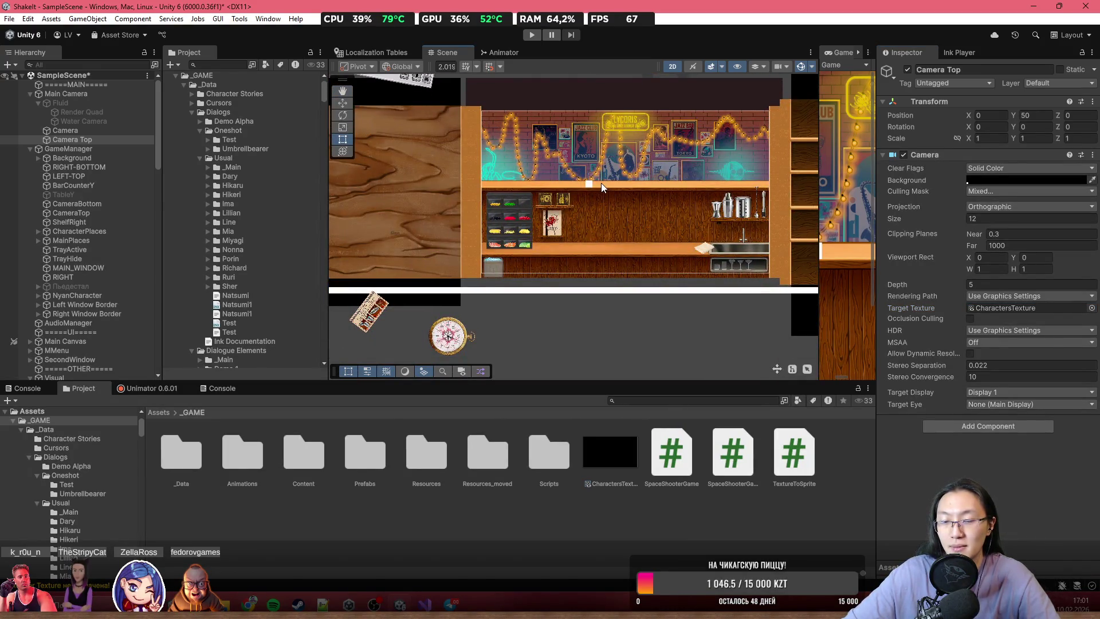
left_click_drag(673, 195, 664, 250)
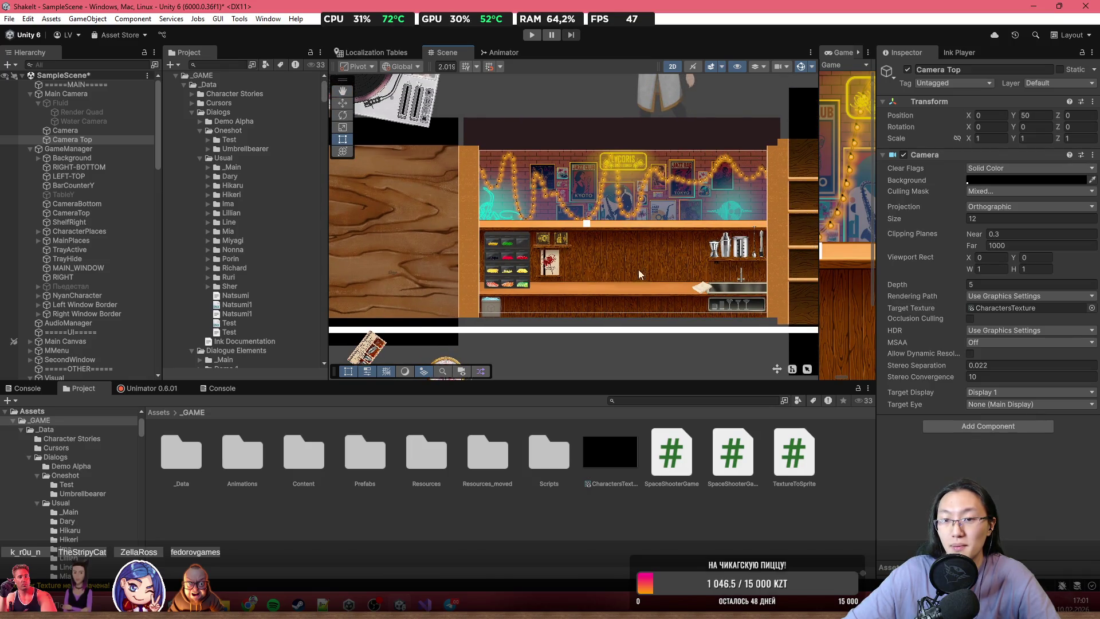
scroll(589, 275, "down", 8)
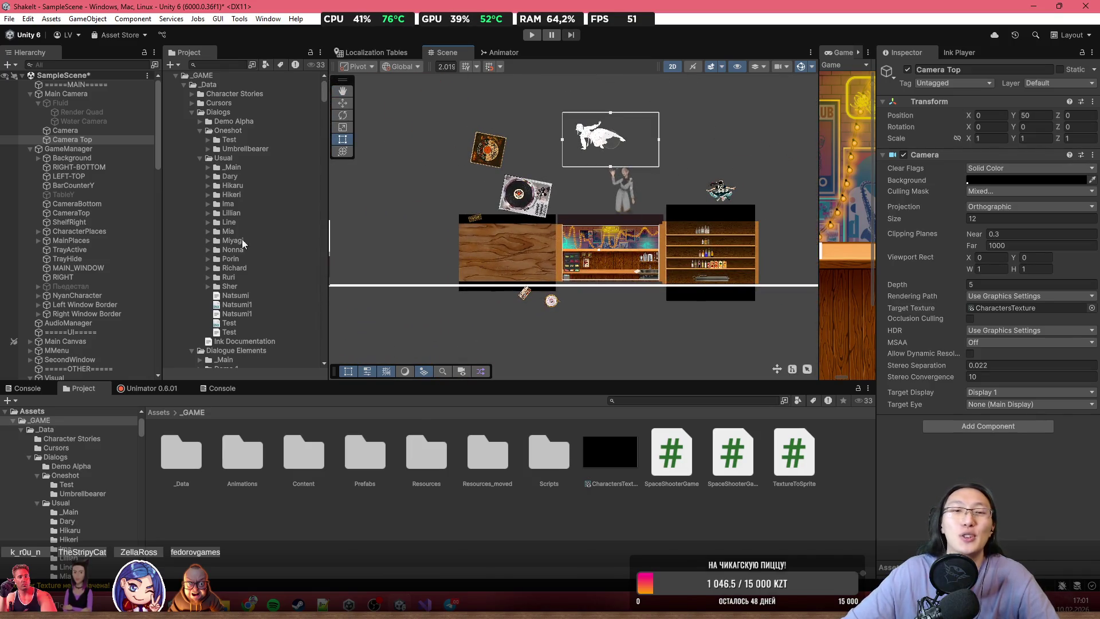
- Select CharactersTexture to check that its preview shows the character silhouette
left_click(604, 452)
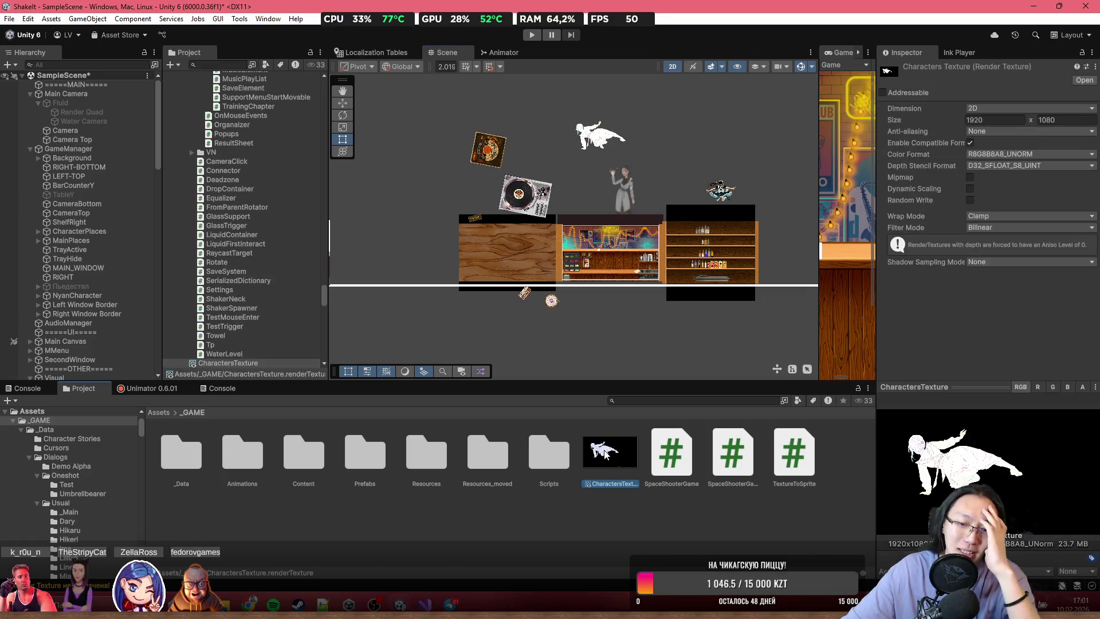
scroll(660, 287, "up", 5)
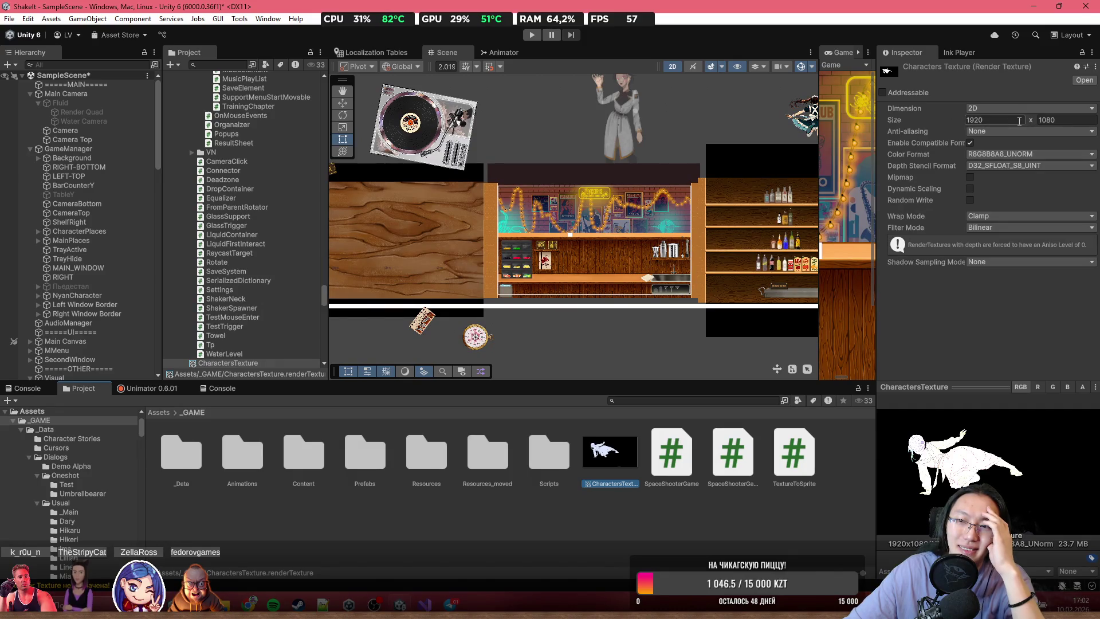
scroll(603, 253, "down", 1)
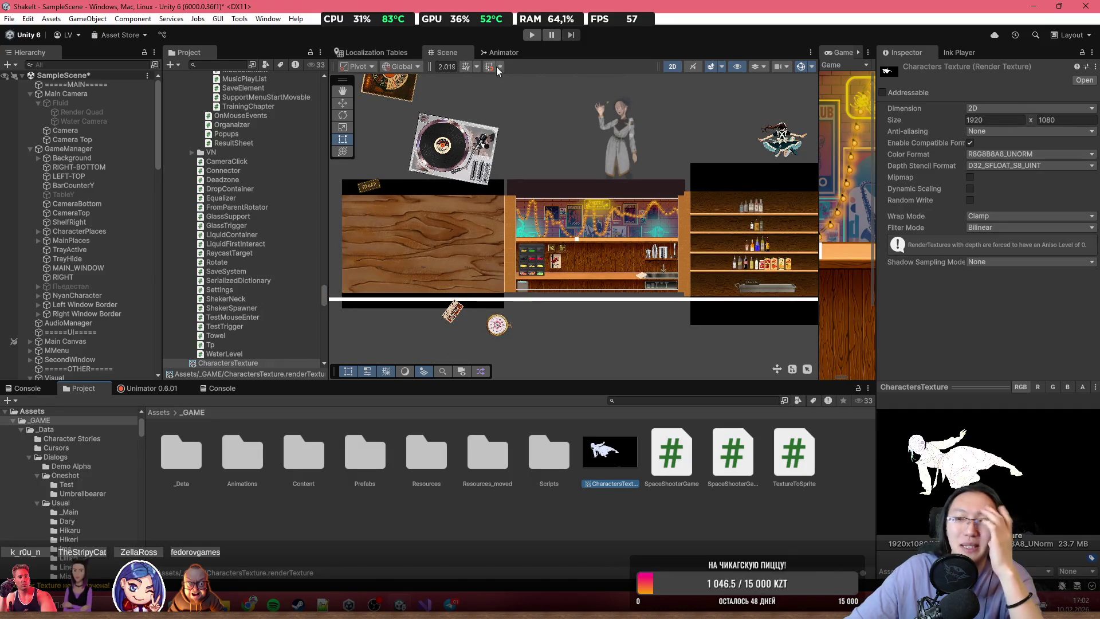
scroll(596, 250, "up", 3)
scroll(600, 250, "down", 4)
scroll(600, 249, "down", 2)
scroll(597, 188, "up", 5)
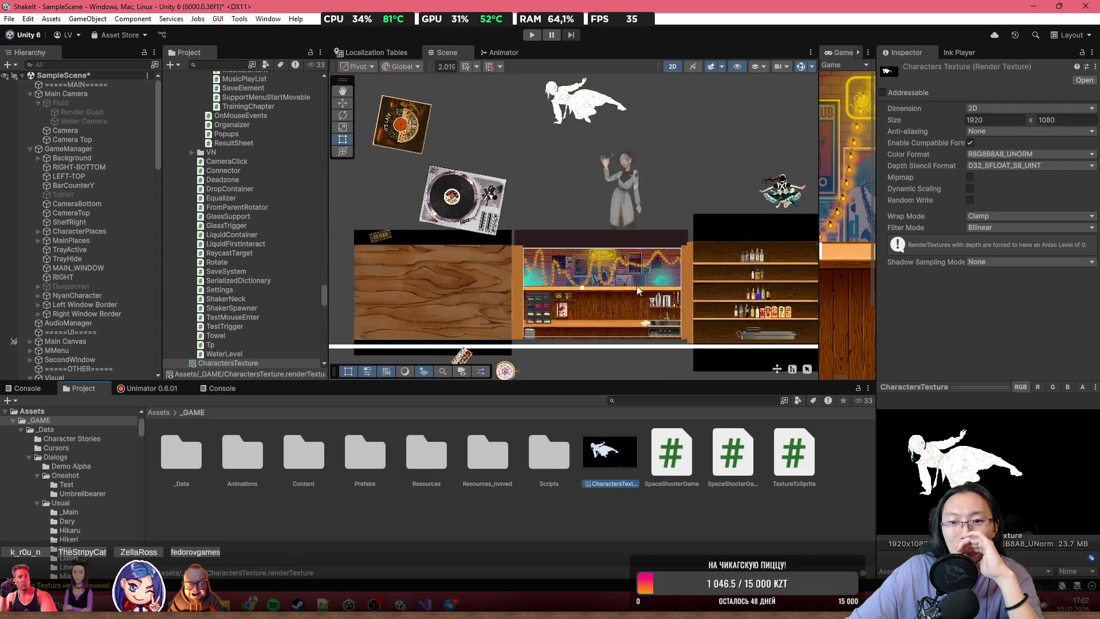
scroll(630, 221, "up", 2)
scroll(634, 224, "up", 2)
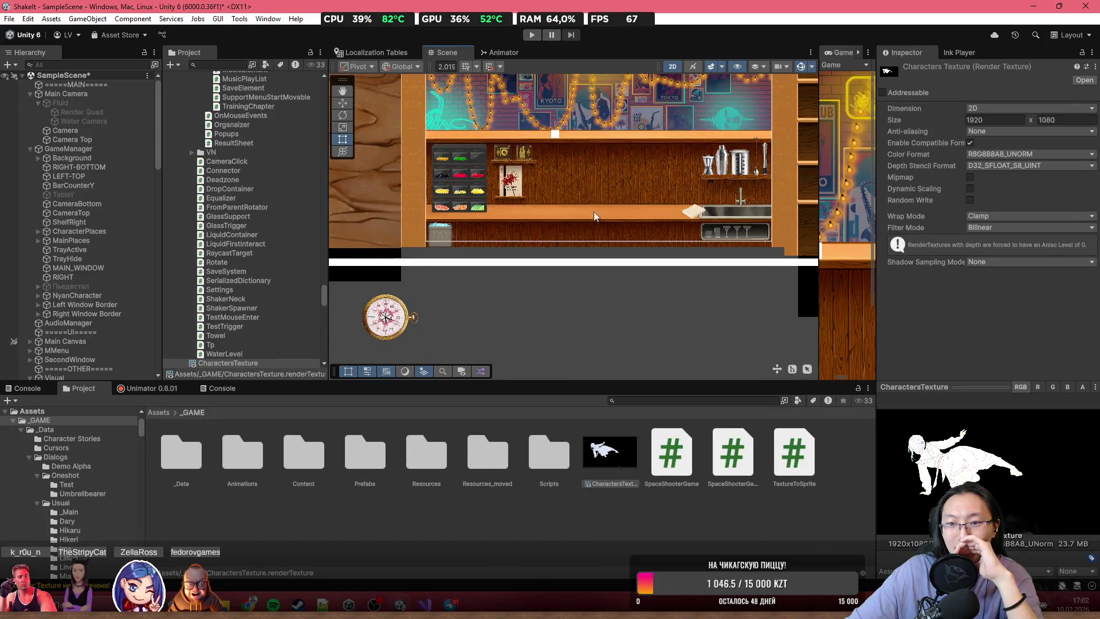
scroll(598, 226, "down", 1)
scroll(573, 154, "up", 2)
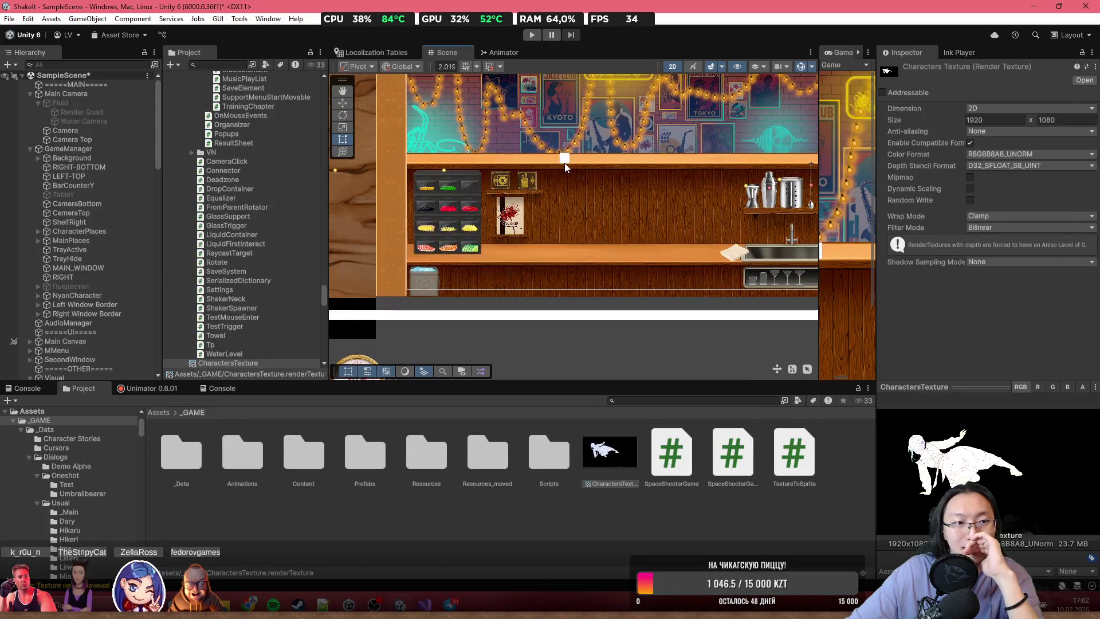
- Assign CharactersTexture to Square (3)'s Render Texture and enable Update Continuously
left_click(566, 163)
left_click_drag(569, 165, 693, 253)
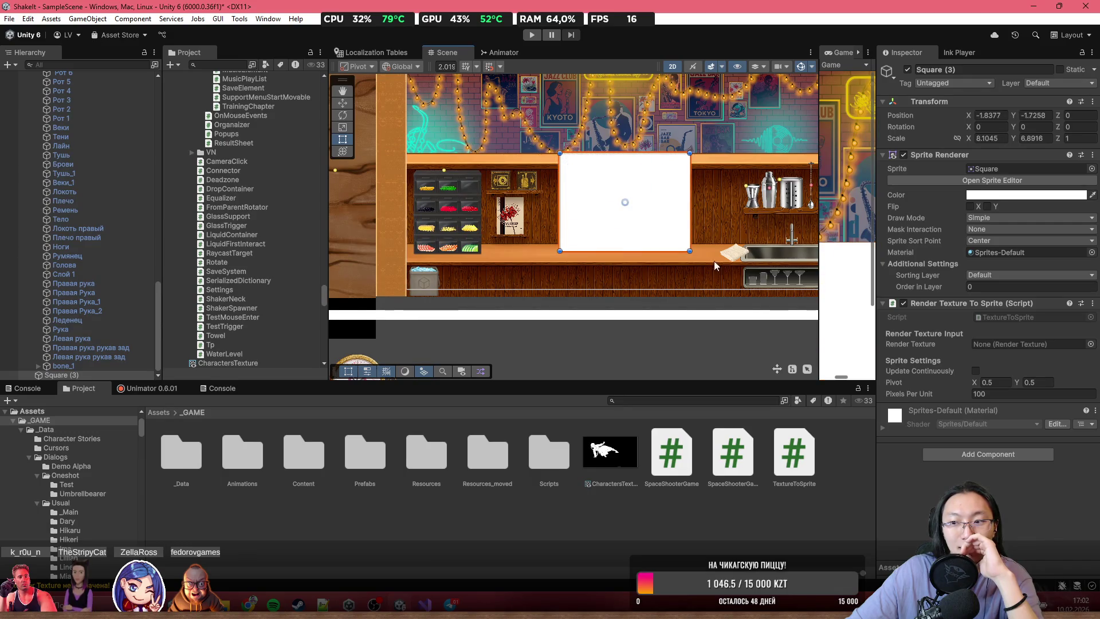
left_click(1091, 344)
double_click(784, 193)
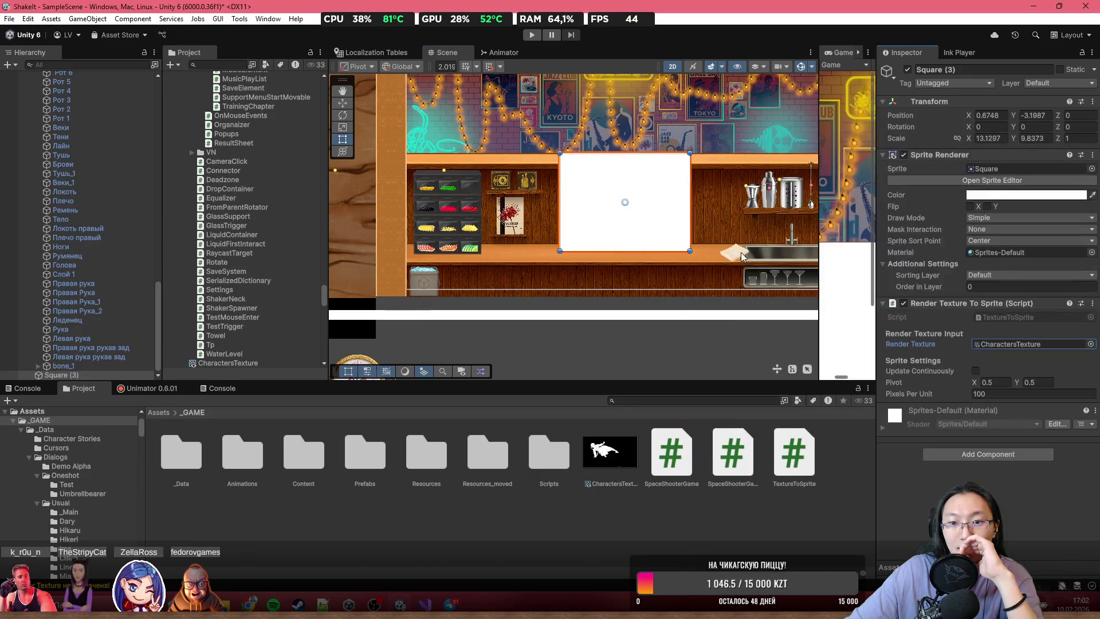
left_click(976, 373)
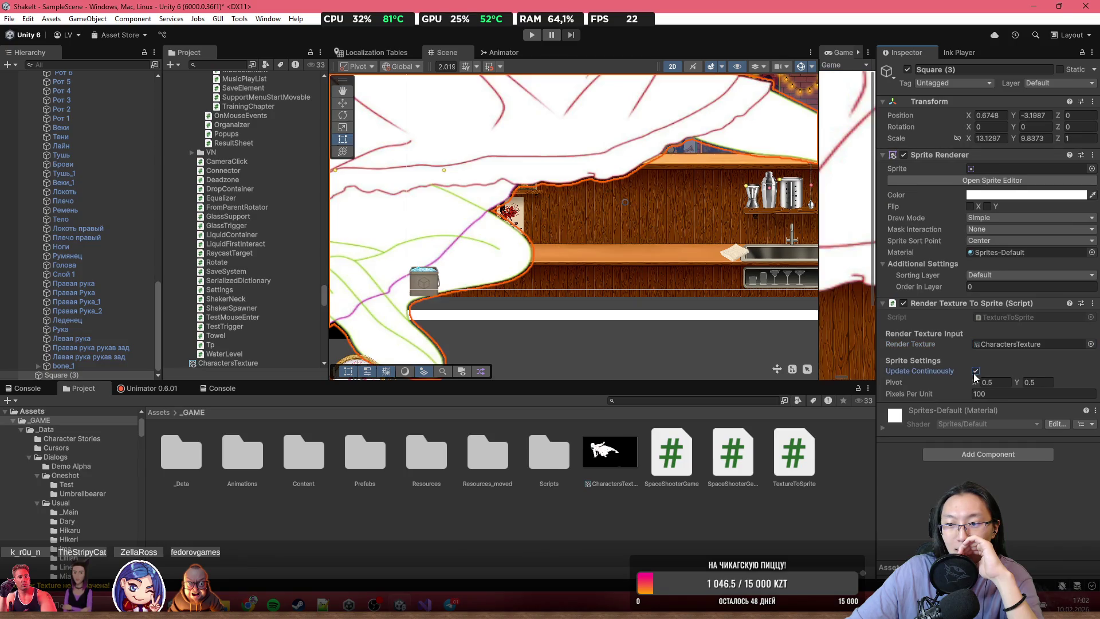
- Reset the square's scale to 1, then enlarge it to about 2.25 and position it
double_click(989, 138)
type("1")
double_click(1026, 138)
type("1")
mouse_move(606, 212)
left_mouse_down()
mouse_move(603, 178)
mouse_move(537, 158)
left_mouse_up()
left_click_drag(569, 210, 738, 308)
left_click_drag(625, 256, 617, 256)
scroll(579, 207, "up", 2)
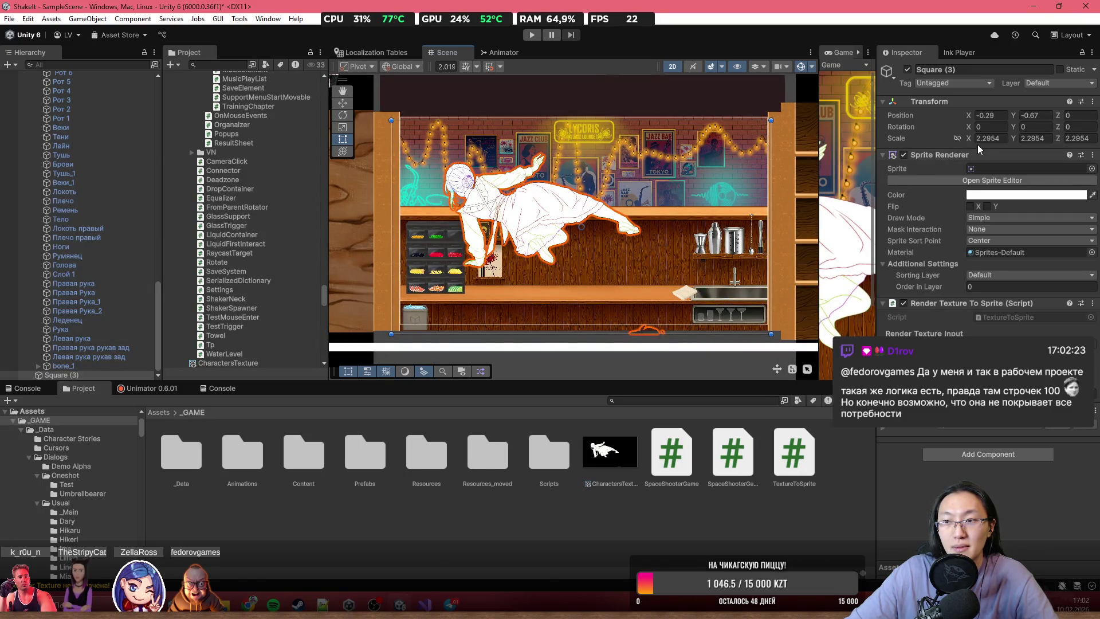
scroll(559, 218, "up", 3)
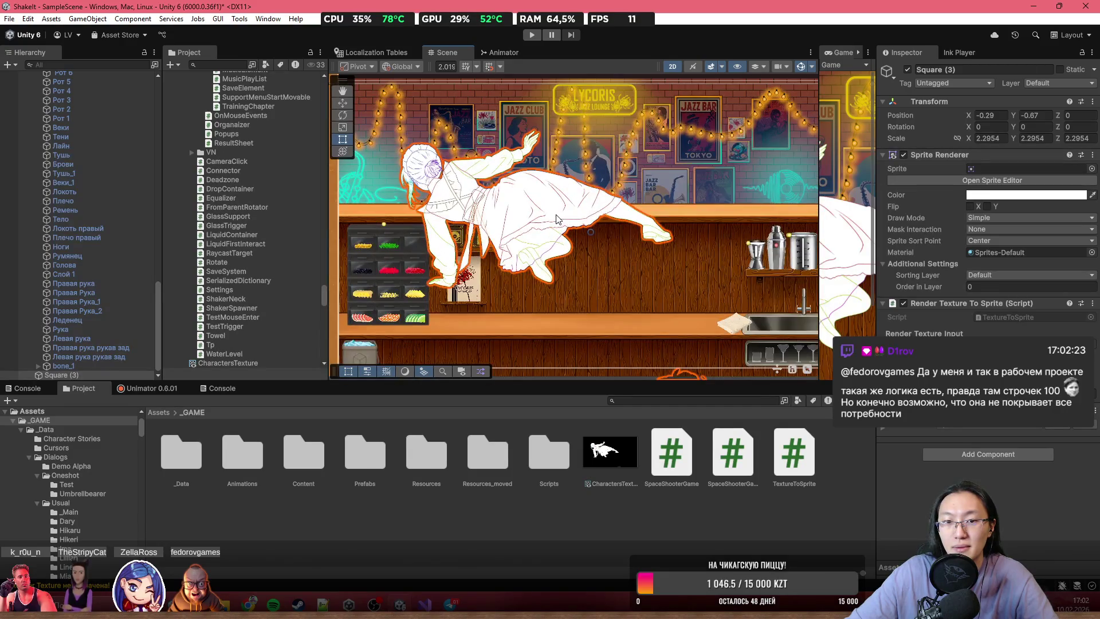
scroll(558, 222, "down", 2)
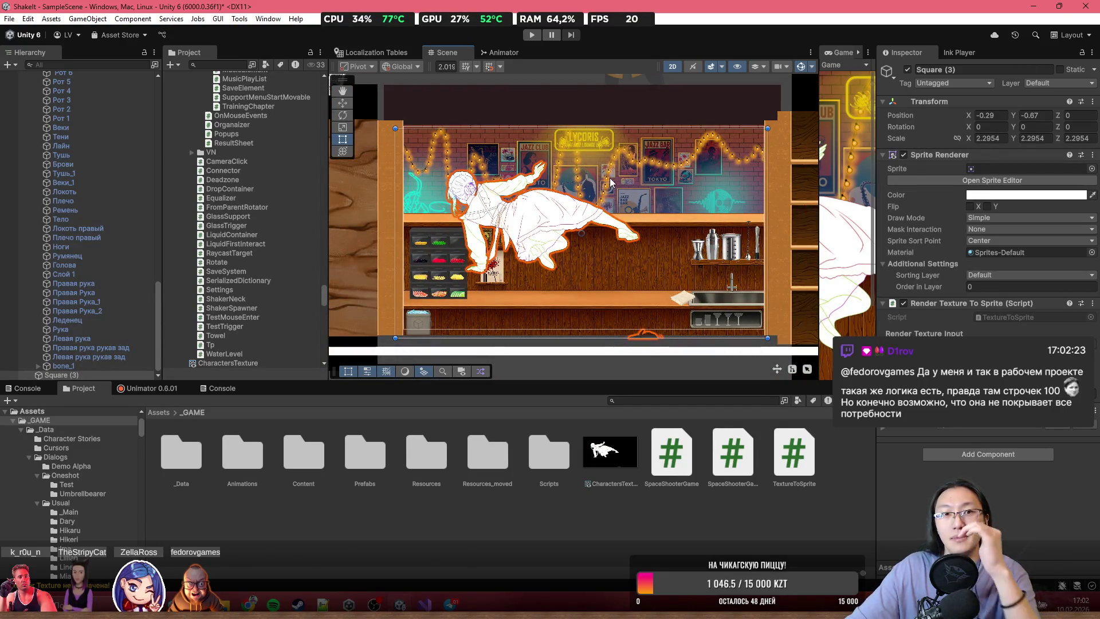
scroll(657, 173, "down", 1)
scroll(573, 287, "up", 1)
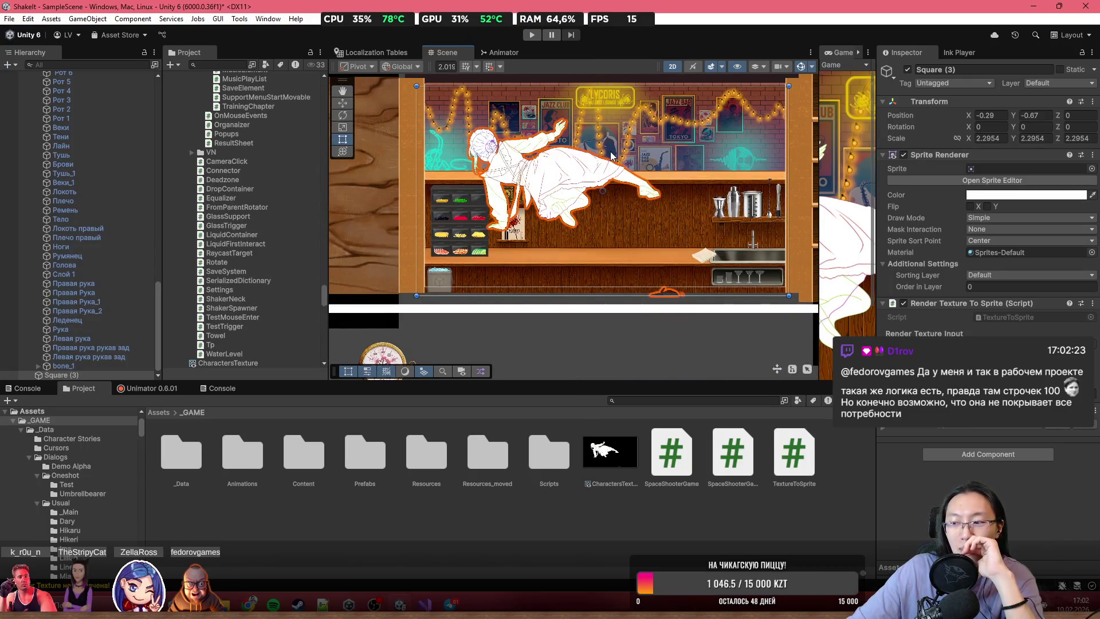
scroll(573, 155, "down", 8)
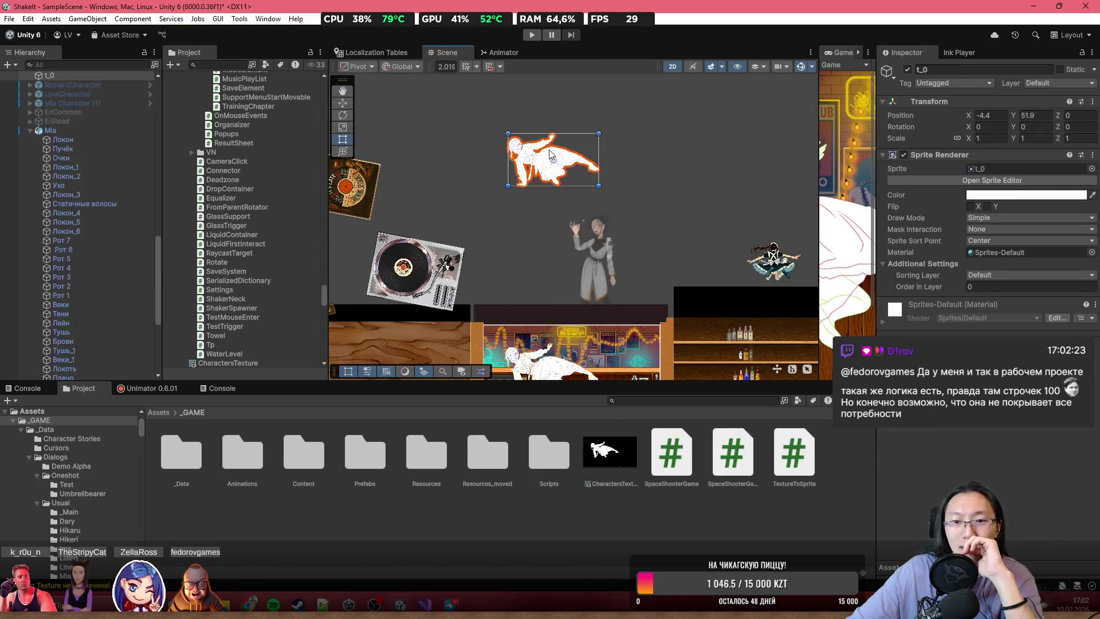
left_click_drag(567, 158, 768, 156)
- Select all of Mia's body-part sprites and set their colour to white
left_click(596, 252)
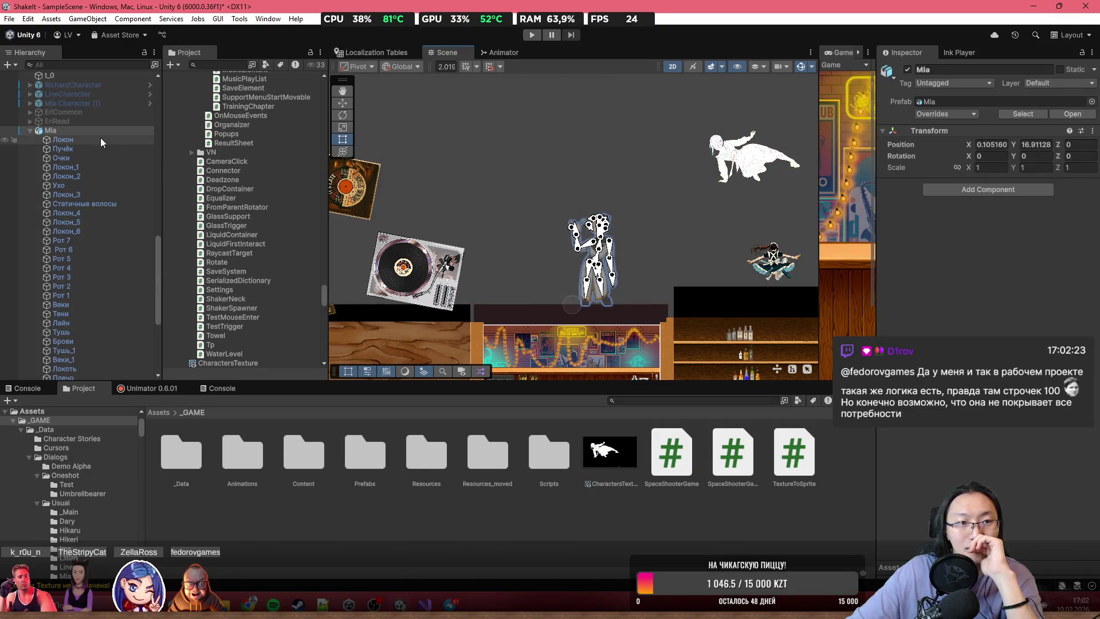
left_click(122, 141)
scroll(120, 258, "down", 5)
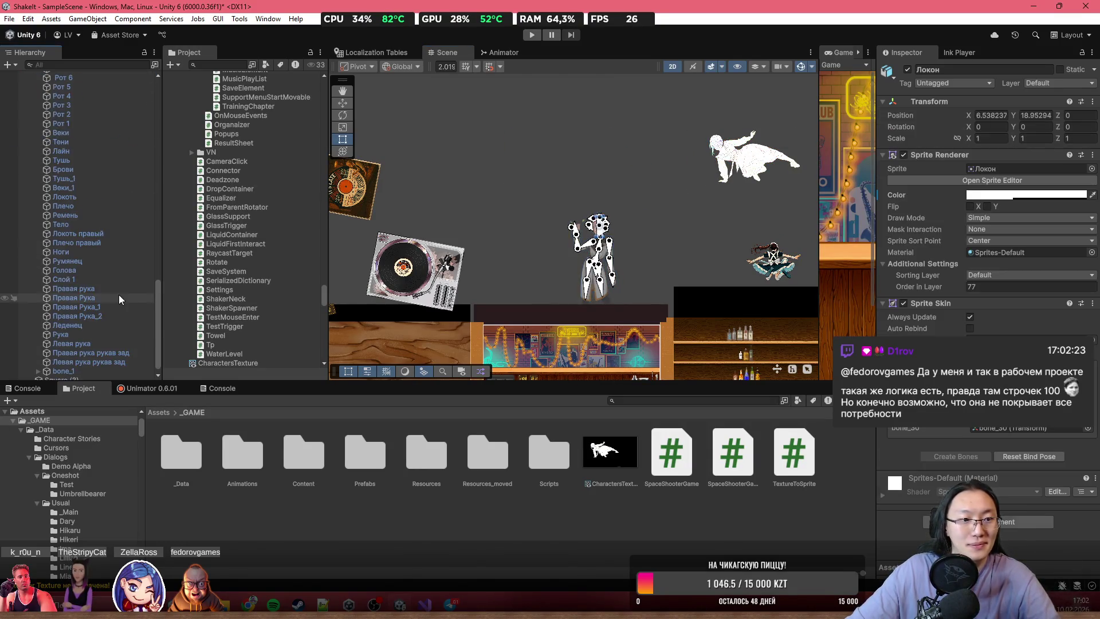
left_click(94, 363, "shift")
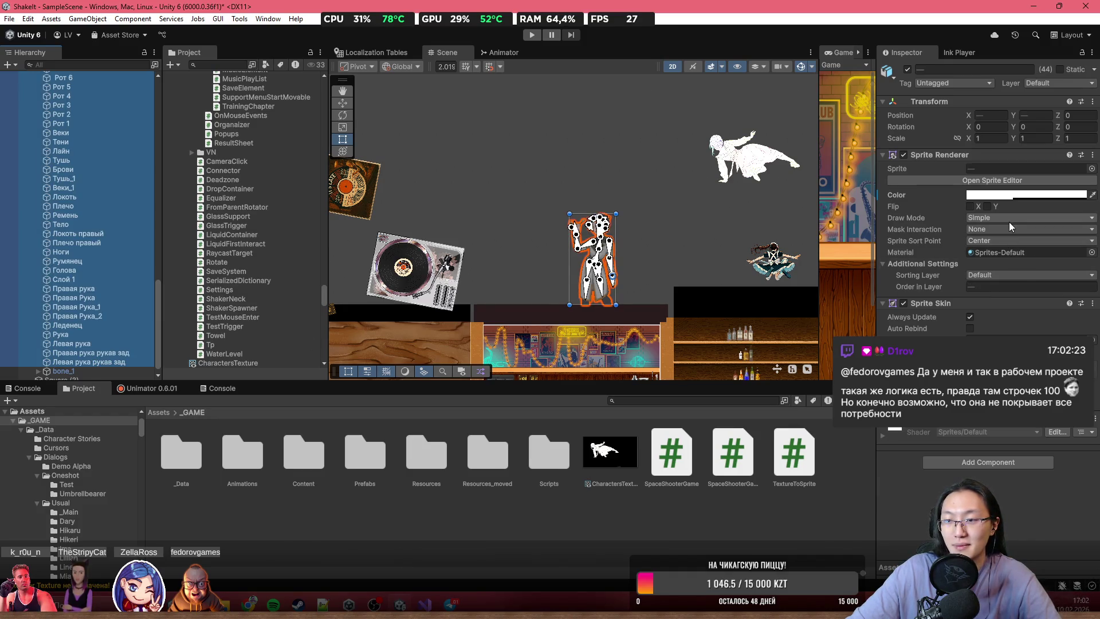
left_click(1040, 195)
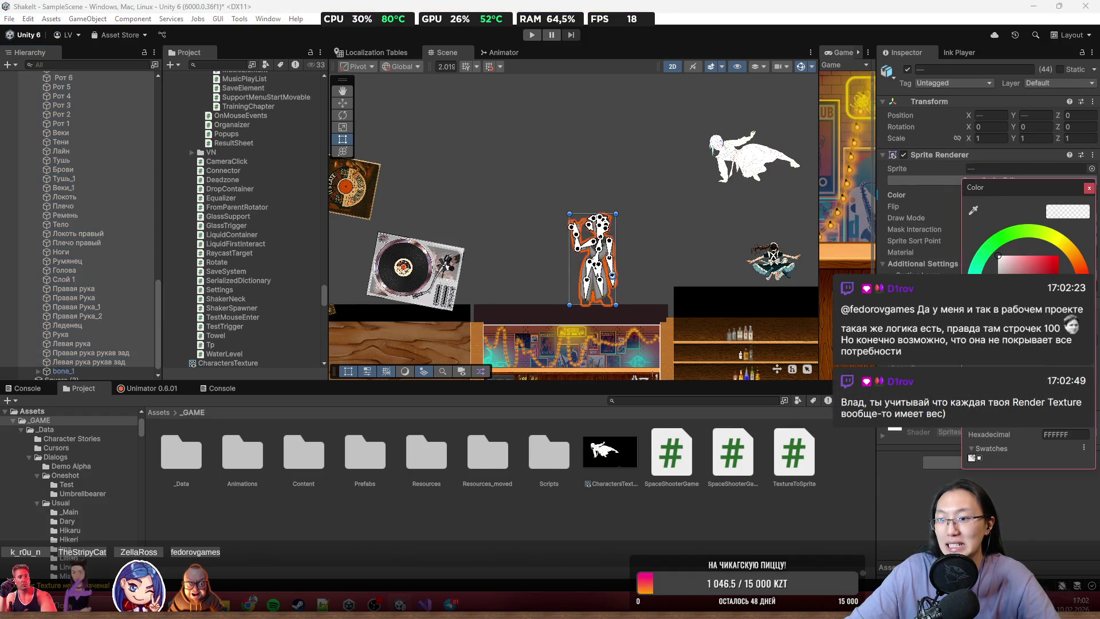
left_click(1089, 188)
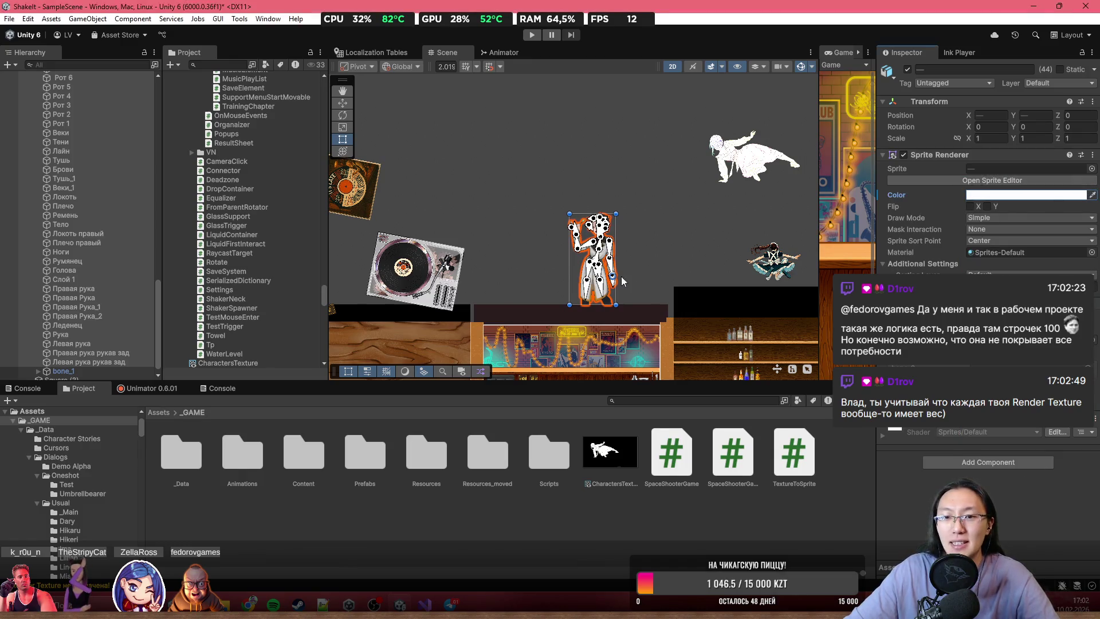
- Move Mia to about -4.3, 38.9, frame her, then select Square (3)
left_click(348, 102)
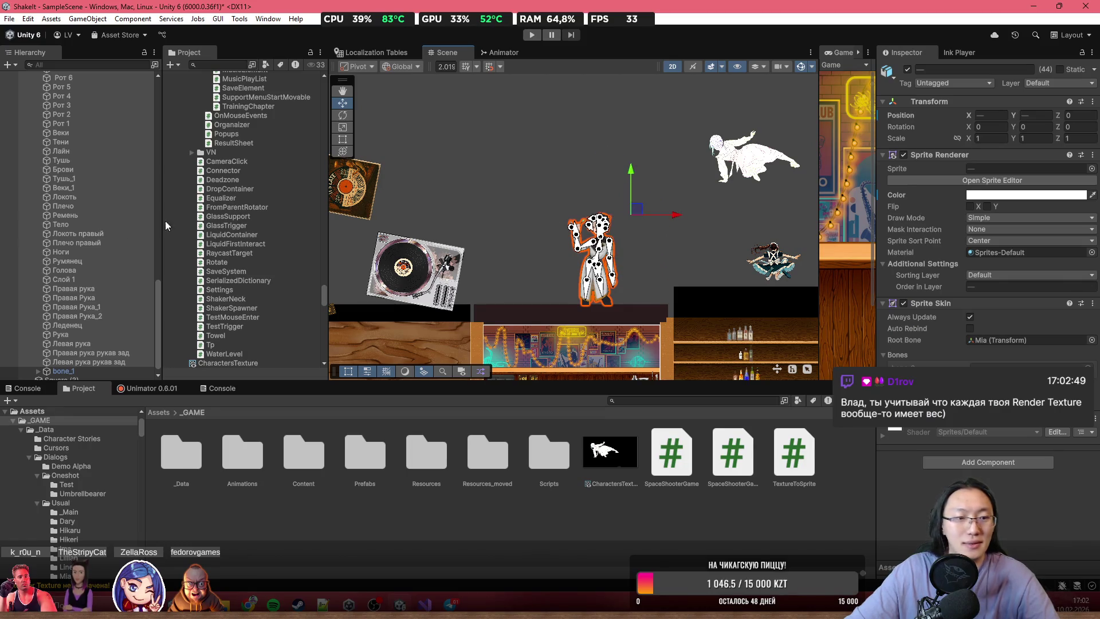
scroll(80, 236, "up", 10)
left_click(79, 234)
left_click_drag(579, 304, 557, 213)
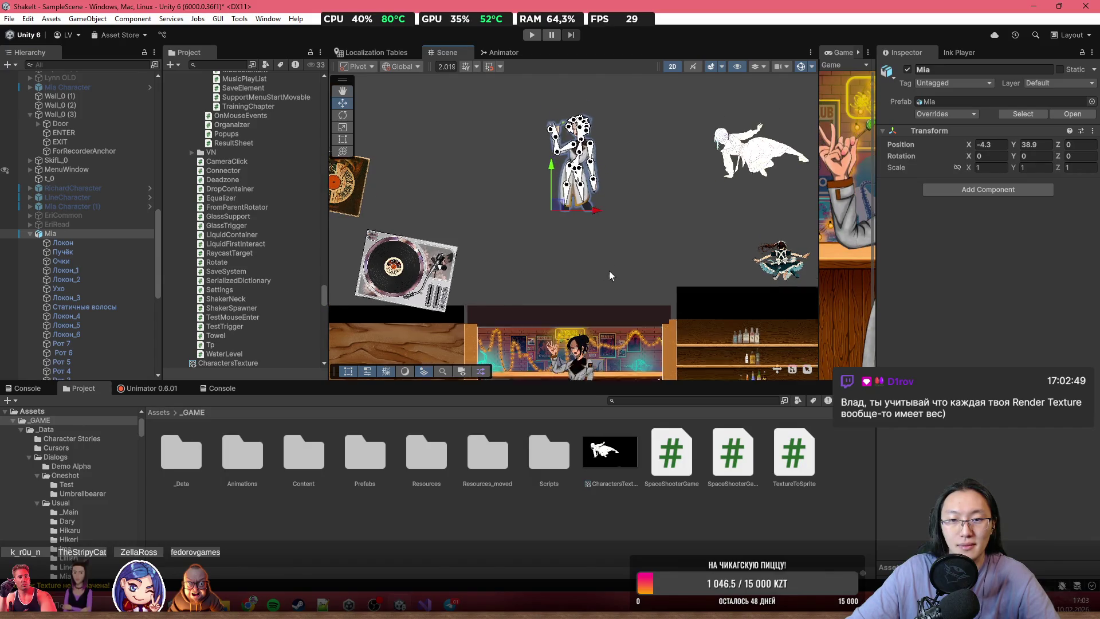
double_click(84, 232)
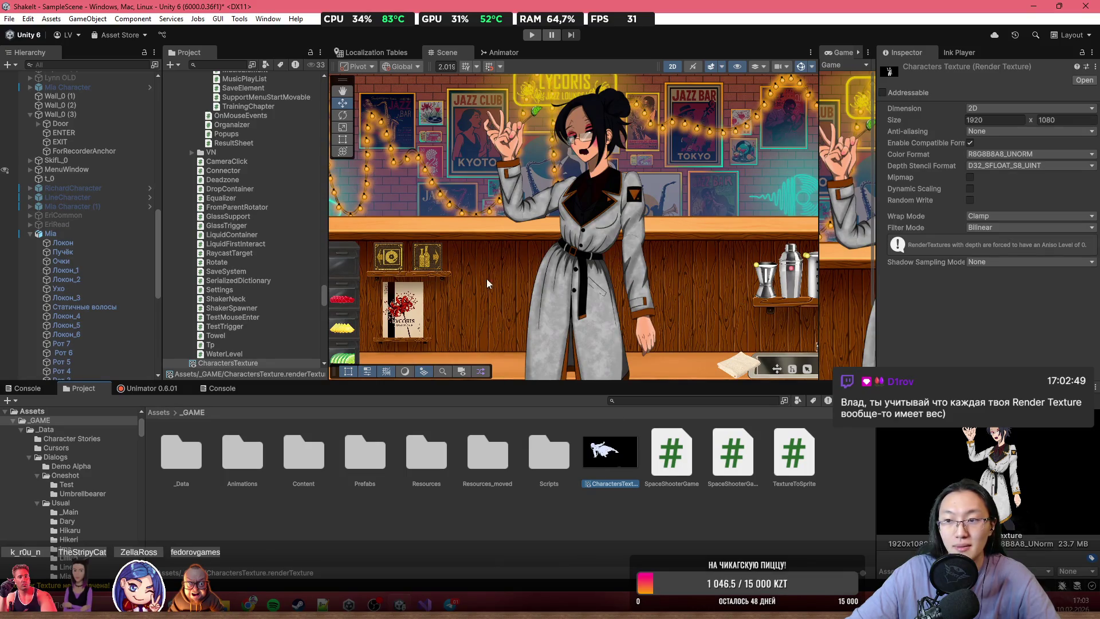
left_click(74, 235)
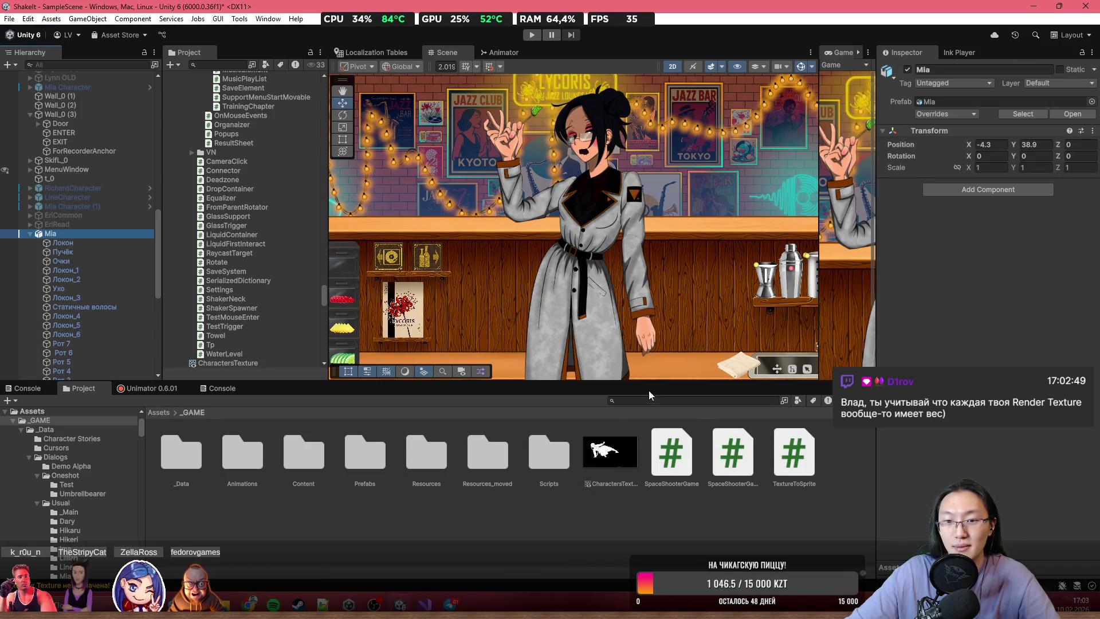
key("f")
scroll(494, 253, "down", 5)
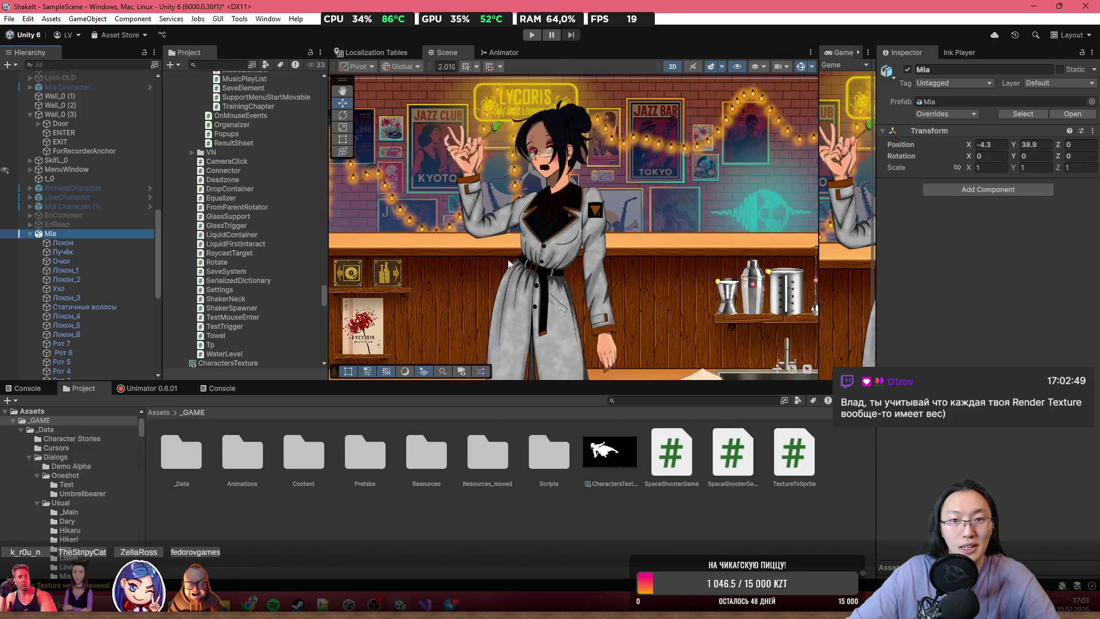
left_click(539, 260)
left_click(534, 220)
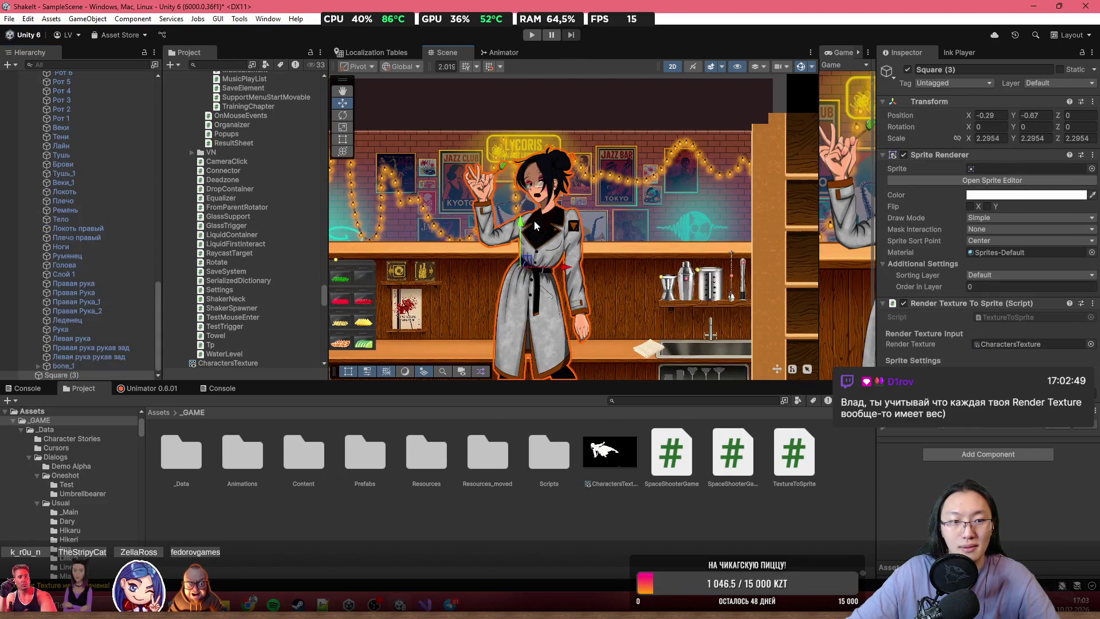
scroll(432, 259, "down", 2)
scroll(473, 279, "up", 3)
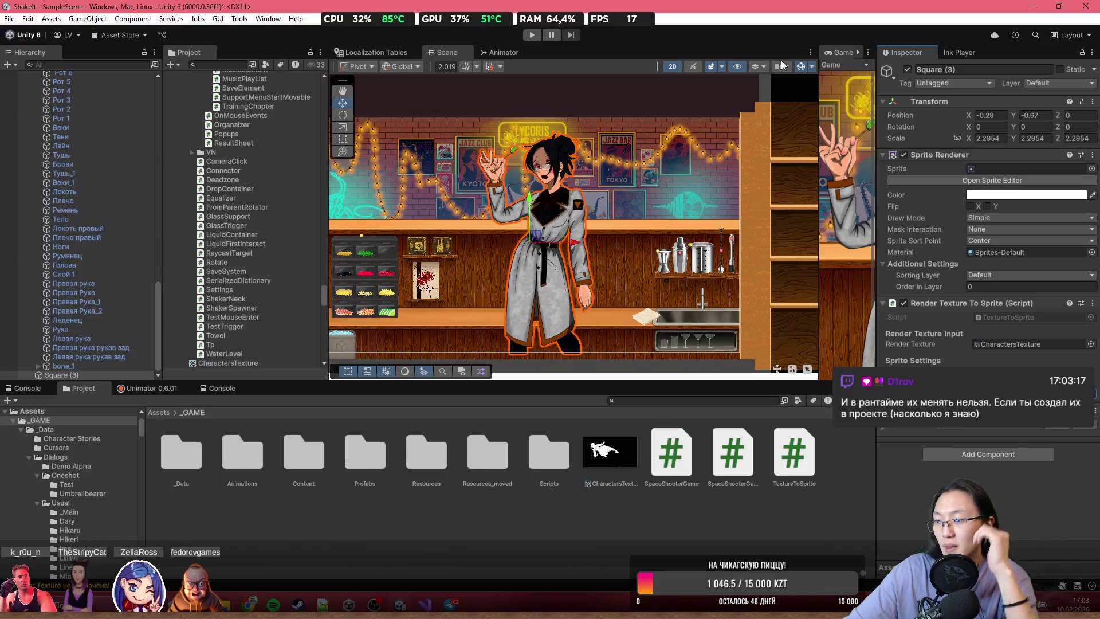
scroll(528, 175, "up", 3)
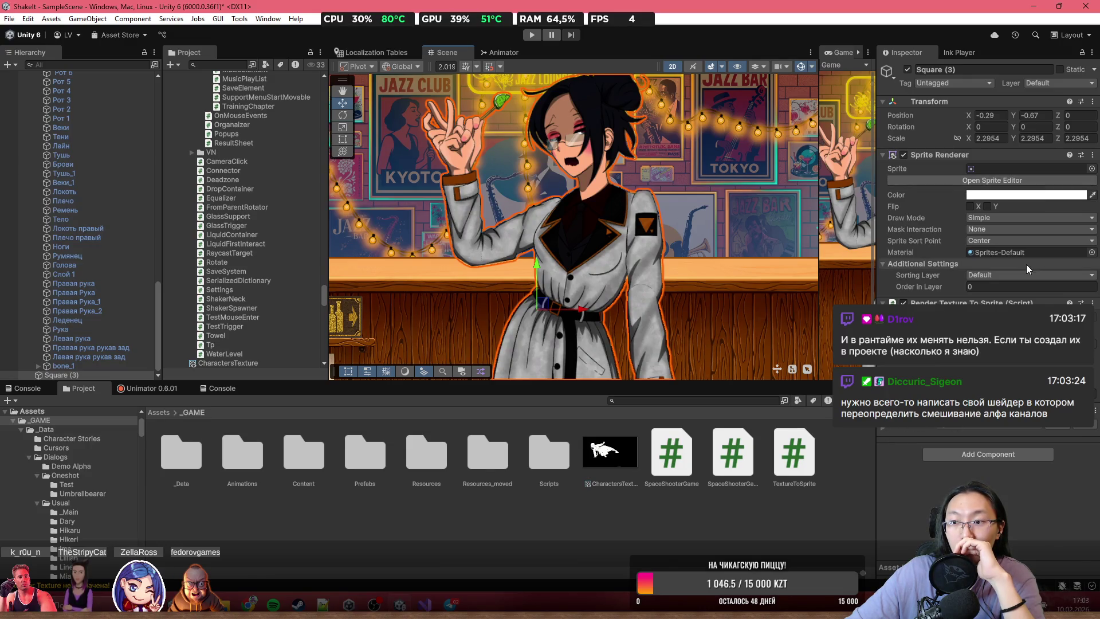
- Put Square (3) on the Characters sorting layer with order in layer 21
left_click_drag(919, 287, 861, 295)
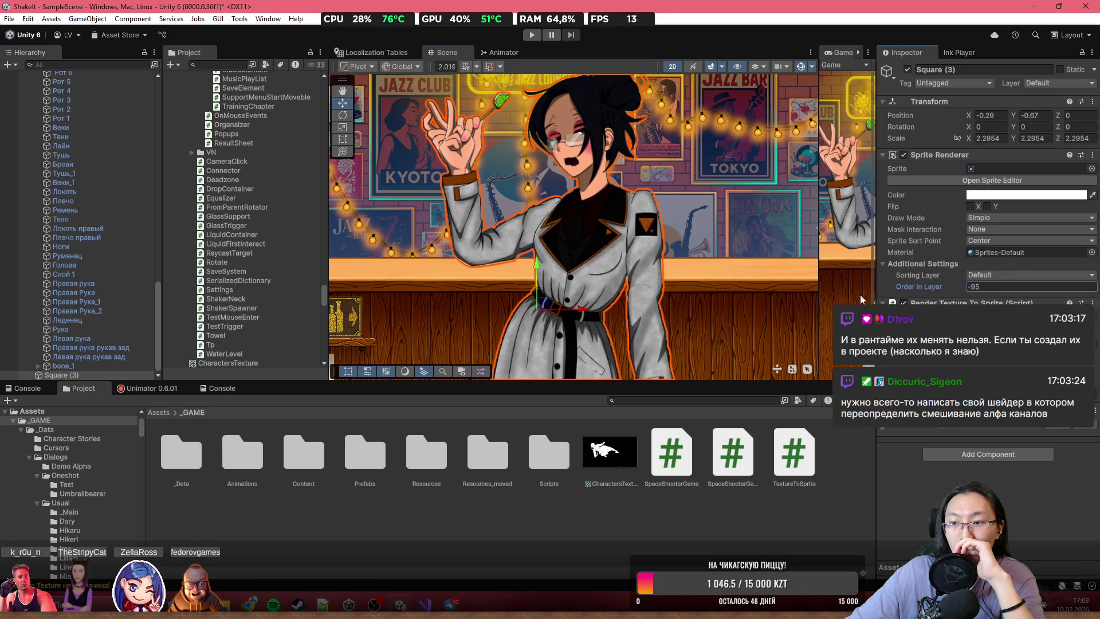
left_click(1004, 275)
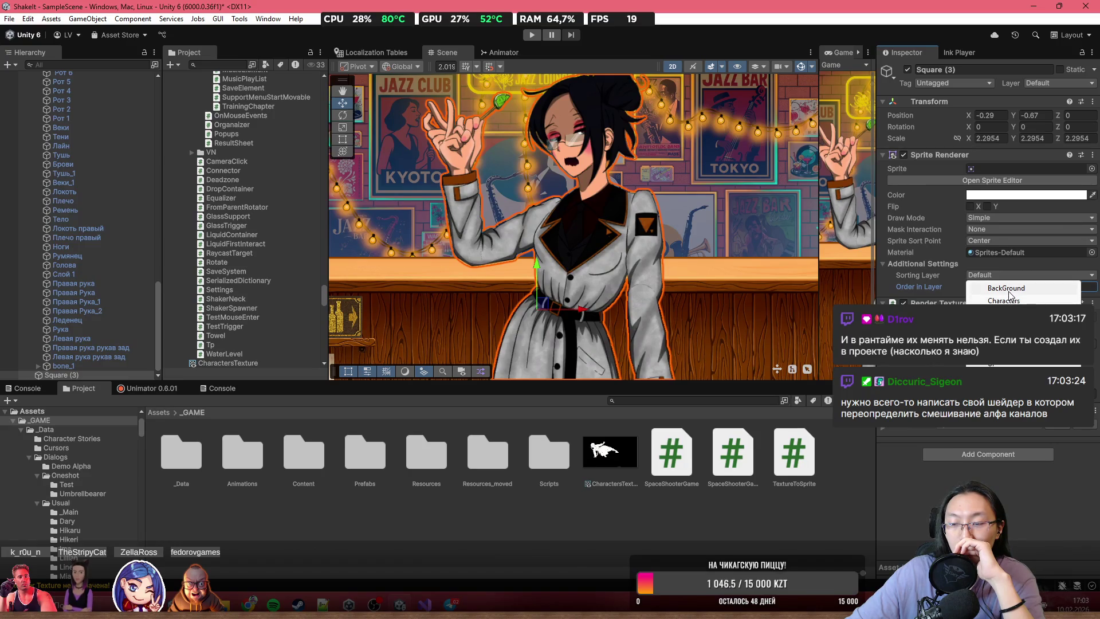
left_click(1009, 294)
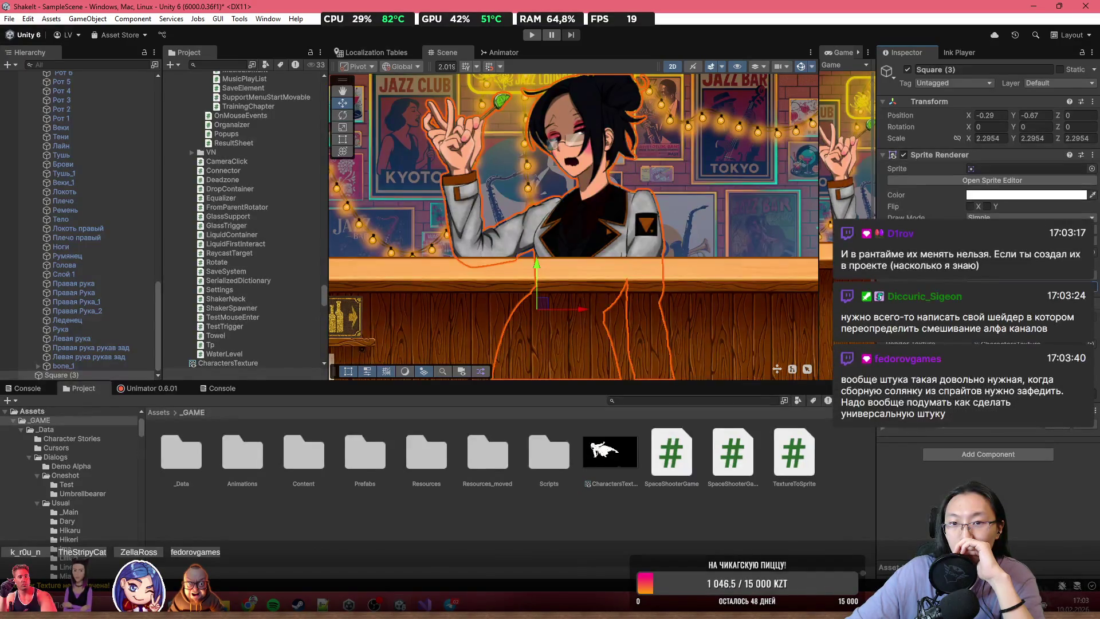
scroll(596, 245, "up", 3)
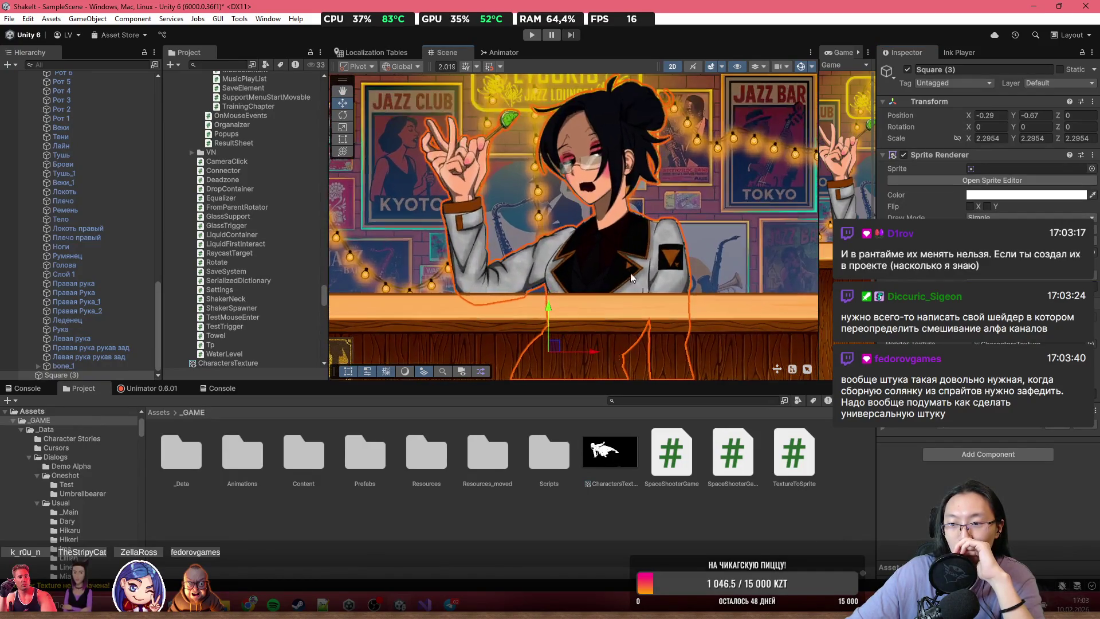
- Inspect the CharactersTexture render texture and check Mia's figure in the scene, reselecting the character sprite
left_click(1009, 168)
left_click(613, 455)
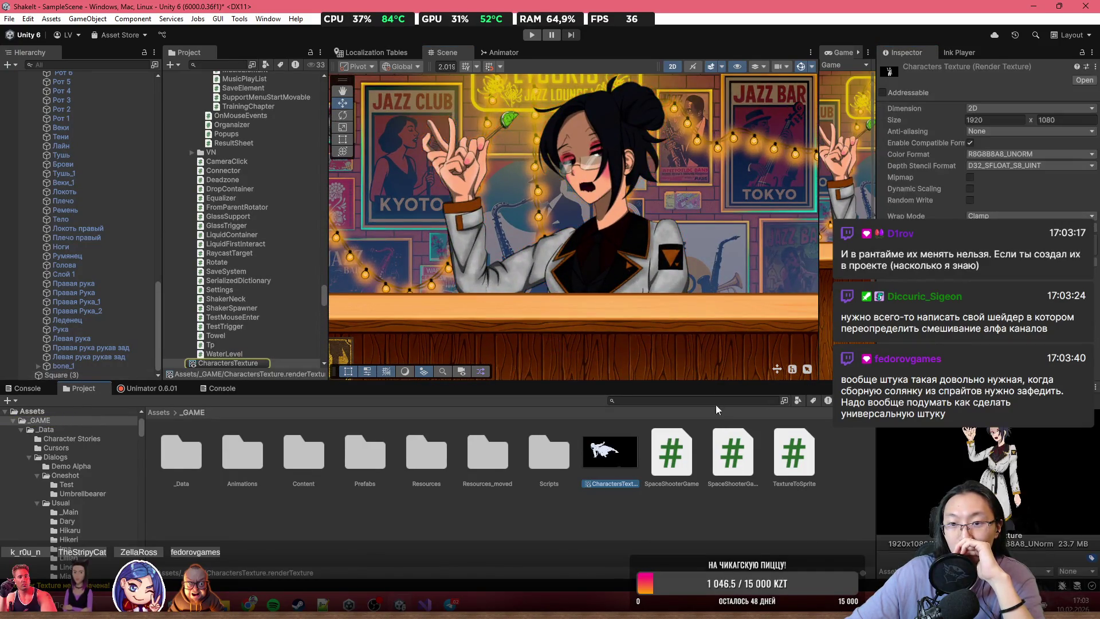
scroll(658, 262, "down", 5)
scroll(614, 195, "up", 3)
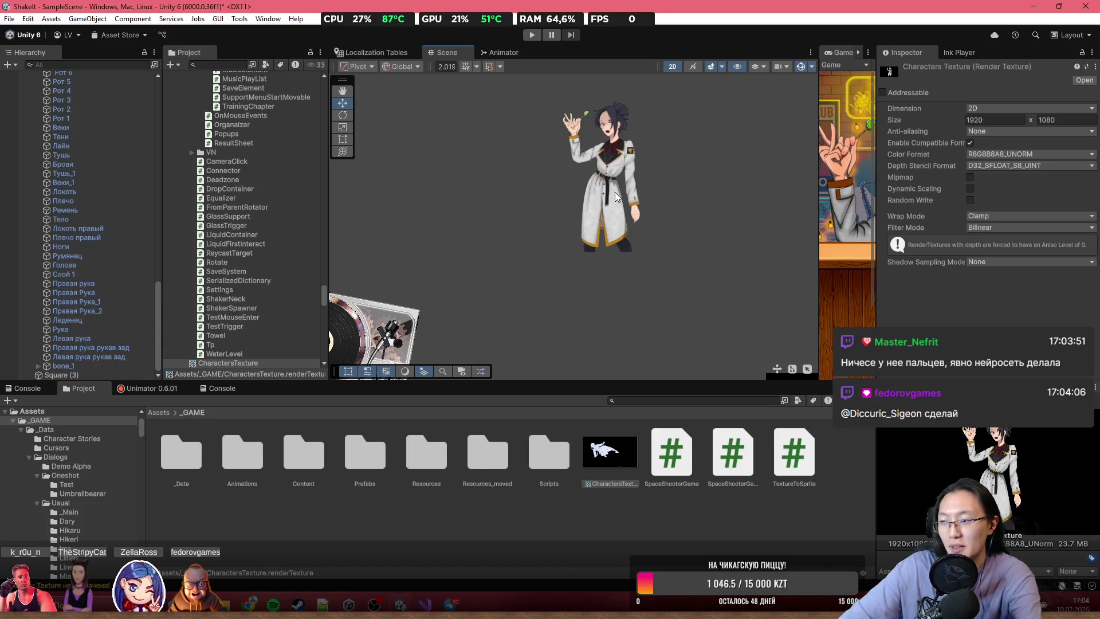
scroll(545, 158, "up", 10)
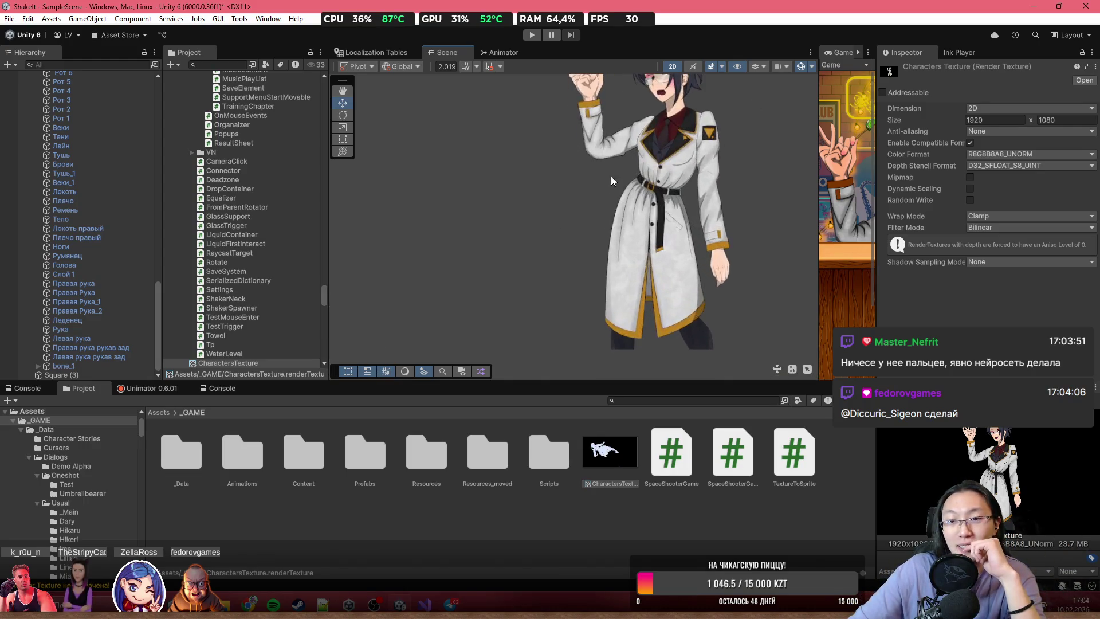
scroll(541, 175, "down", 5)
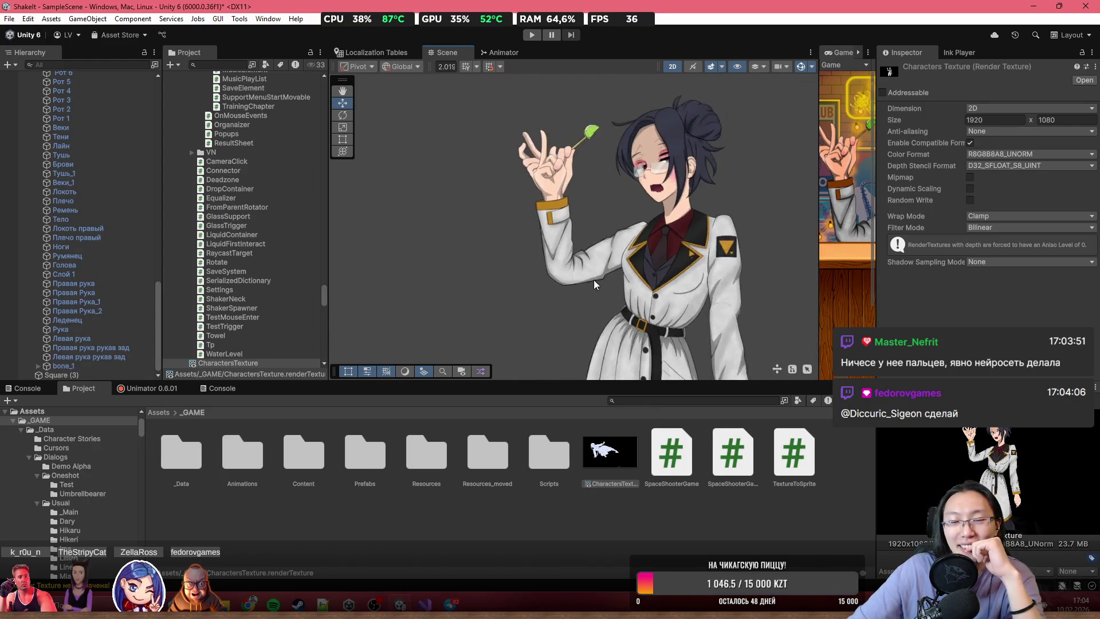
left_click_drag(589, 276, 556, 136)
scroll(556, 136, "down", 3)
scroll(606, 195, "down", 5)
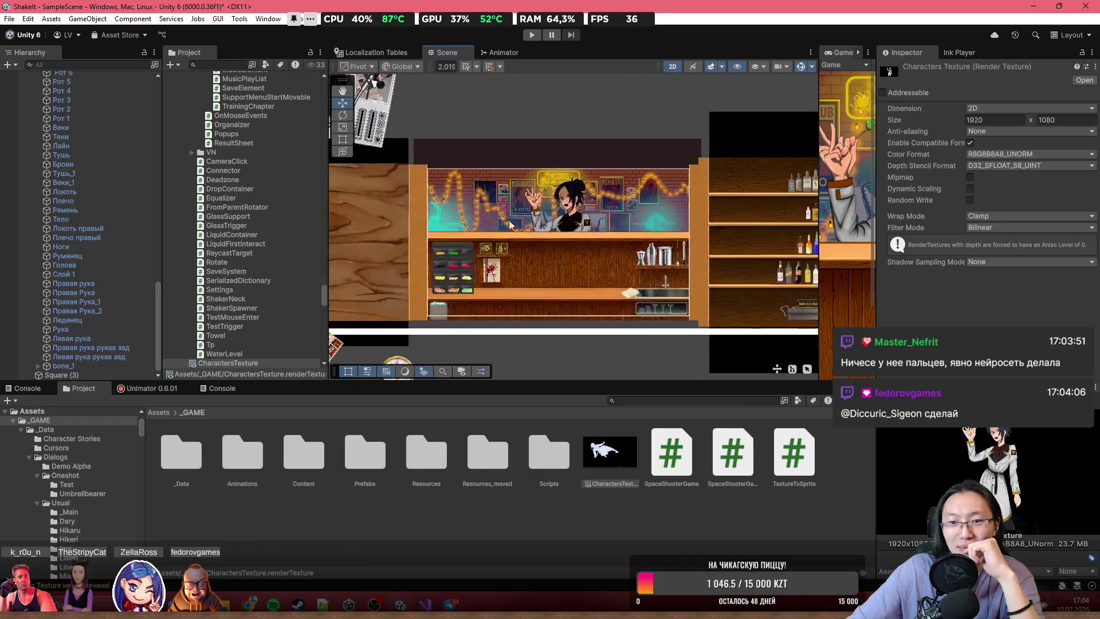
scroll(618, 221, "up", 8)
left_click(608, 235)
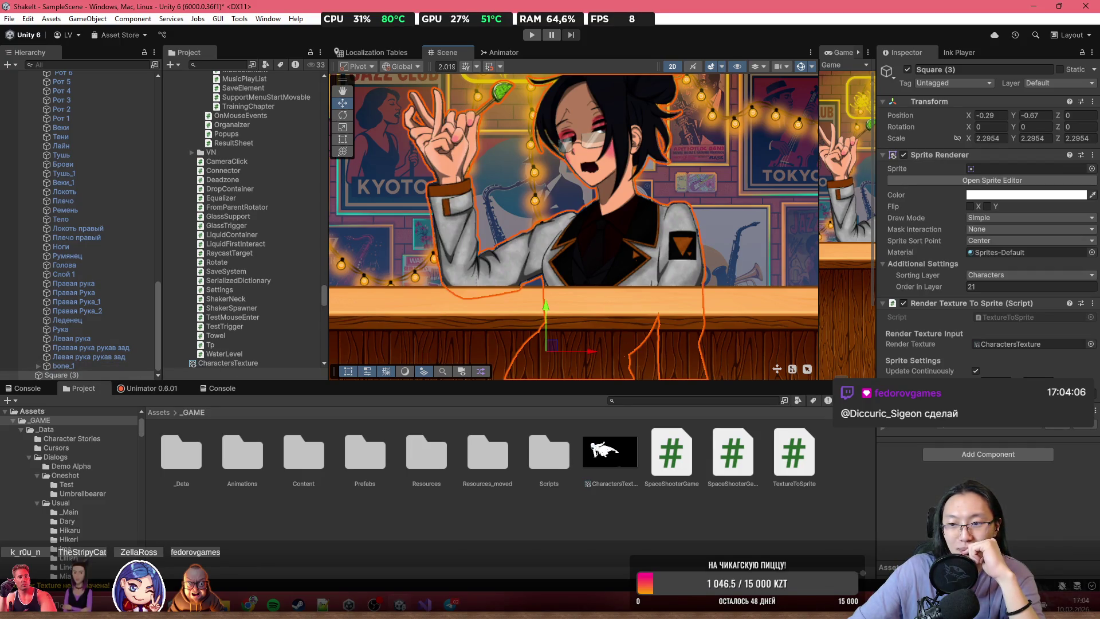
- Swap Square (3)'s material to 2D Fluid Material by searching 'ha2d', then test its opacity
left_click(1028, 342)
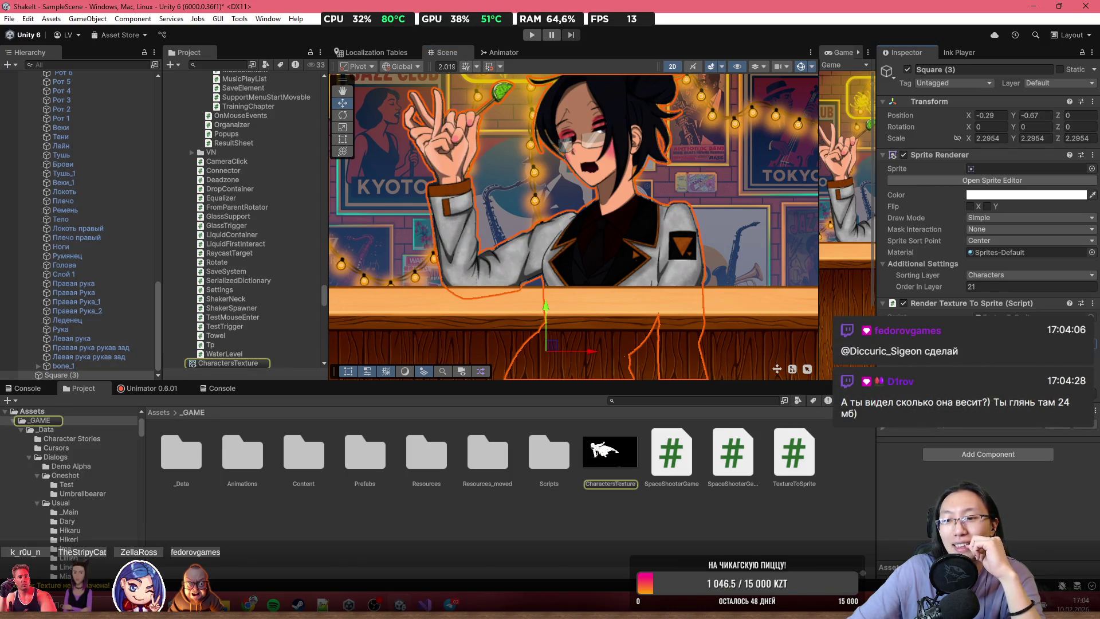
left_click(1093, 253)
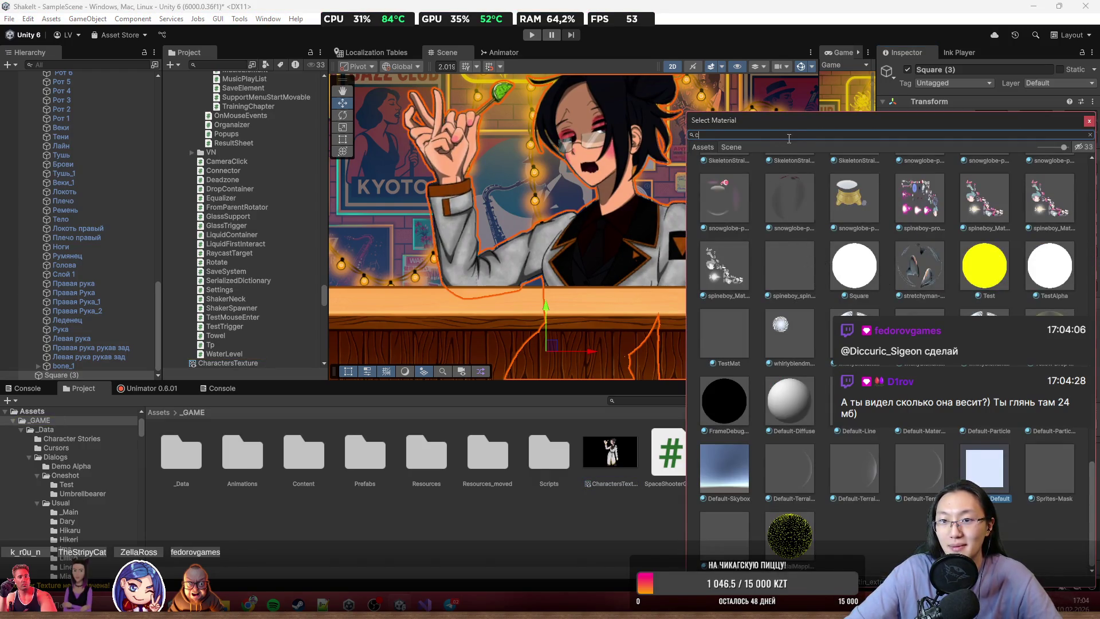
type("ha")
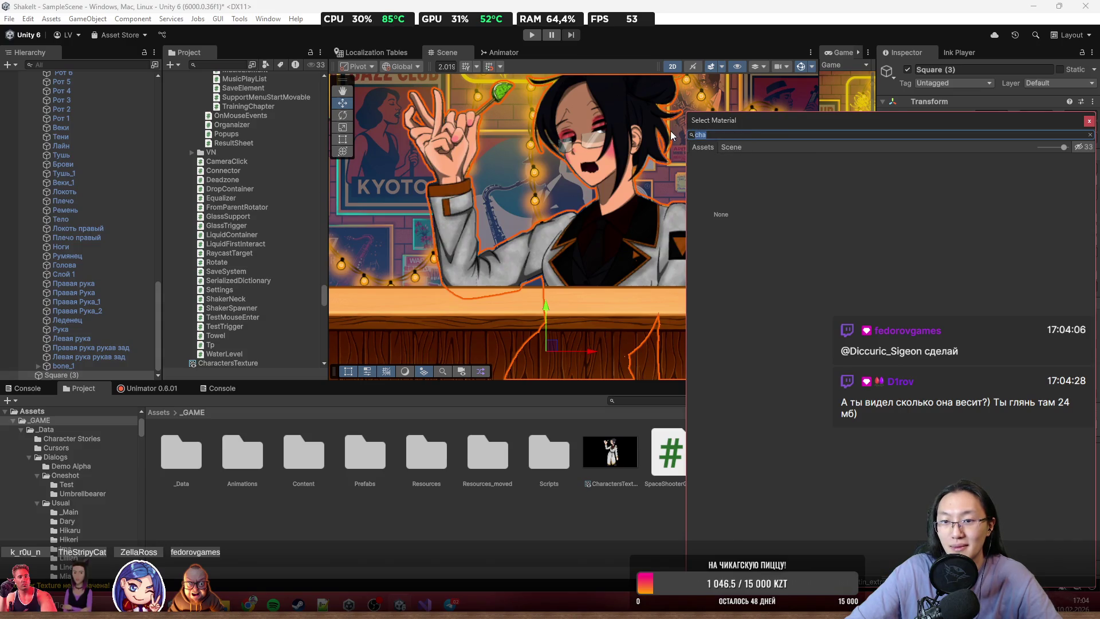
type("2d")
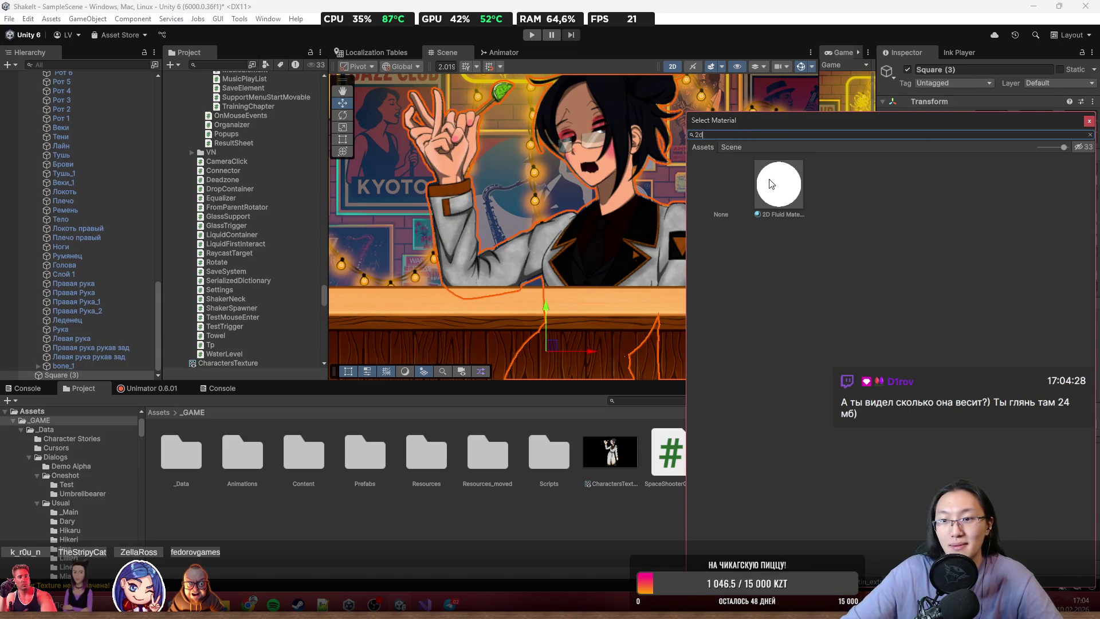
double_click(771, 183)
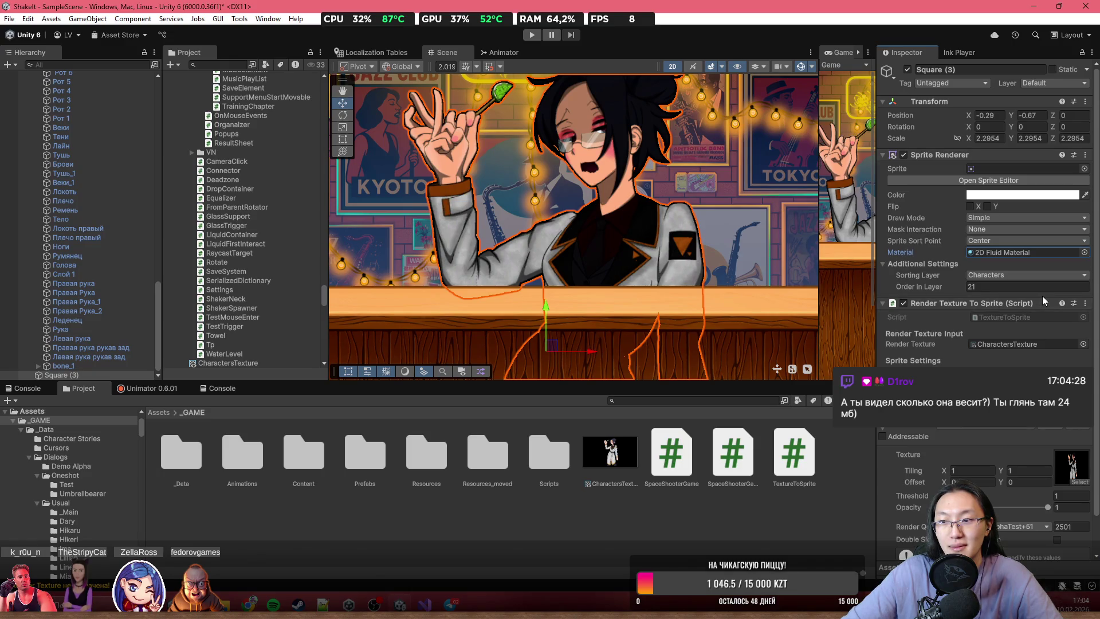
scroll(1036, 402, "down", 2)
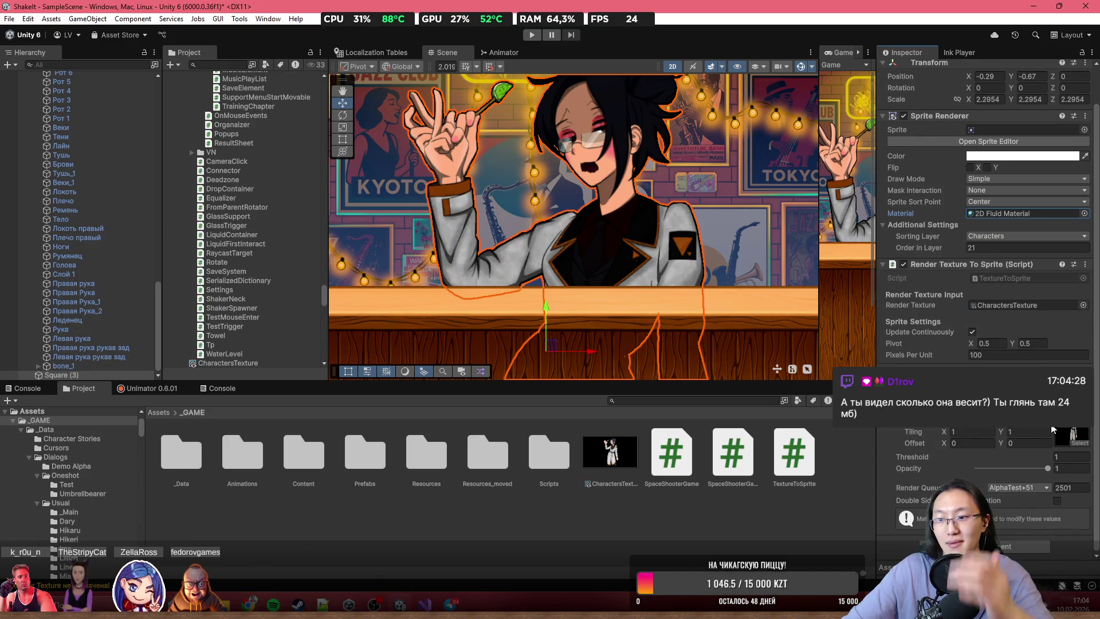
mouse_move(1047, 469)
left_mouse_down()
mouse_move(988, 469)
mouse_move(989, 483)
mouse_move(1050, 483)
mouse_move(978, 480)
mouse_move(1049, 481)
left_mouse_up()
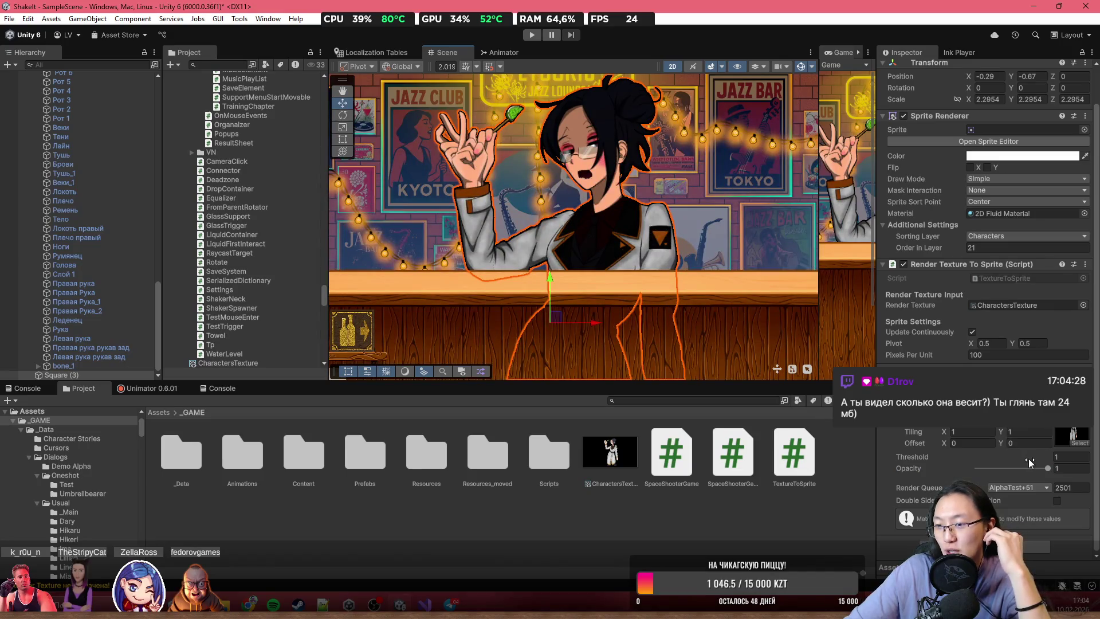
- Test the threshold, set opacity to 1, and take the render queue from the shader (3000)
mouse_move(996, 463)
left_mouse_down()
mouse_move(1027, 456)
mouse_move(985, 463)
left_mouse_up()
type("1")
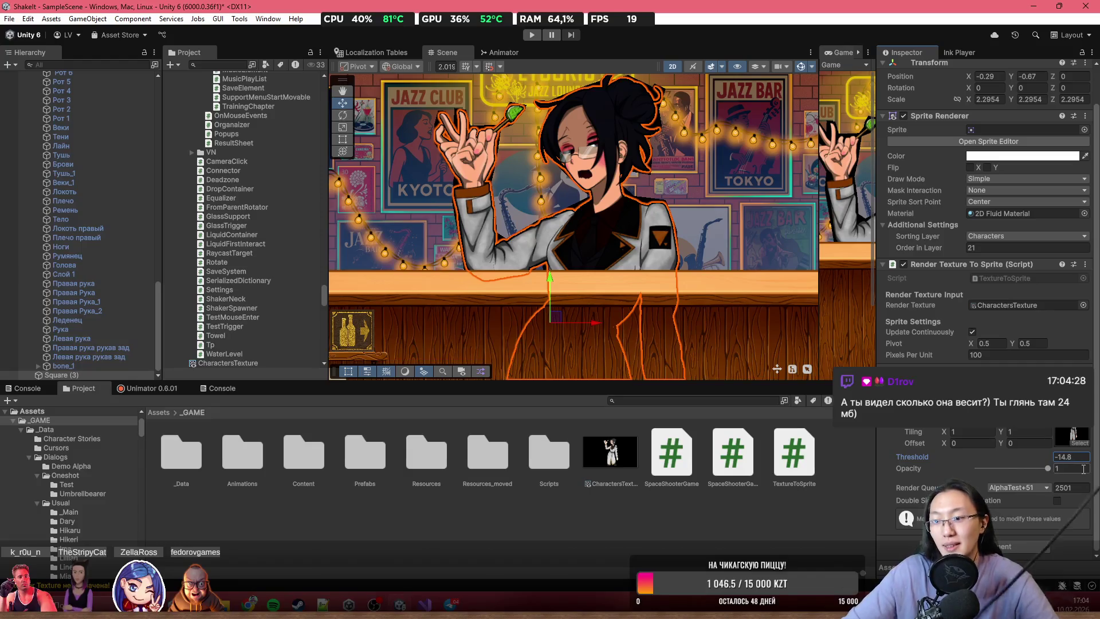
left_click(1043, 489)
left_click(1014, 496)
scroll(658, 218, "up", 5)
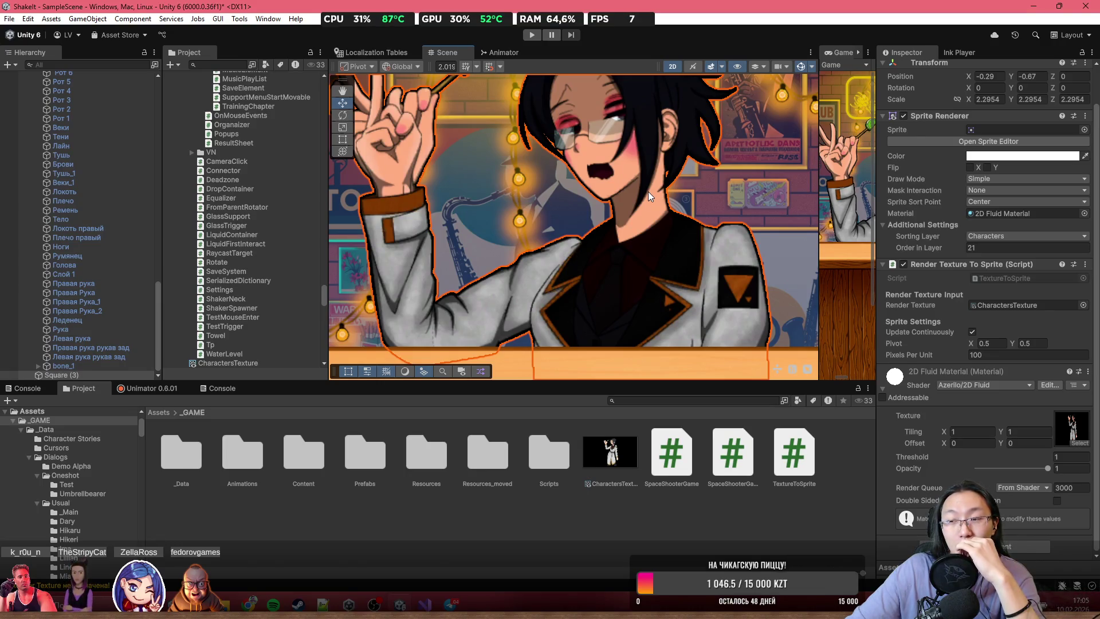
- Turn off Update Continuously on Square (3)'s Render Texture To Sprite component
mouse_move(648, 191)
left_mouse_down()
mouse_move(613, 249)
mouse_move(614, 285)
left_mouse_up()
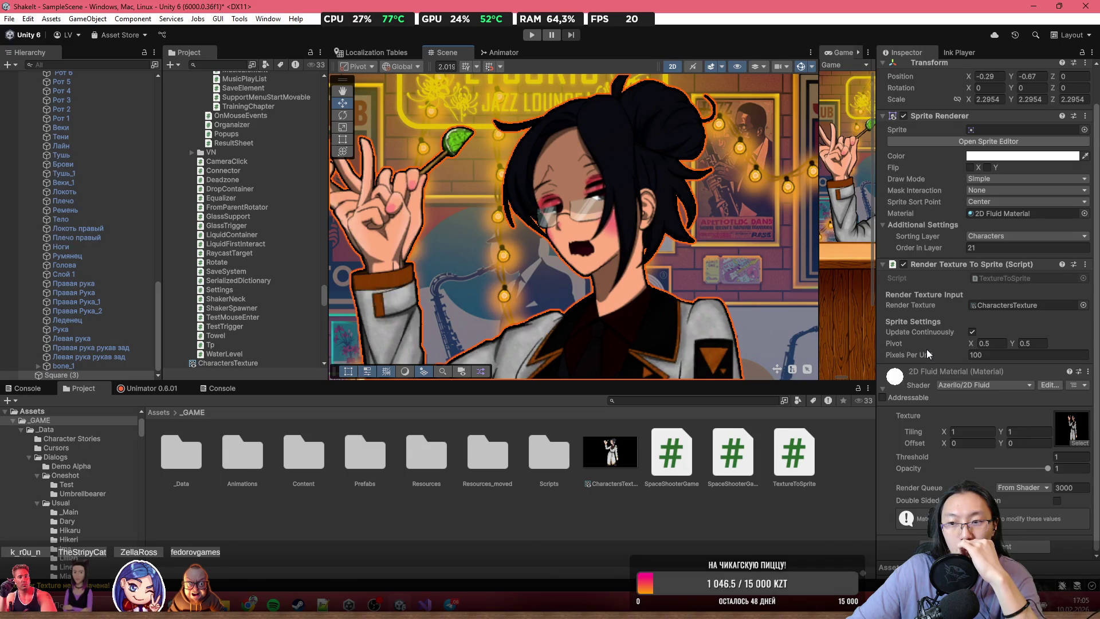
left_click(972, 332)
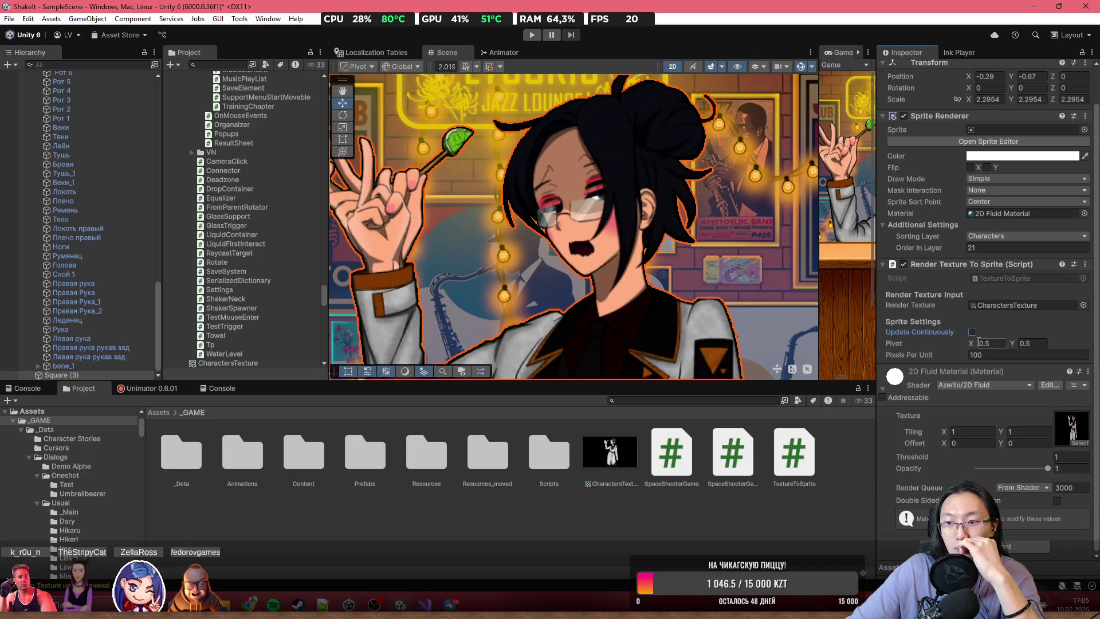
scroll(541, 236, "down", 3)
left_click_drag(541, 236, 566, 197)
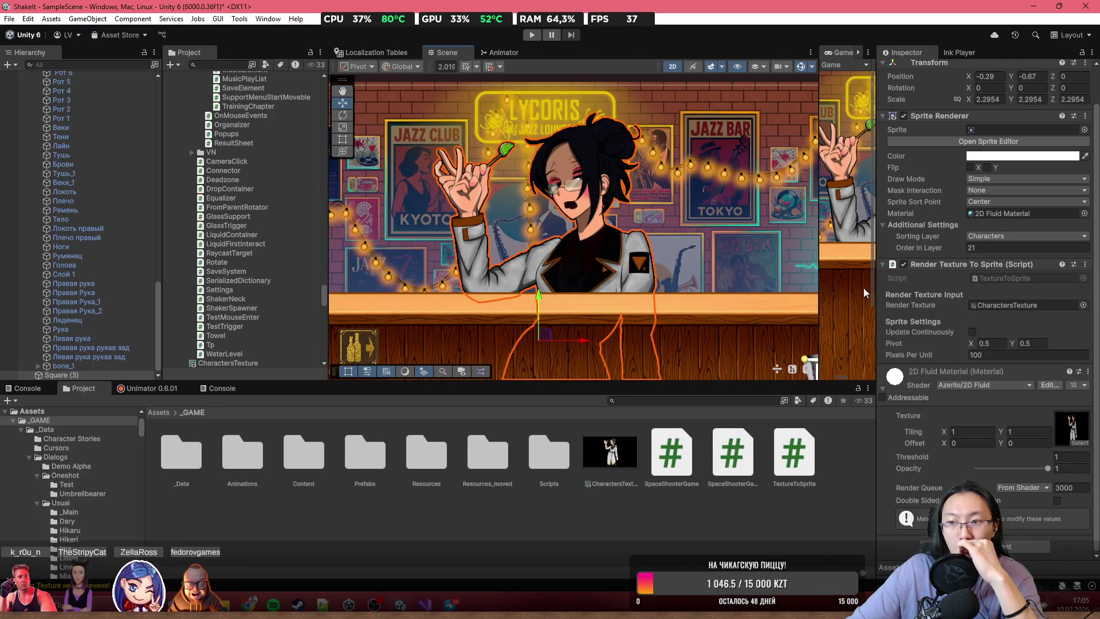
scroll(615, 239, "down", 2)
scroll(648, 279, "up", 2)
scroll(633, 218, "down", 3)
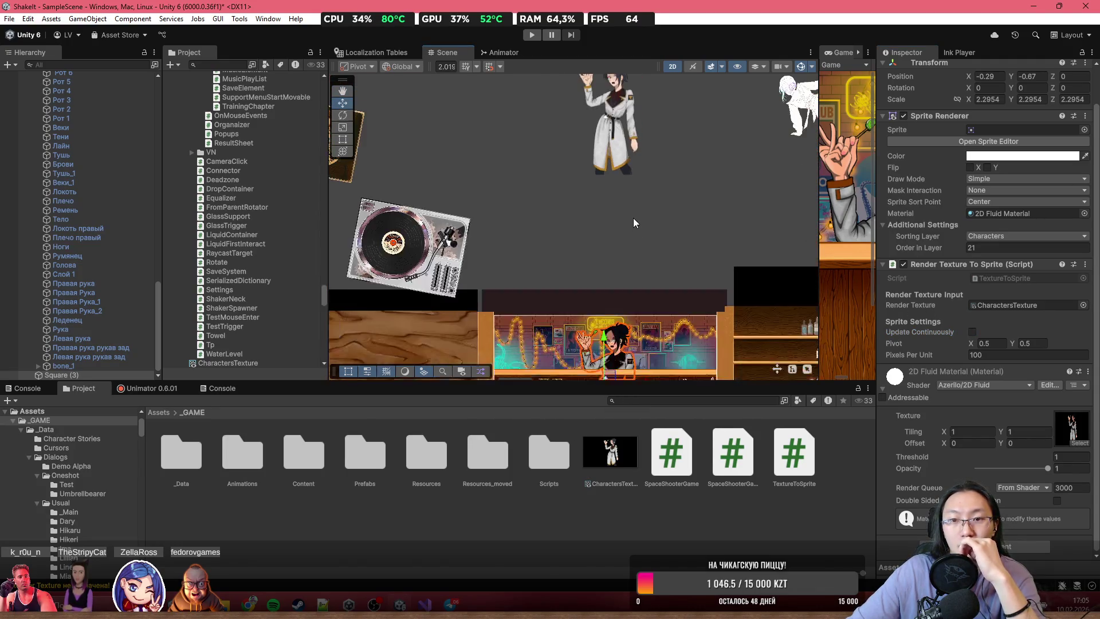
left_click_drag(634, 218, 615, 266)
scroll(614, 265, "up", 3)
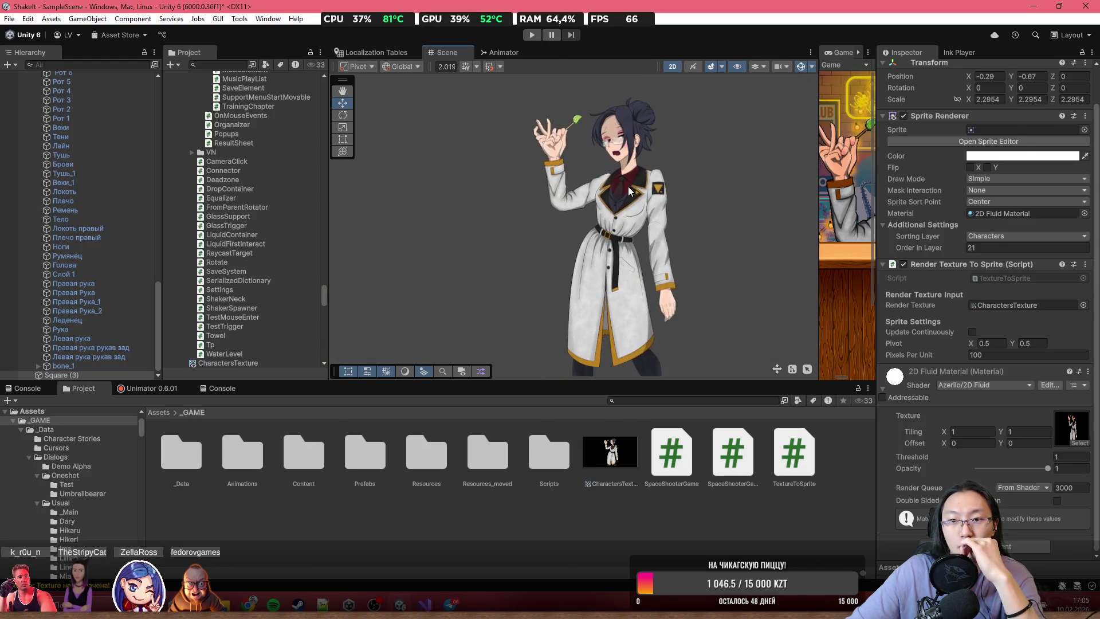
- Select Mia in the scene and the Тушь sprite part in the Hierarchy
left_click(628, 187)
left_click(97, 276)
scroll(586, 107, "down", 5)
scroll(594, 163, "up", 5)
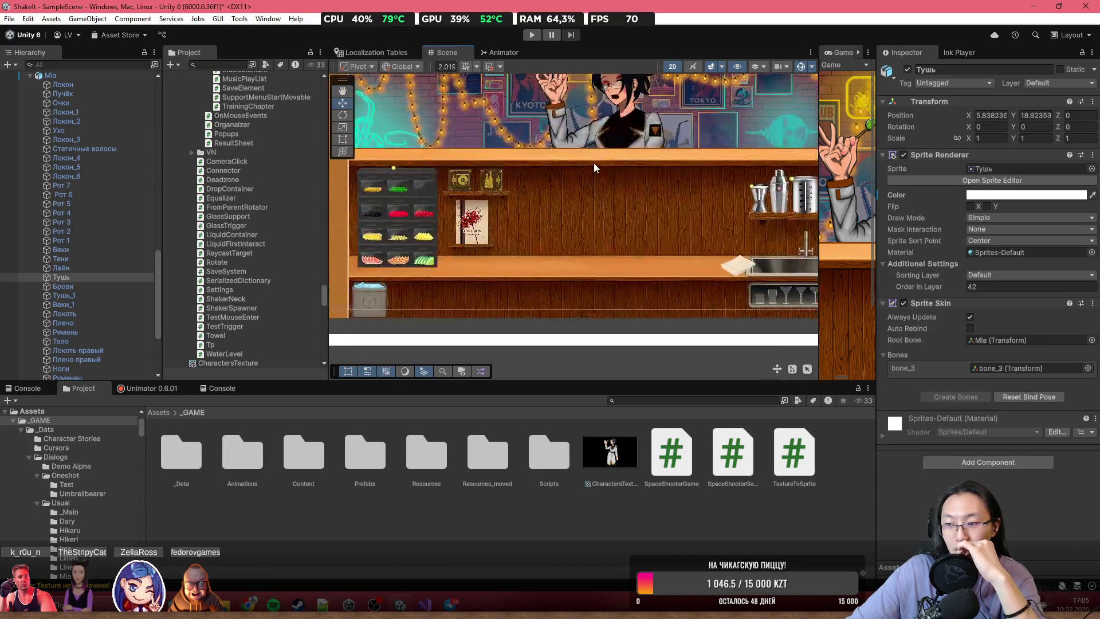
scroll(604, 182, "up", 3)
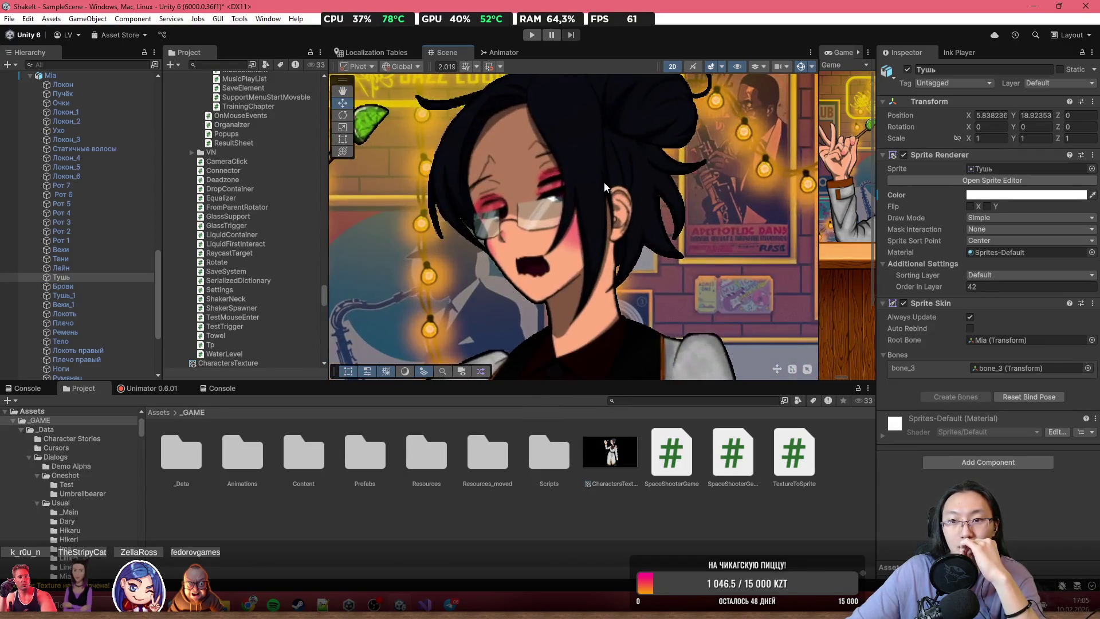
scroll(620, 181, "up", 5)
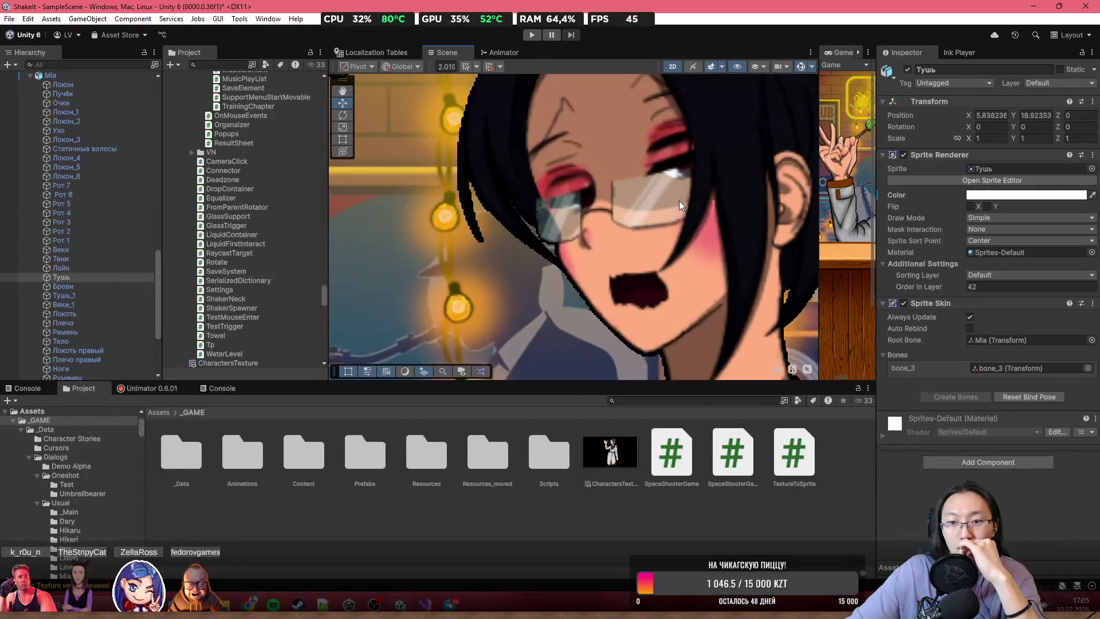
scroll(676, 263, "down", 10)
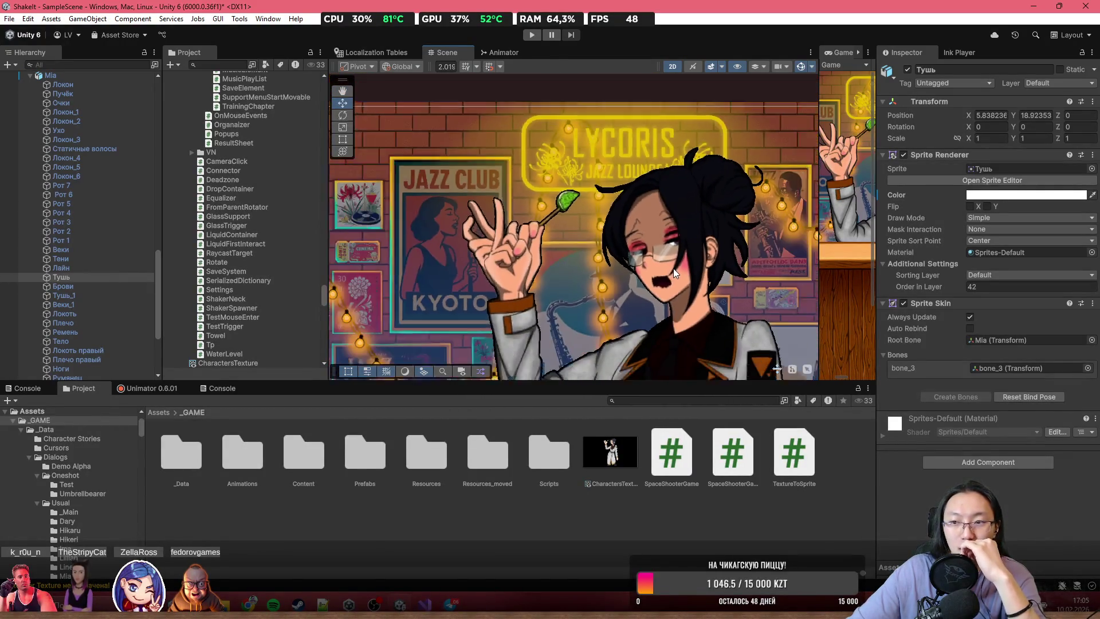
- Select Square (3), glance at its Sprite Renderer colour without changing it, then select CharactersTexture
left_click(673, 267)
scroll(756, 238, "down", 2)
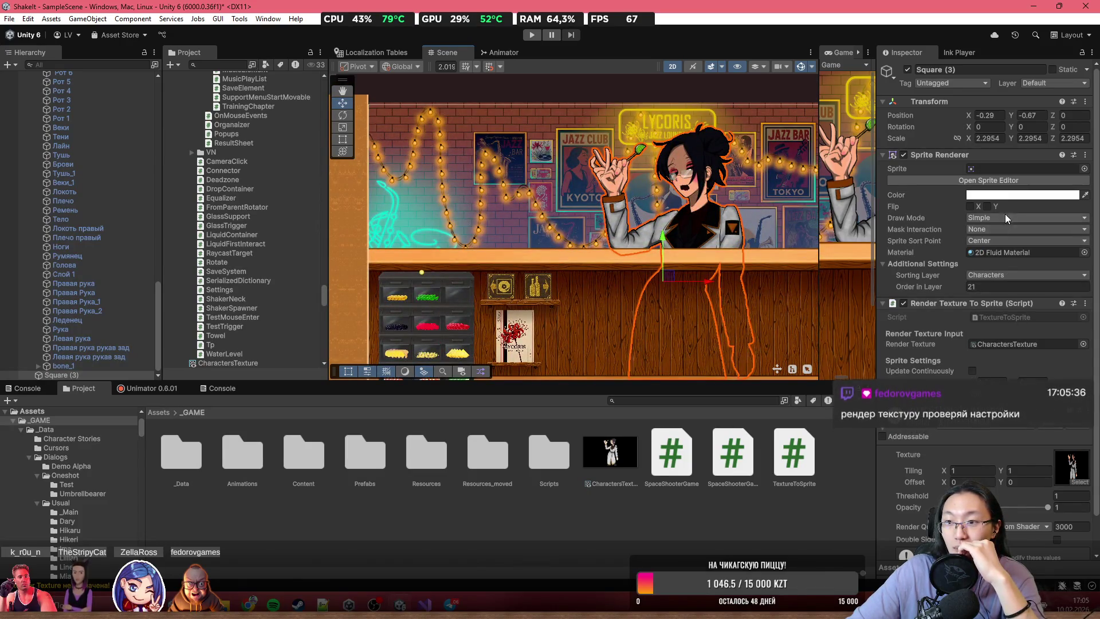
left_click(1014, 195)
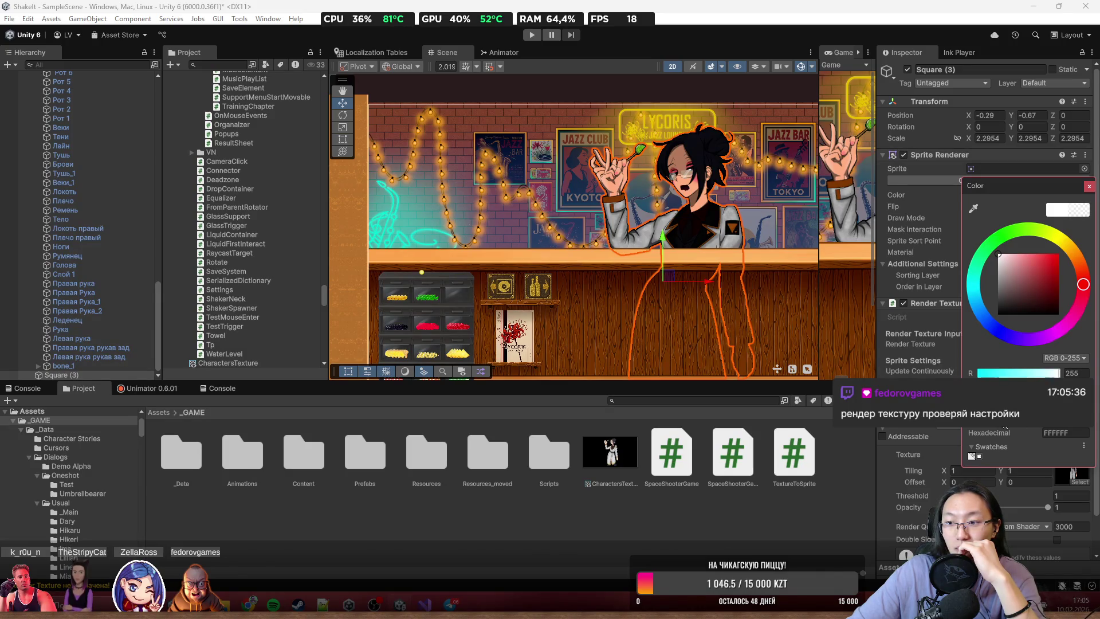
left_click(1088, 187)
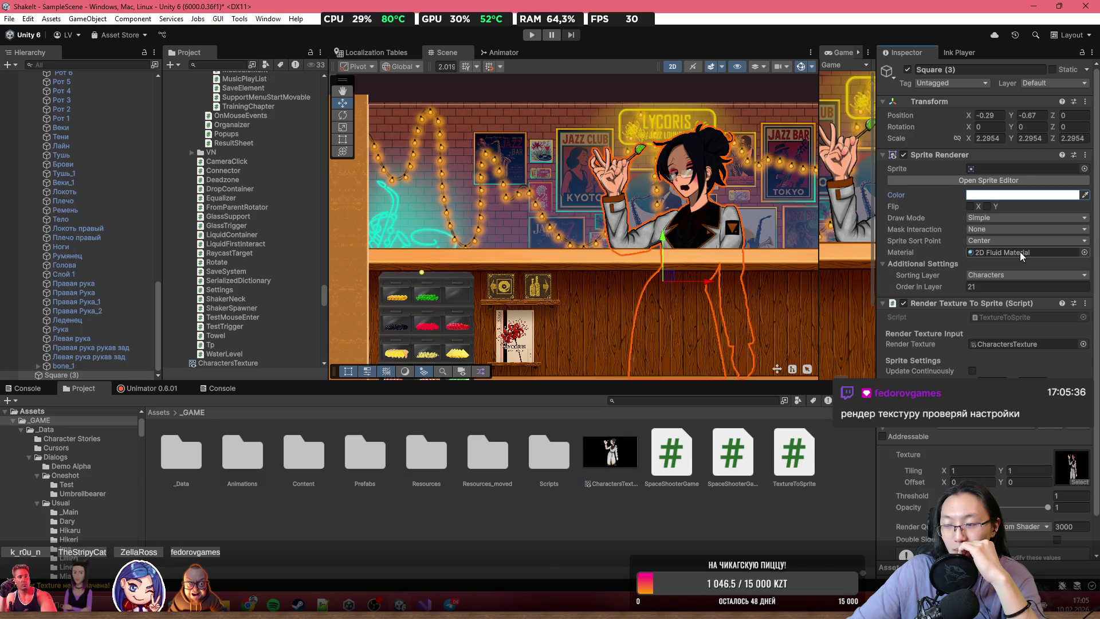
left_click(619, 459)
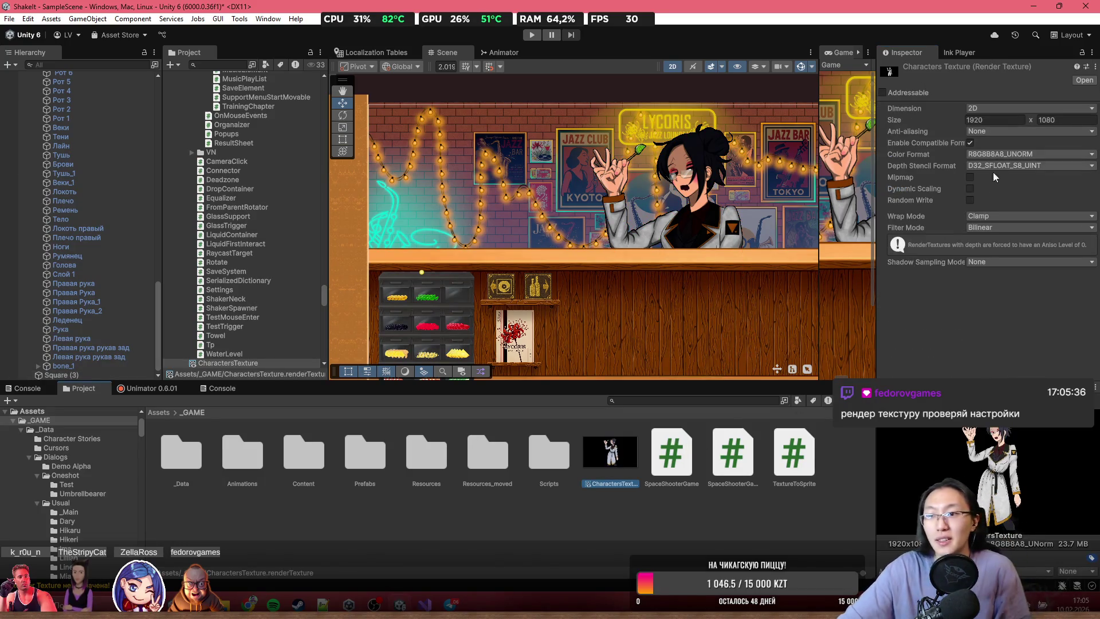
- Try the R8_SRGB and R8G8_SRGB colour formats on CharactersTexture
left_click(1004, 153)
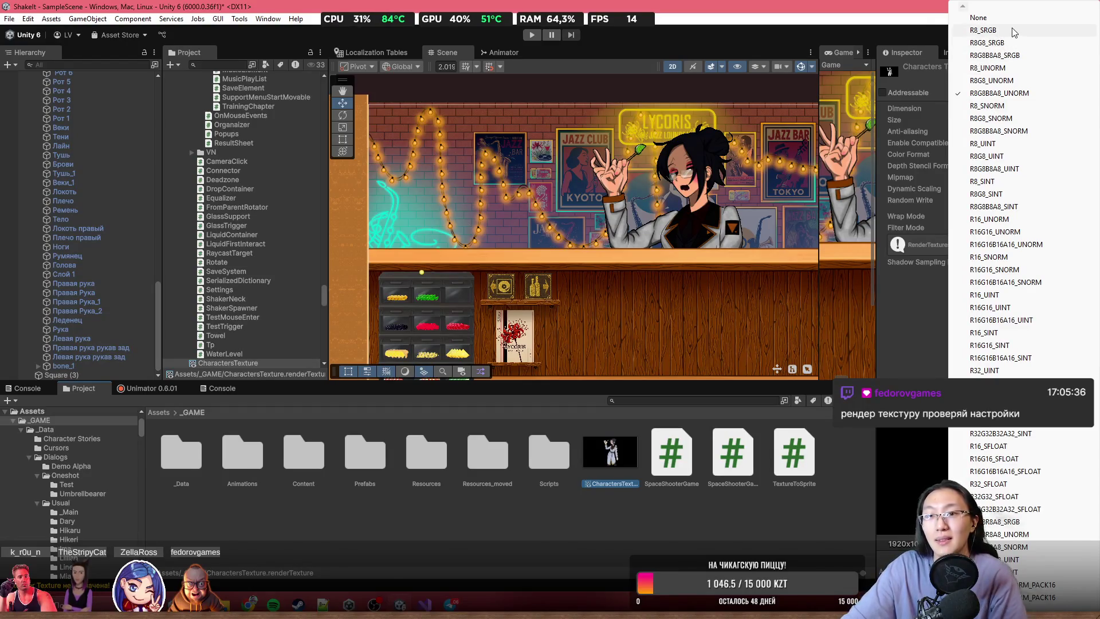
left_click(997, 30)
left_click(1024, 157)
left_click(1000, 43)
left_click(1014, 157)
left_click(1000, 43)
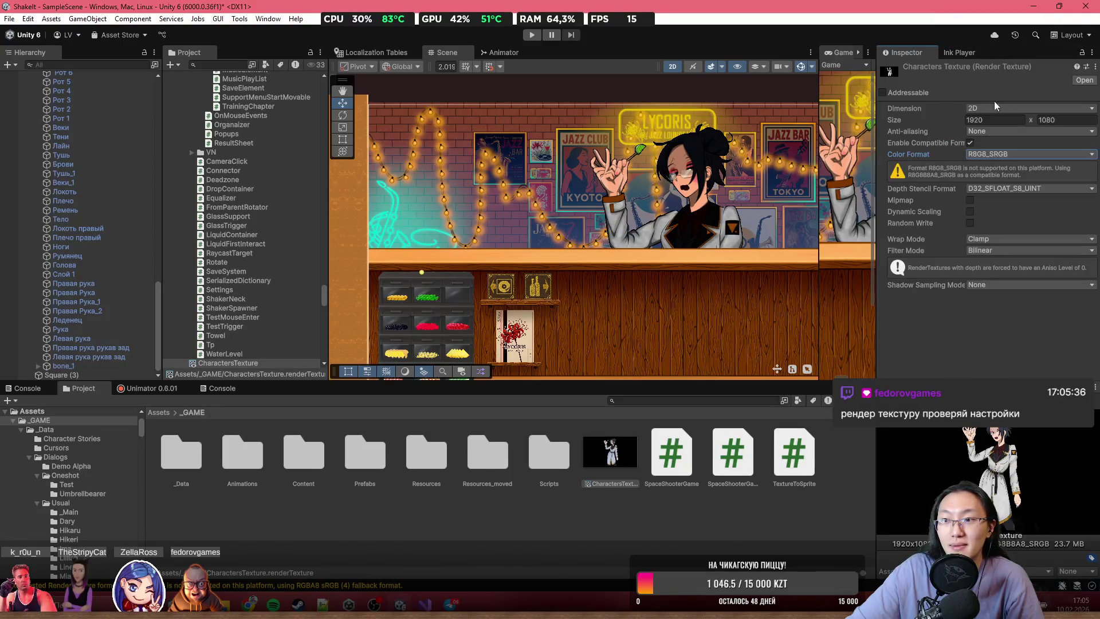
- Try R8G8B8A8_SRGB and R8_UNORM, settle on R8G8_UNORM, and reselect Square (3)
left_click(997, 154)
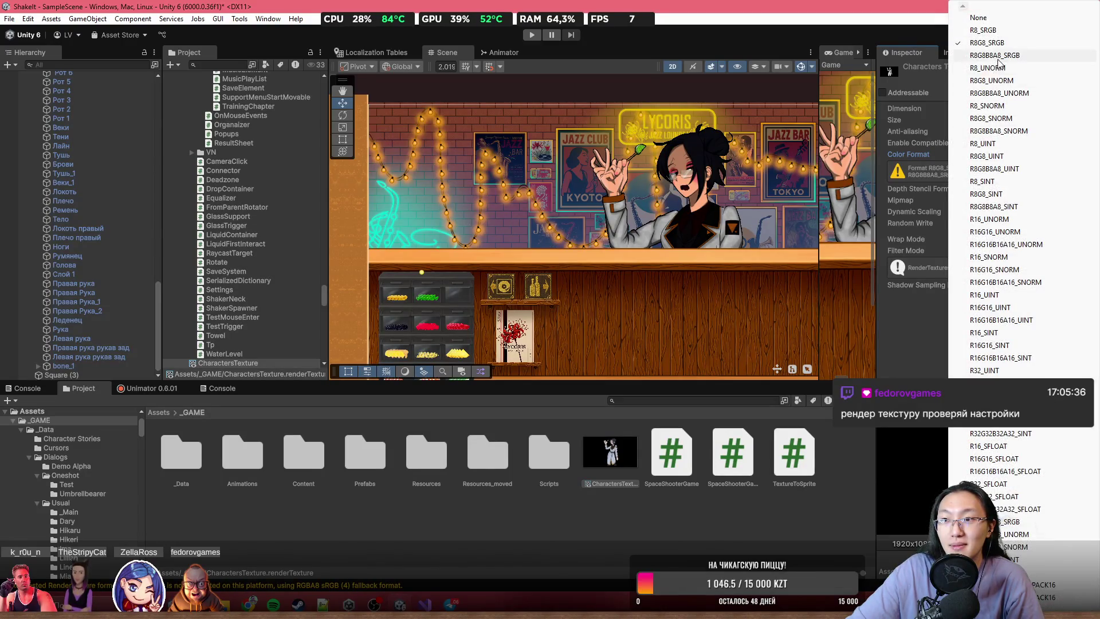
left_click(1000, 55)
left_click(998, 154)
left_click(1026, 69)
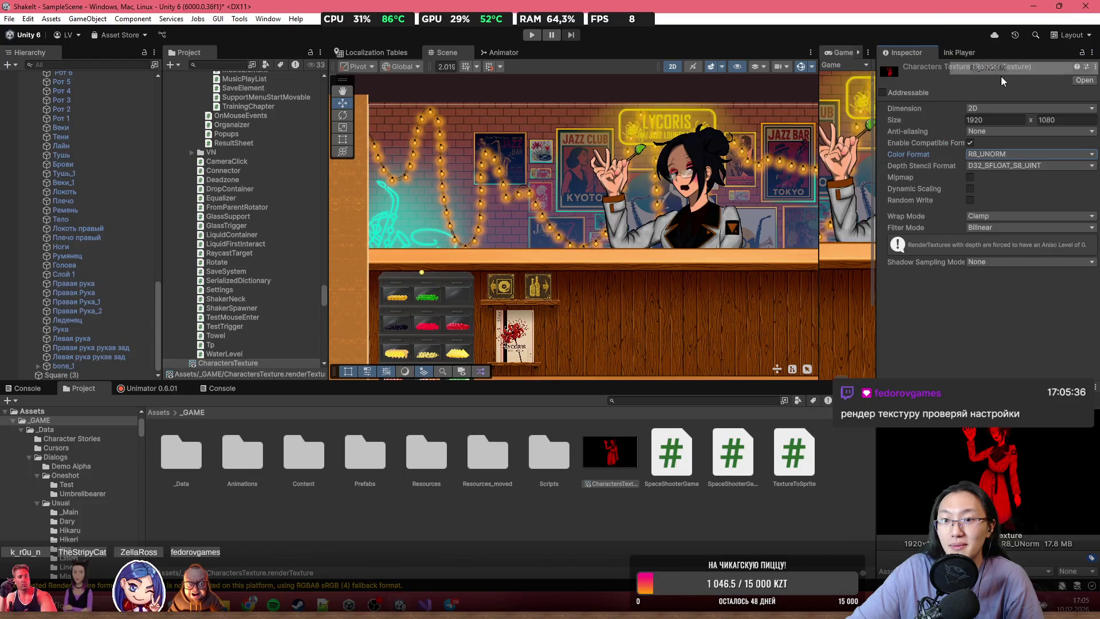
left_click(998, 154)
left_click(1026, 81)
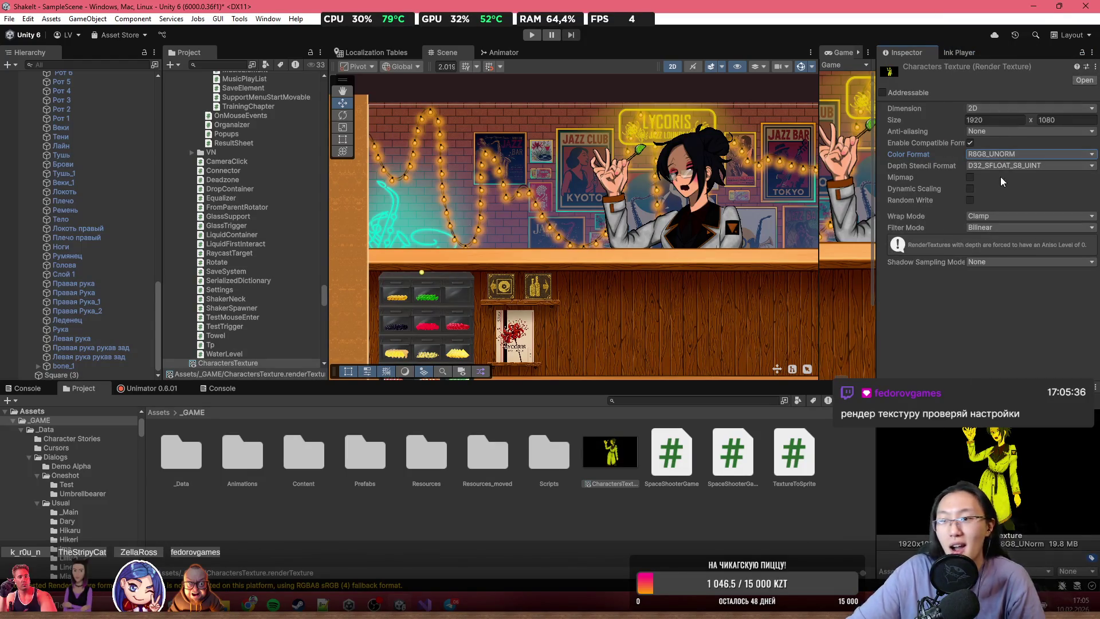
left_click(60, 375)
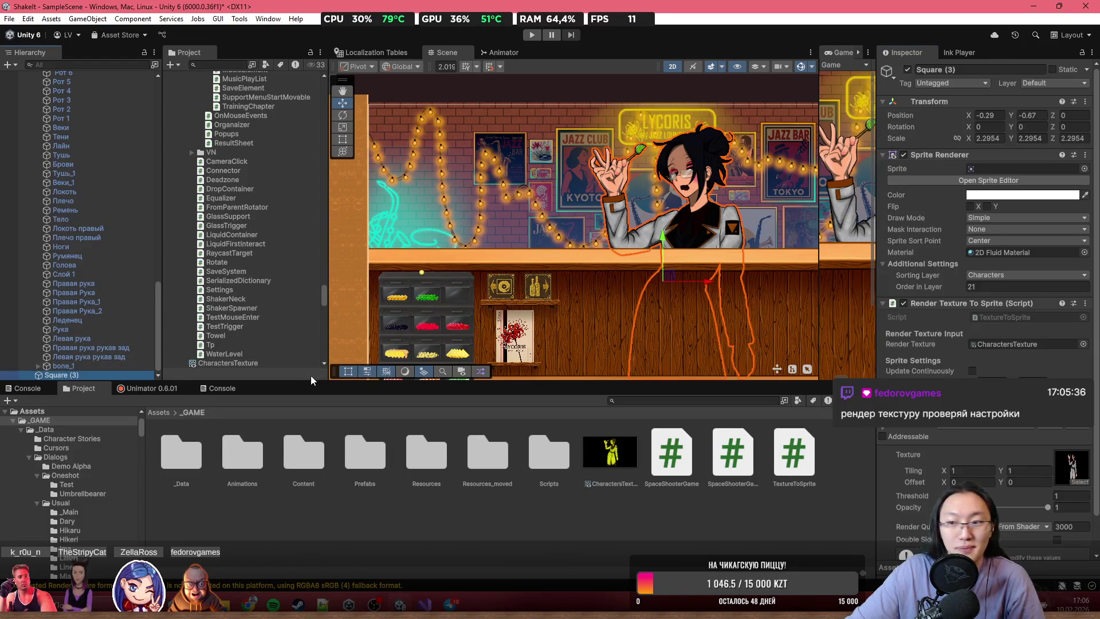
- Re-enable Update Continuously on Square (3), then try R8G8B8A8_UNORM and R8_SNORM on CharactersTexture
left_click(972, 370)
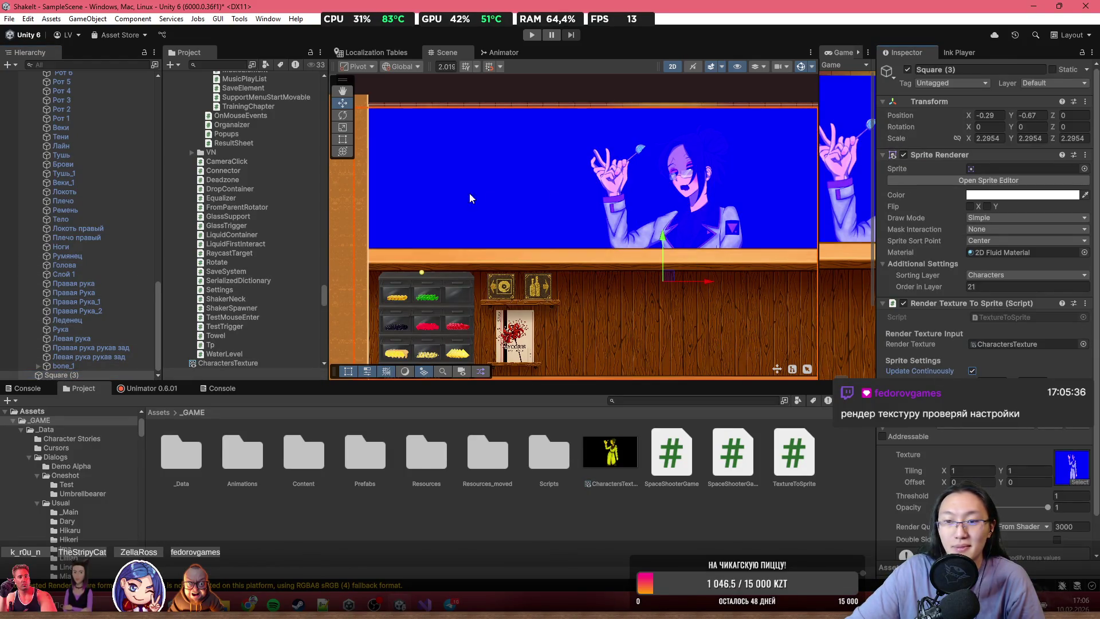
left_click(631, 456)
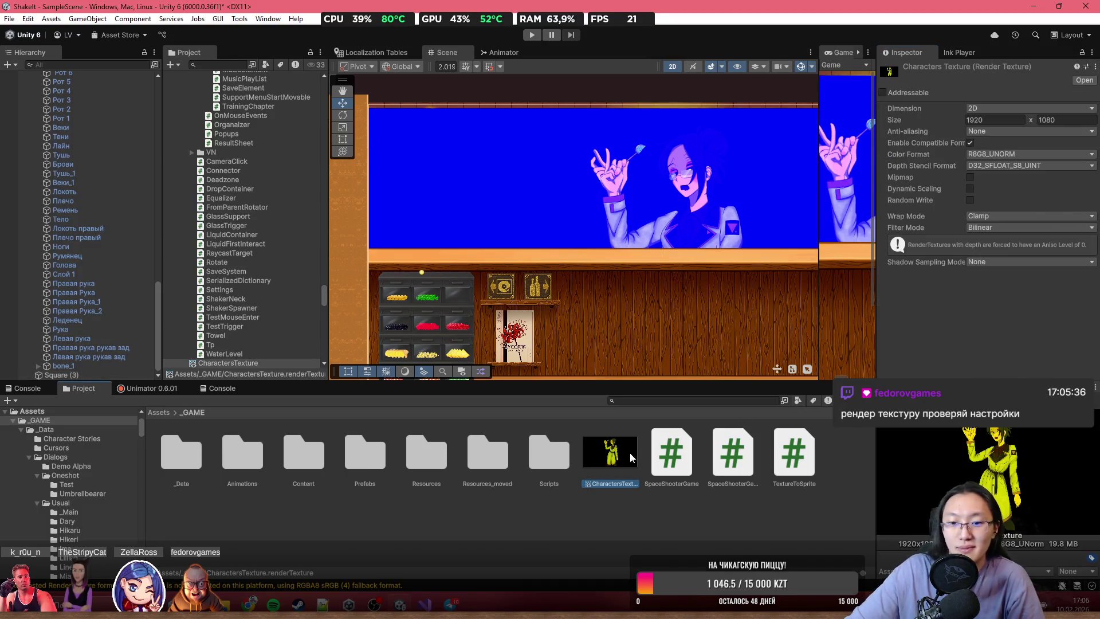
left_click(1002, 155)
left_click(1004, 160)
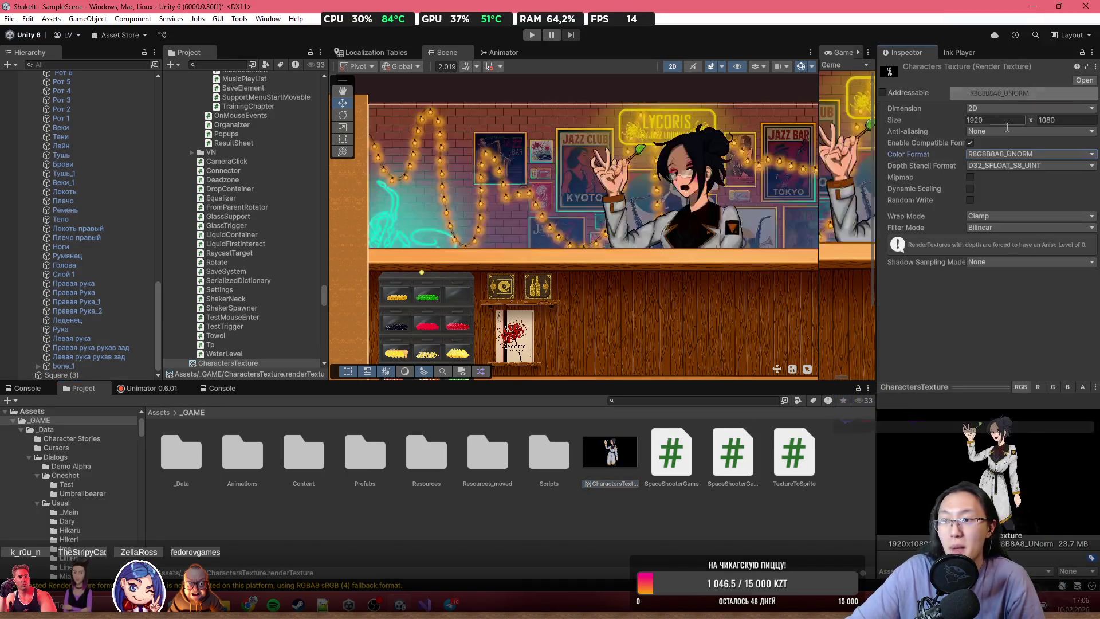
left_click(1000, 154)
left_click(1006, 107)
- Cycle CharactersTexture through R8G8_SNORM, R8G8B8A8_SNORM, R8_UINT, R8G8_UINT and R8_SINT
left_click(1002, 155)
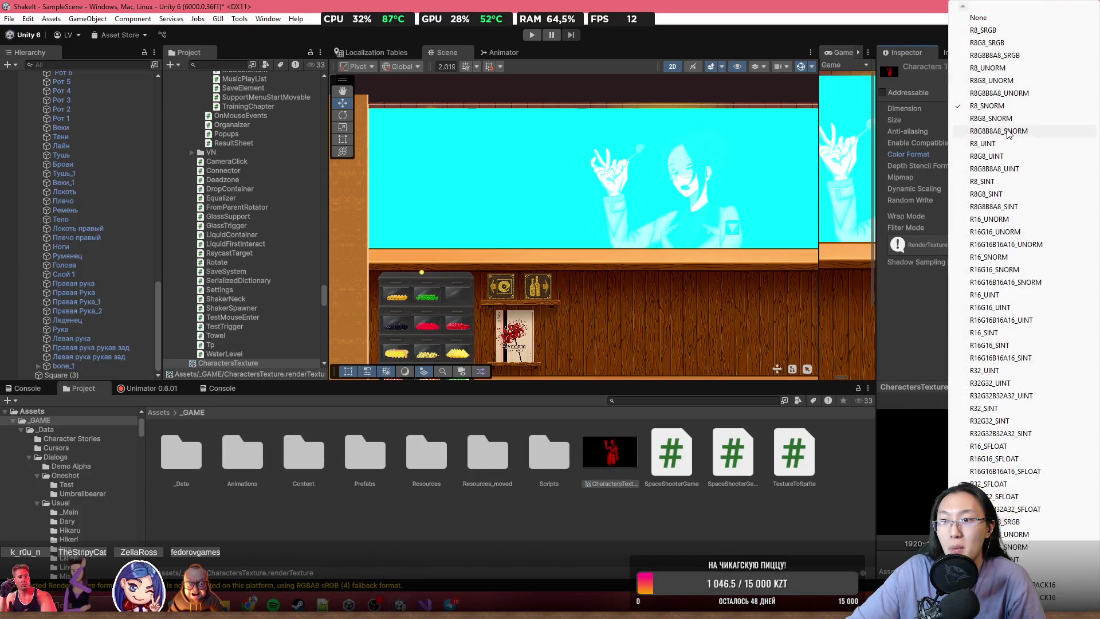
left_click(1004, 118)
left_click(1003, 154)
left_click(1004, 131)
left_click(1005, 156)
left_click(1000, 144)
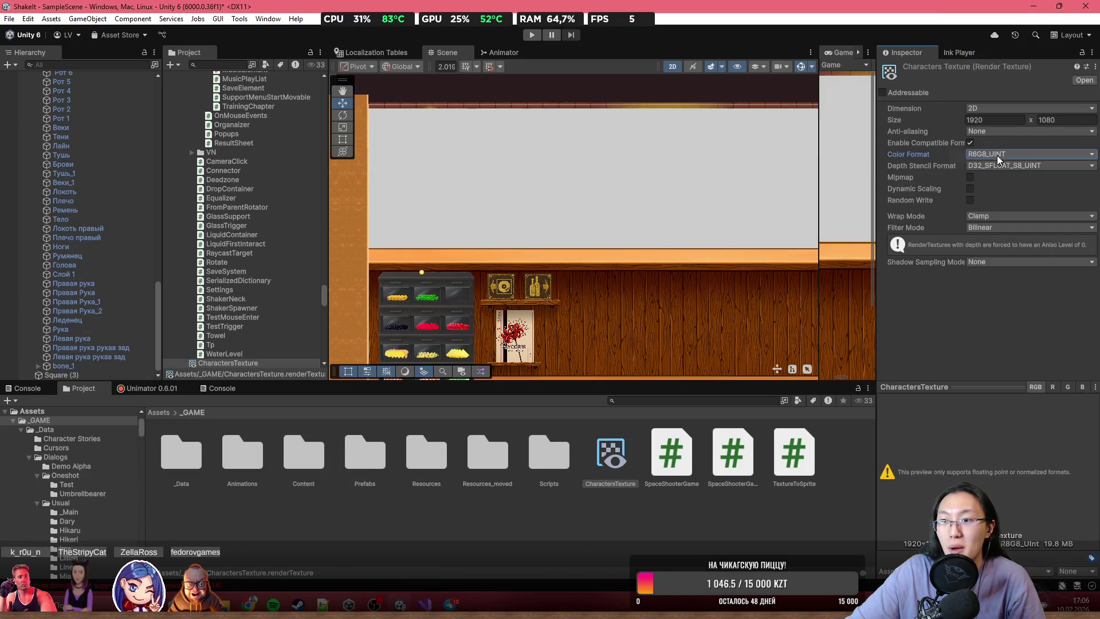
left_click(997, 153)
left_click(994, 156)
left_click(997, 156)
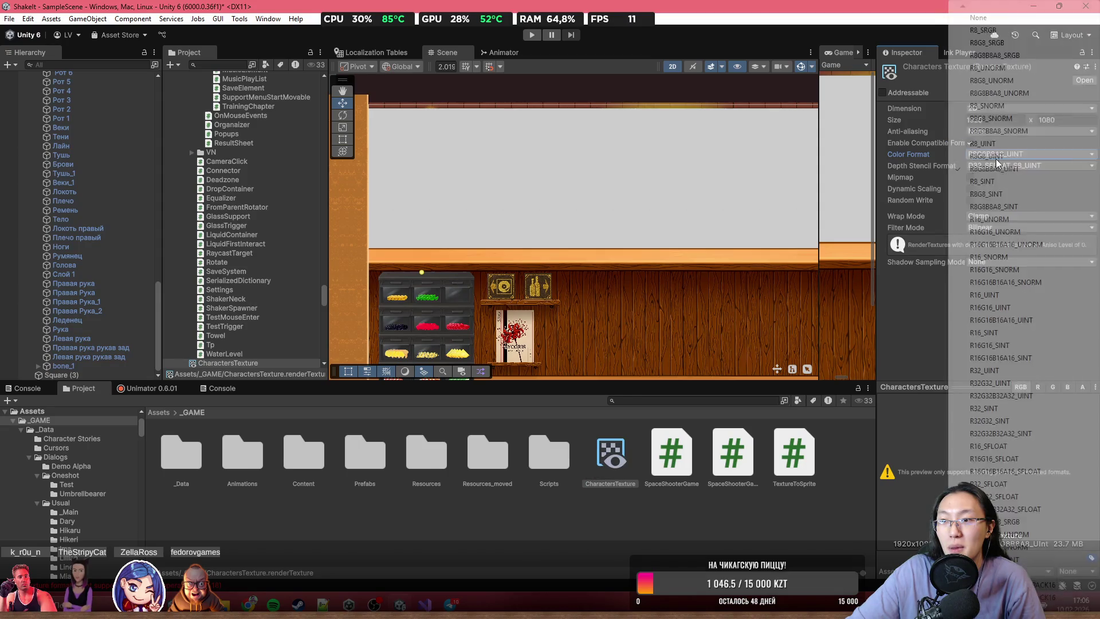
left_click(1003, 181)
- Try R8G8_SINT, R8G8B8A8_SINT and R16_UNORM, leaving the colour format on R16G16_UNORM
left_click(1005, 154)
left_click(1004, 193)
left_click(1001, 156)
left_click(1003, 193)
left_click(1029, 157)
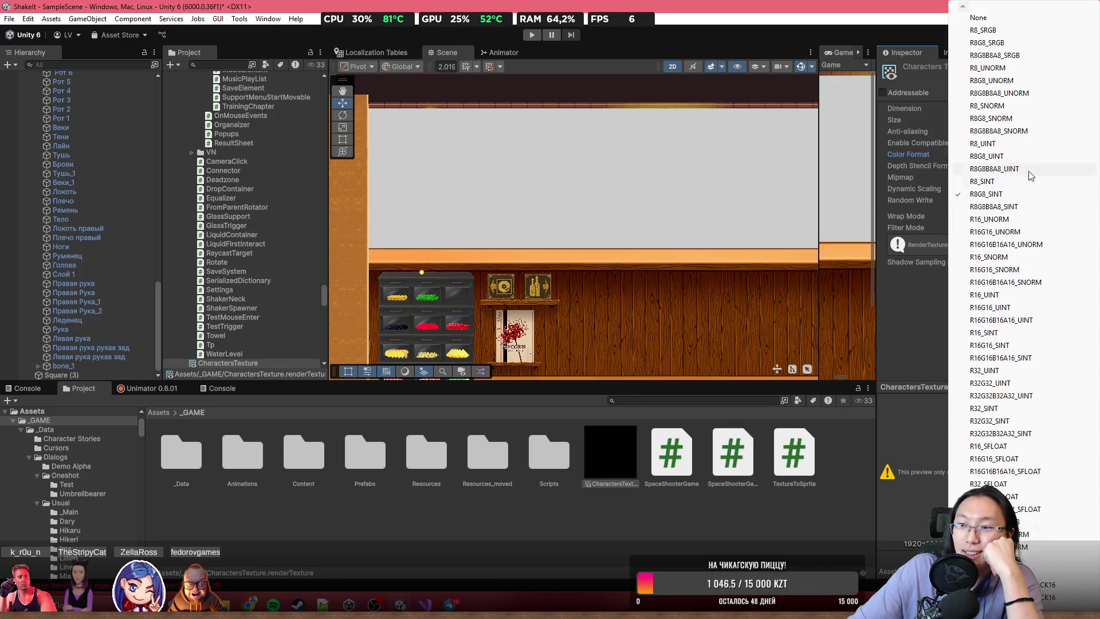
left_click(1025, 206)
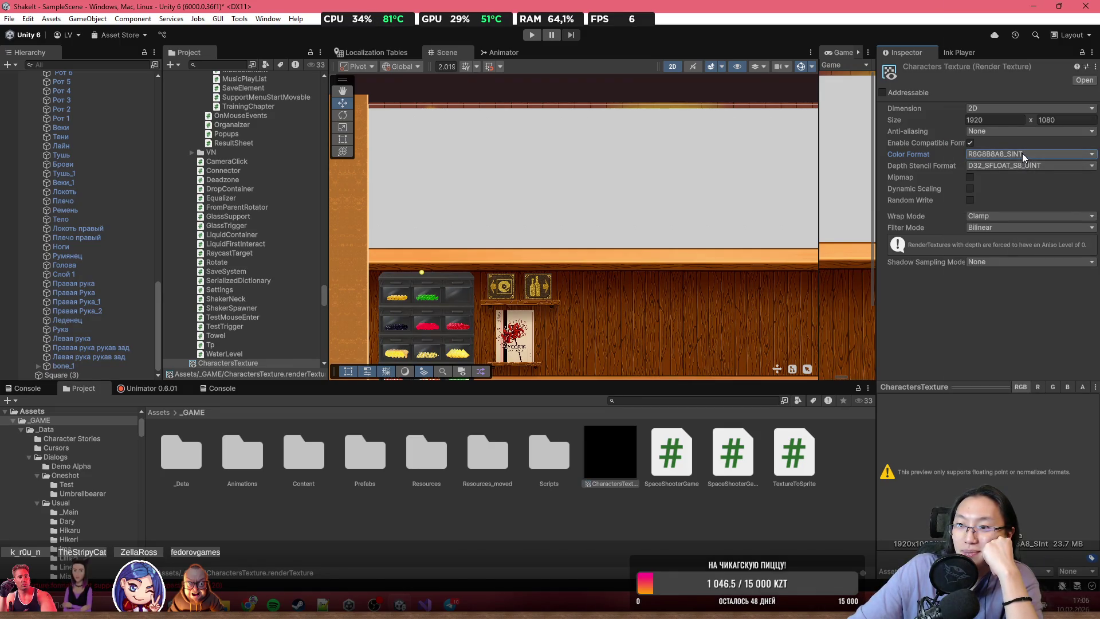
left_click(1023, 153)
left_click(1034, 219)
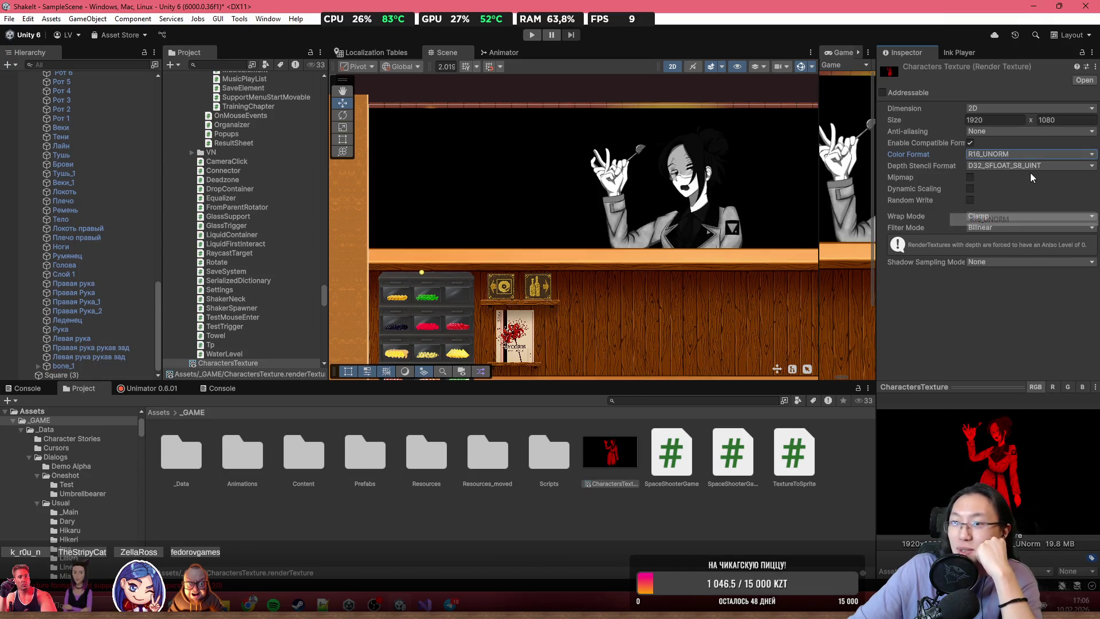
left_click(1023, 155)
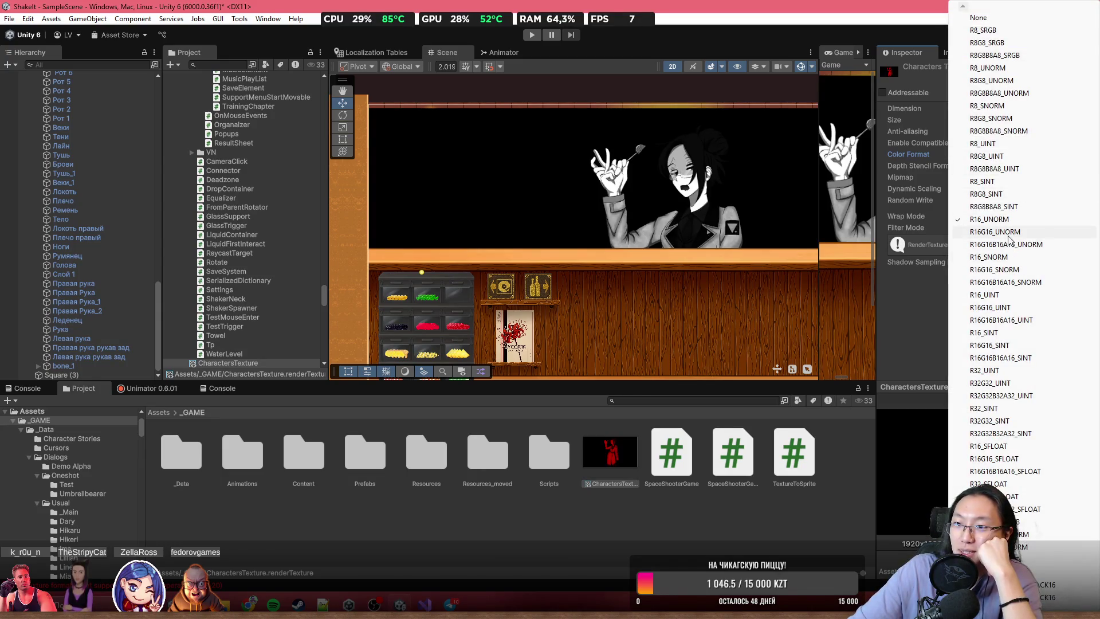
left_click(1012, 232)
left_click(1009, 165)
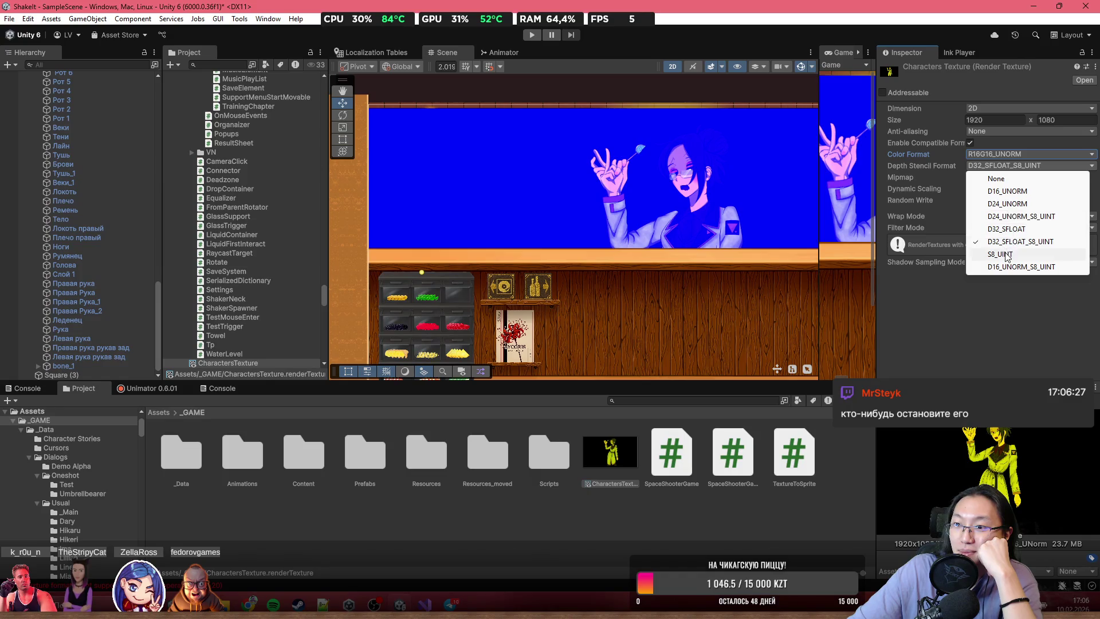
- Set depth stencil to S8_UINT and try R16G16B16A16_UNORM, R16_SNORM and R16G16_SNORM colour formats
left_click(1006, 254)
left_click(1017, 155)
left_click(1007, 244)
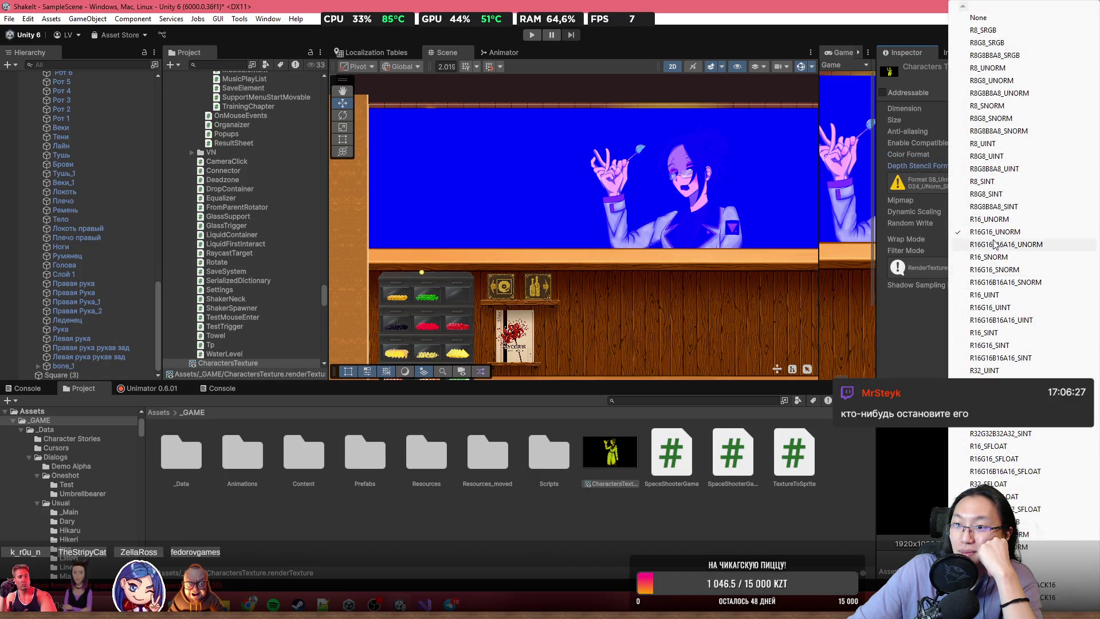
left_click(1027, 155)
left_click(1002, 256)
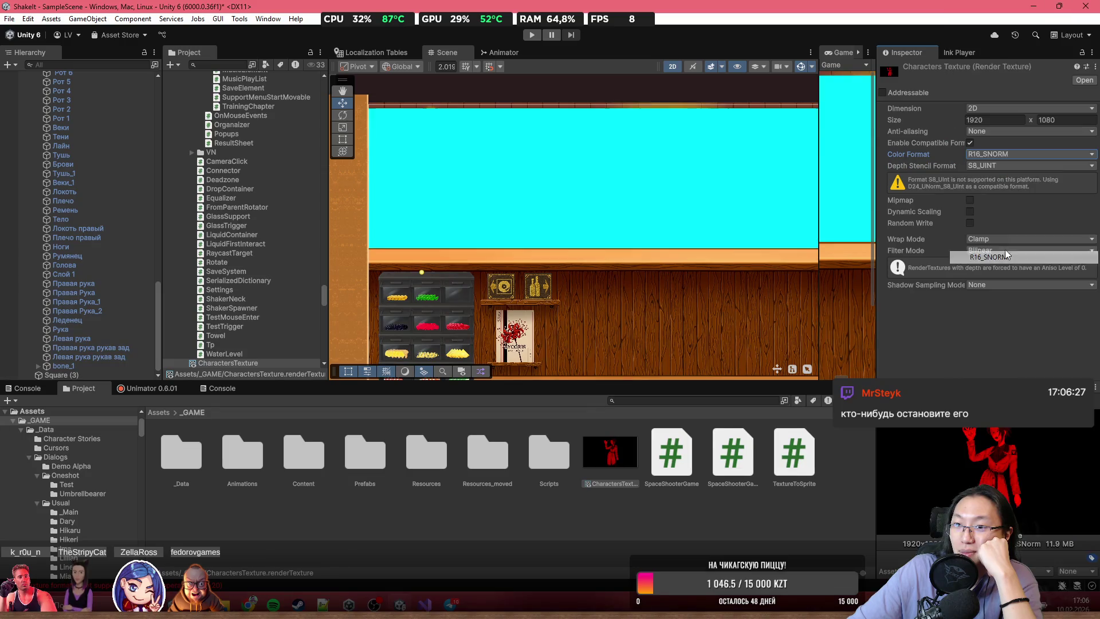
left_click(1019, 156)
left_click(1012, 269)
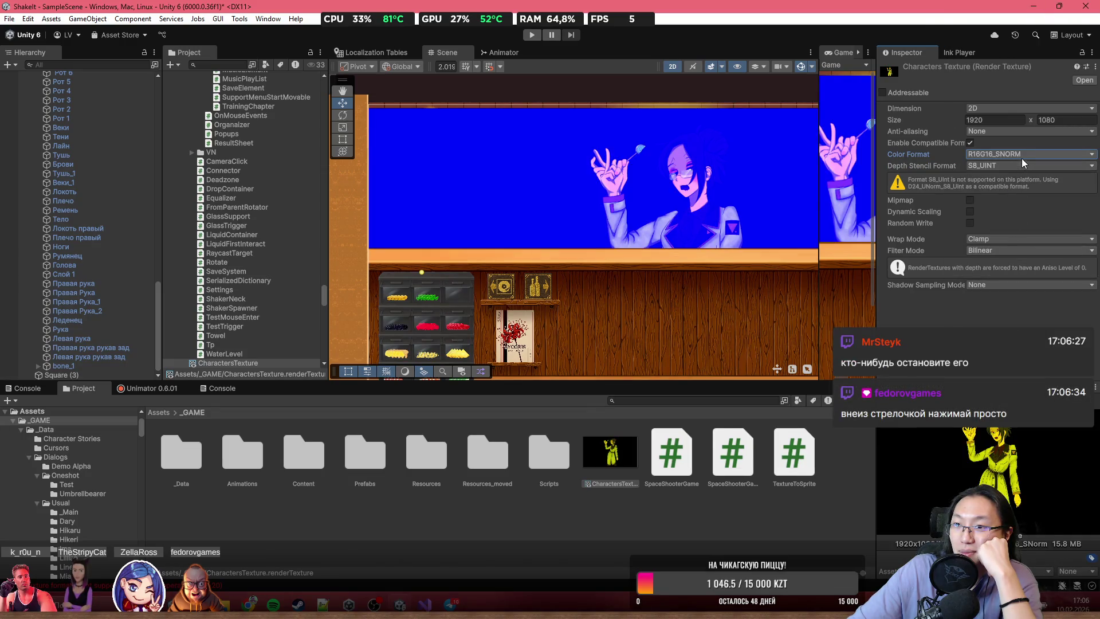
left_click(1025, 157)
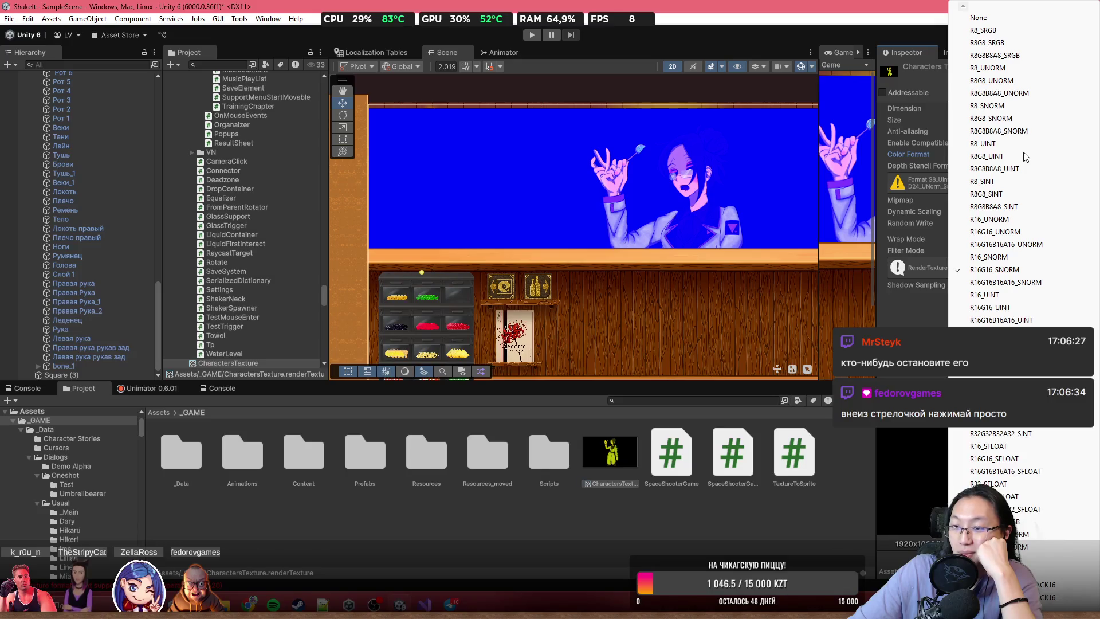
left_click(926, 156)
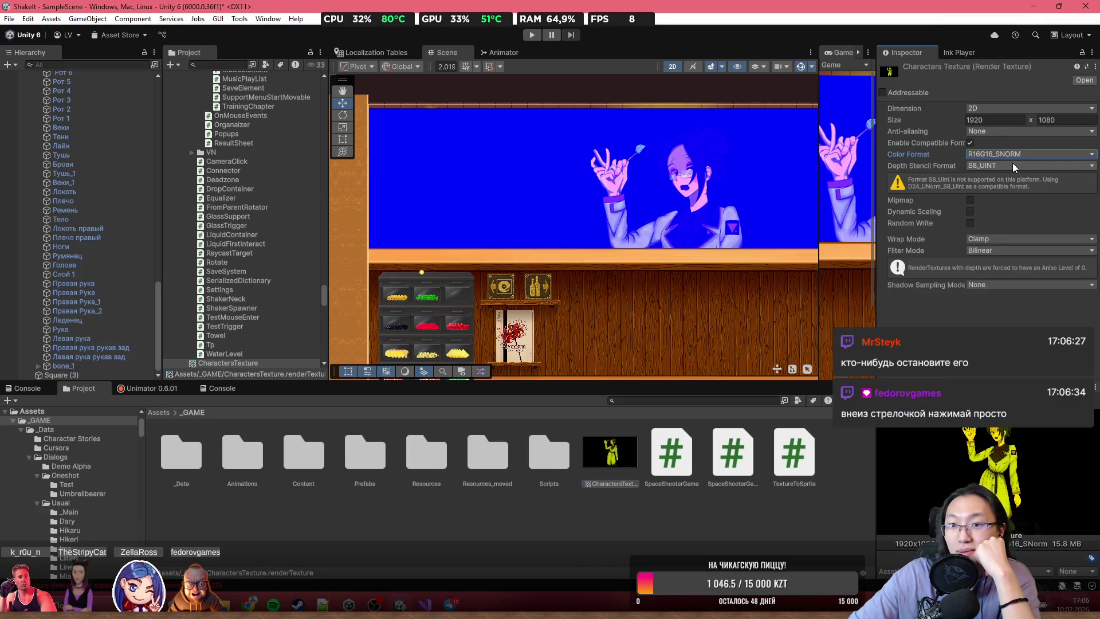
- Cycle through R16G16B16A16_SNORM, R16_UINT and R16G16_UINT, ending on R16_SINT
left_click(1036, 154)
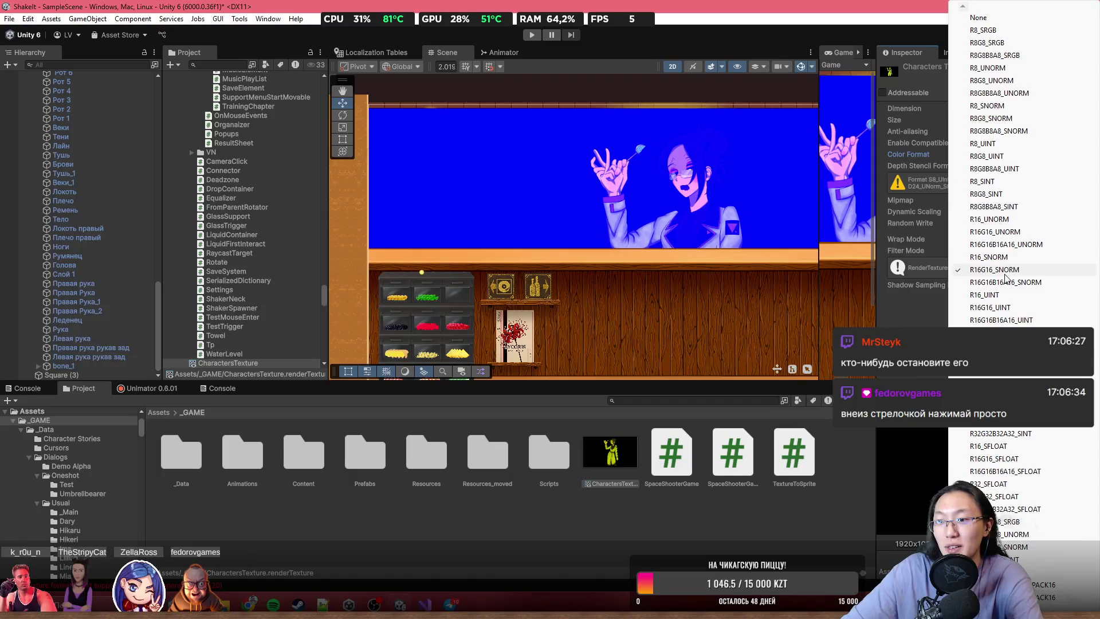
left_click(1005, 274)
left_click(1034, 155)
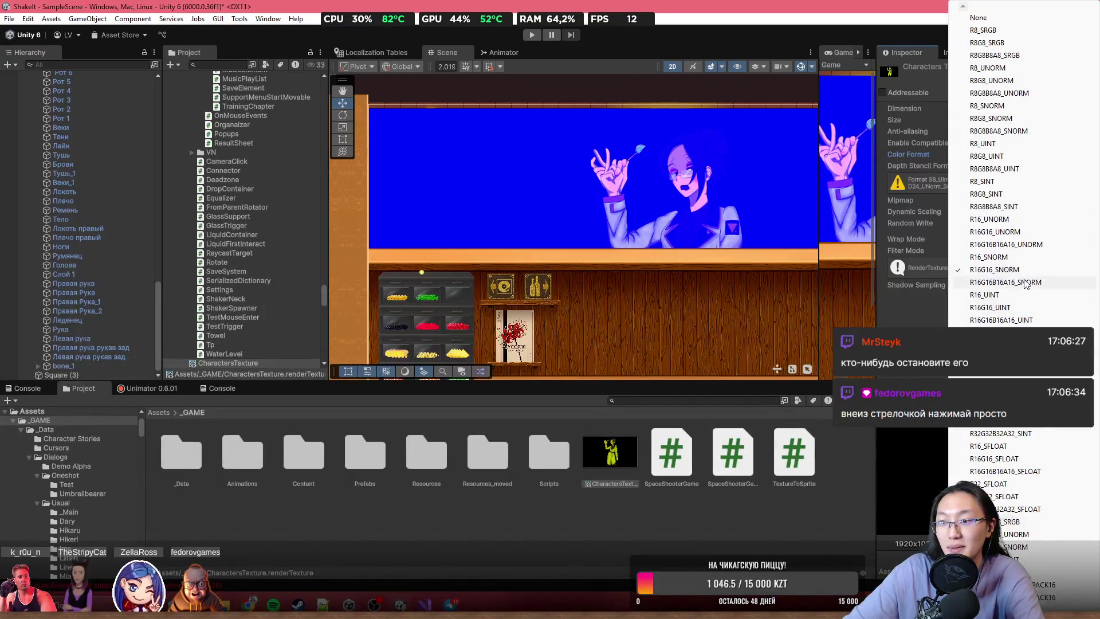
left_click(1026, 282)
left_click(1047, 155)
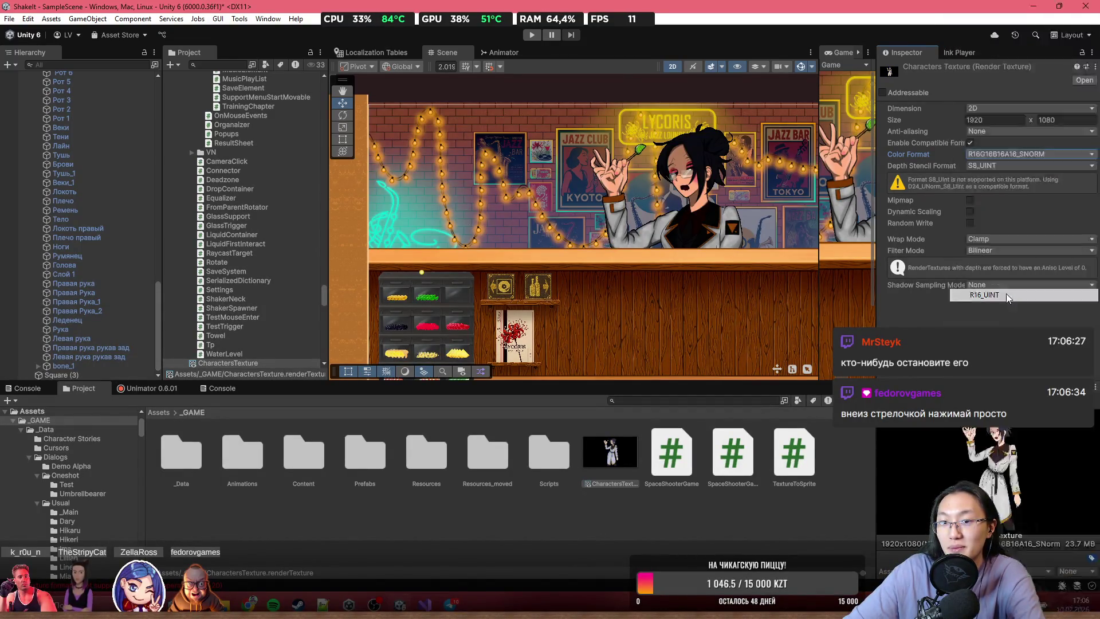
left_click(1008, 295)
left_click(1034, 155)
left_click(1028, 165)
left_click(1031, 155)
left_click(1046, 161)
left_click(1046, 161)
left_click(986, 333)
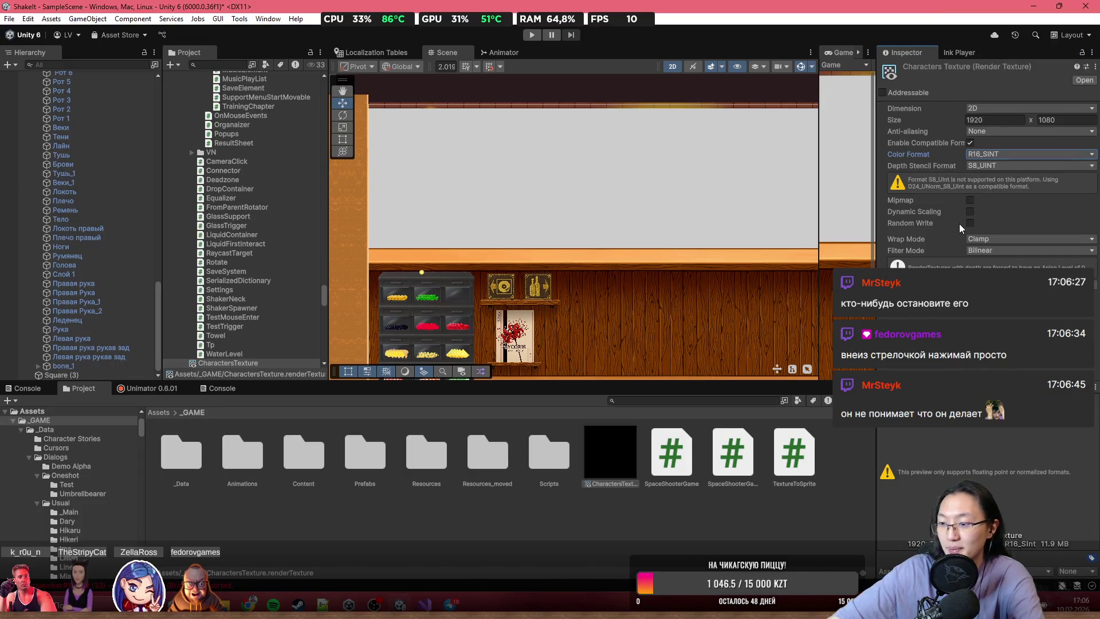
left_click(985, 156)
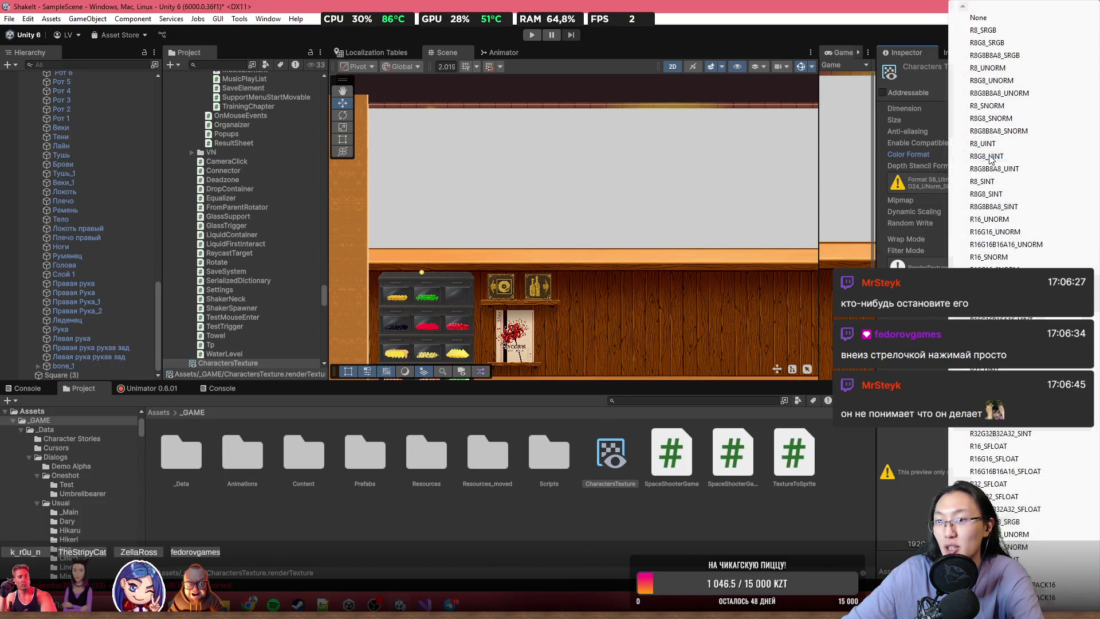
- Set CharactersTexture's Color Format to R8G8B8A8_UNORM after trying R16G16B16A16_SINT and R8_SNORM
key("Escape")
key("space")
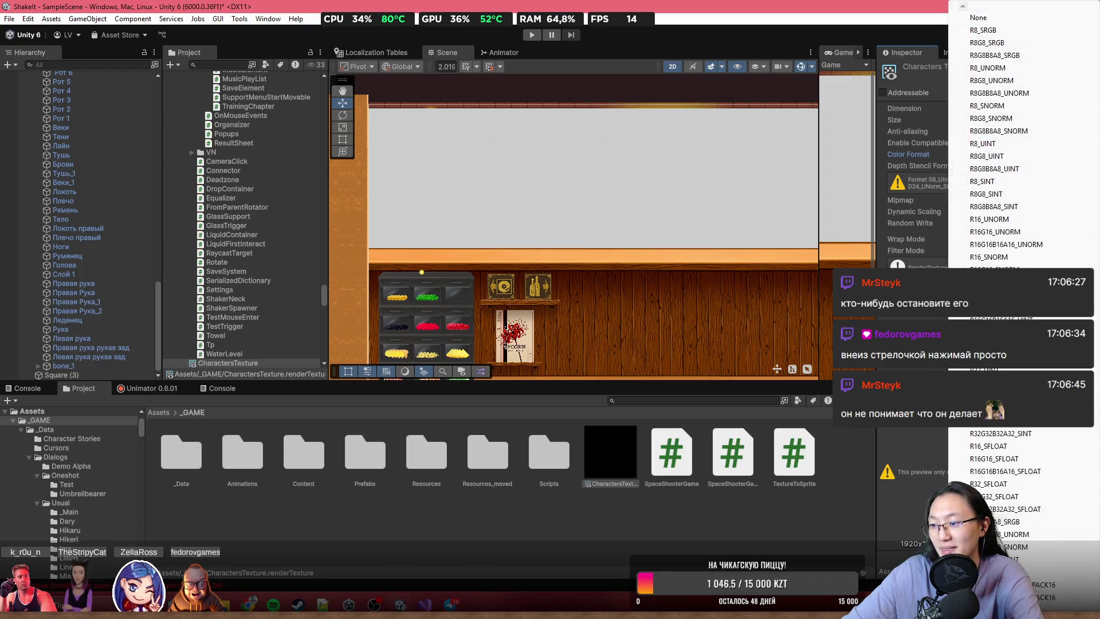
key("Return")
key("space")
key("Down")
key("Return")
key("space")
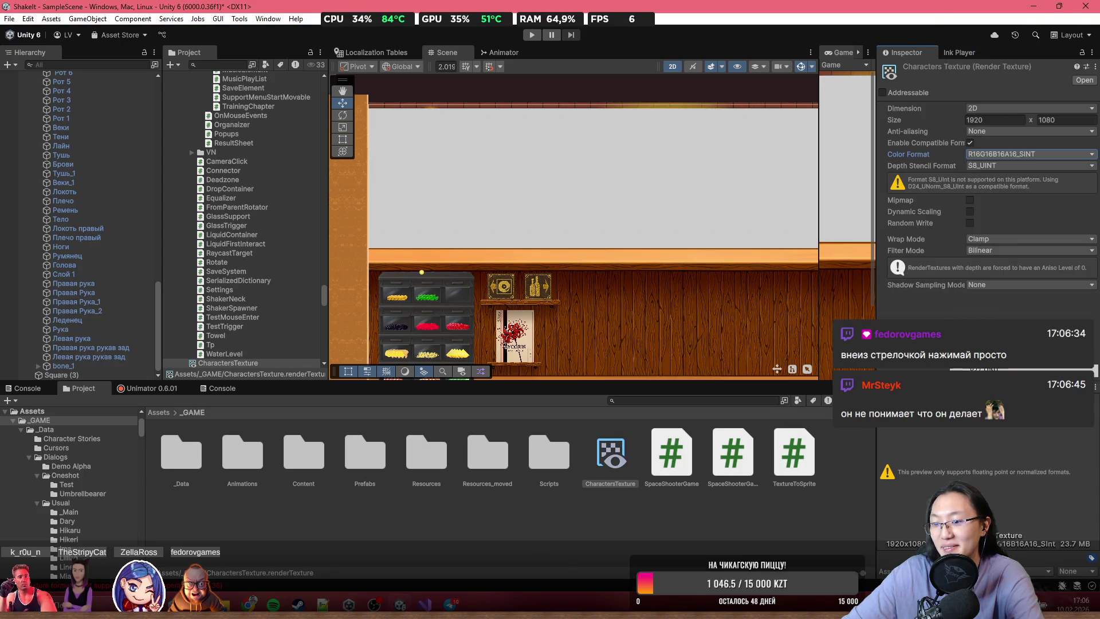
key("Return")
key("space")
key("Return")
key("space")
left_click(999, 109)
left_click(1009, 154)
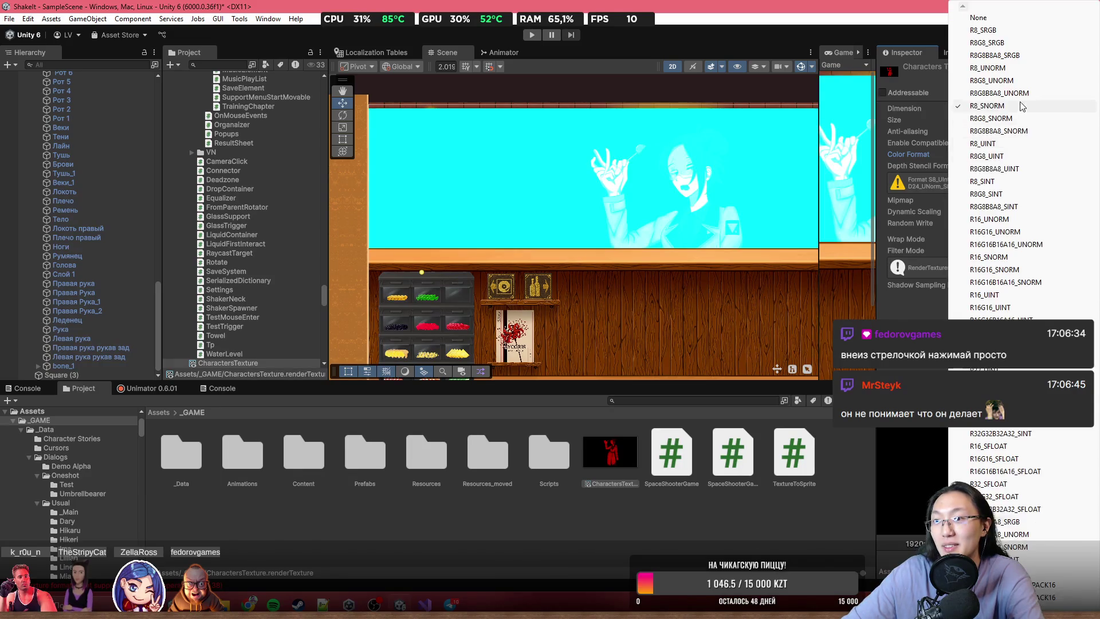
left_click(1013, 109)
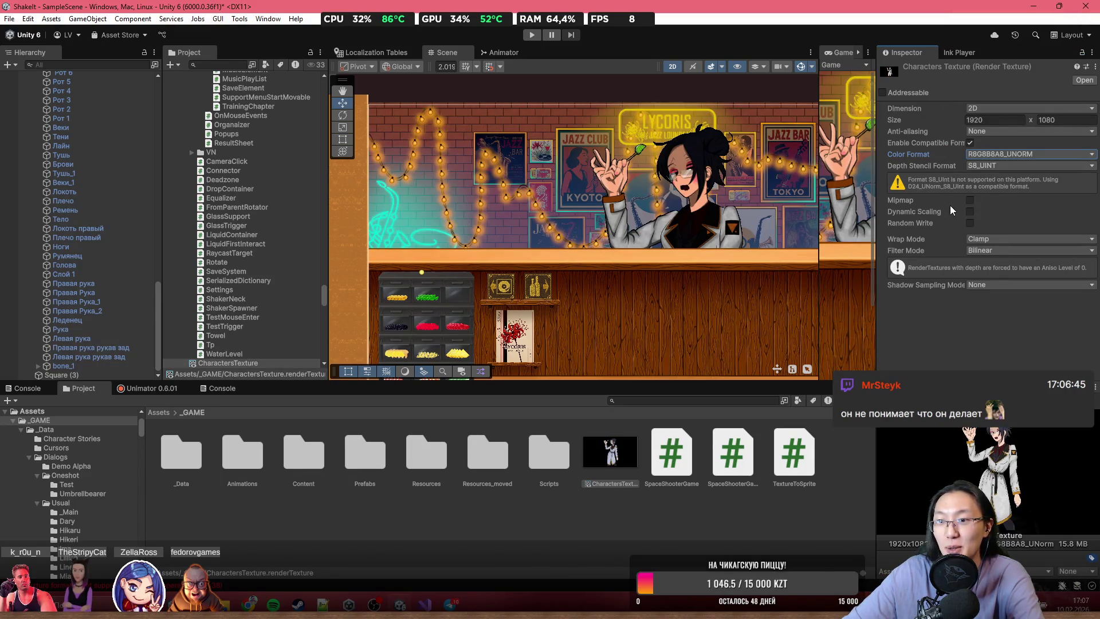
- Set the Depth Stencil Format to None, after briefly trying D16_UNORM_S8_UINT
left_click(997, 166)
left_click(996, 179)
left_click(999, 168)
left_click(1000, 197)
left_click(1006, 167)
left_click(1008, 208)
left_click(1009, 167)
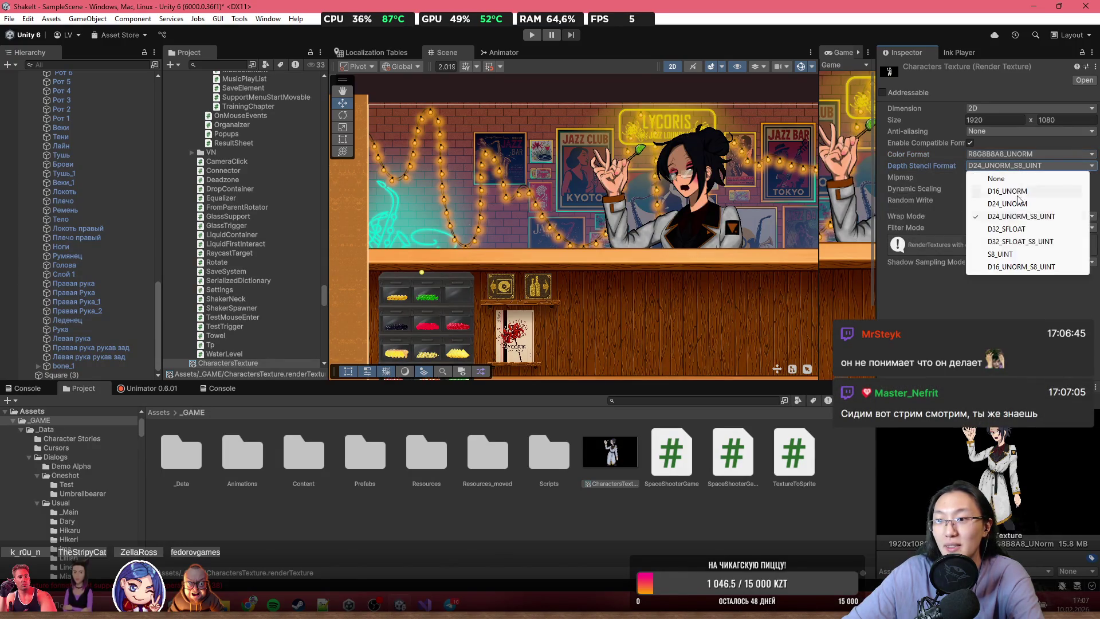
left_click(1022, 267)
left_click(1020, 165)
left_click(1012, 179)
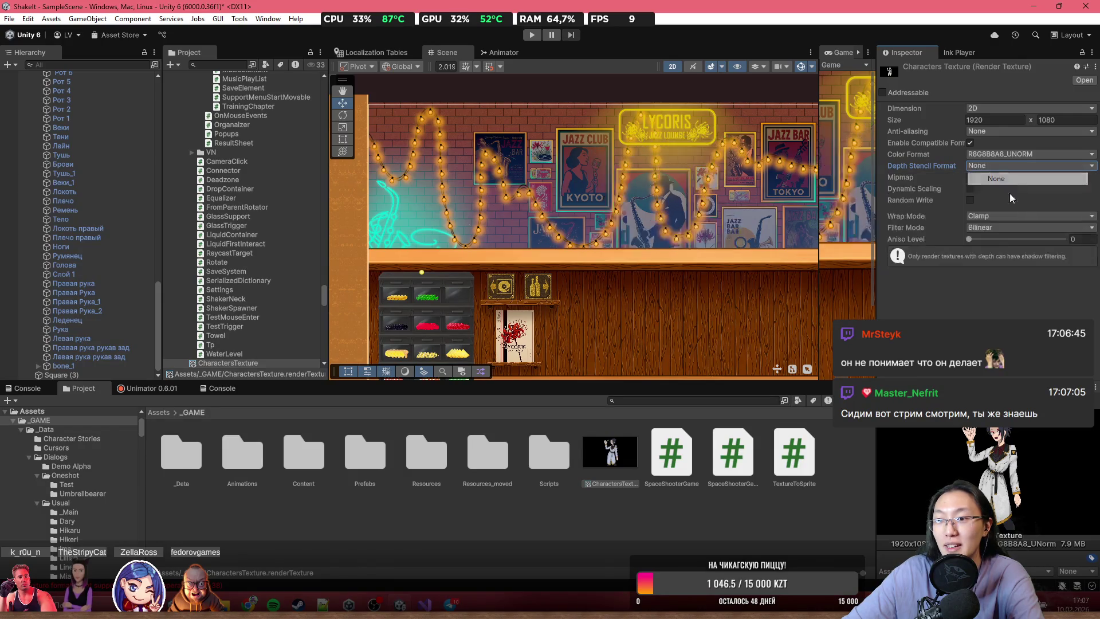
- Toggle Mipmap, Dynamic Scaling and Random Write on and back off
left_click(974, 181)
left_click(974, 178)
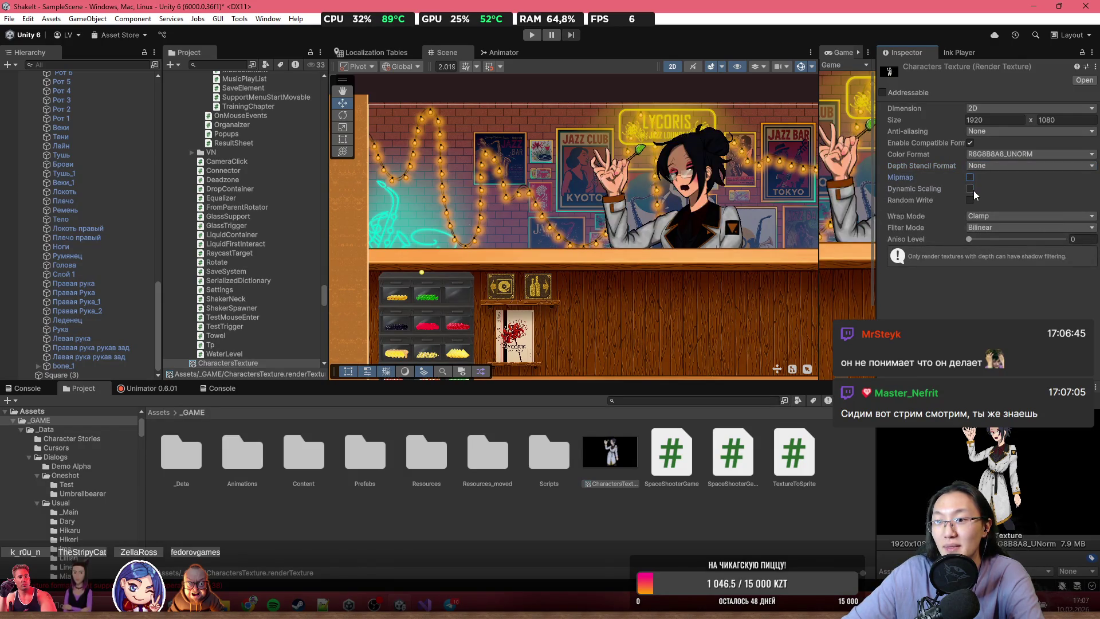
left_click(973, 191)
left_click(972, 190)
left_click(972, 201)
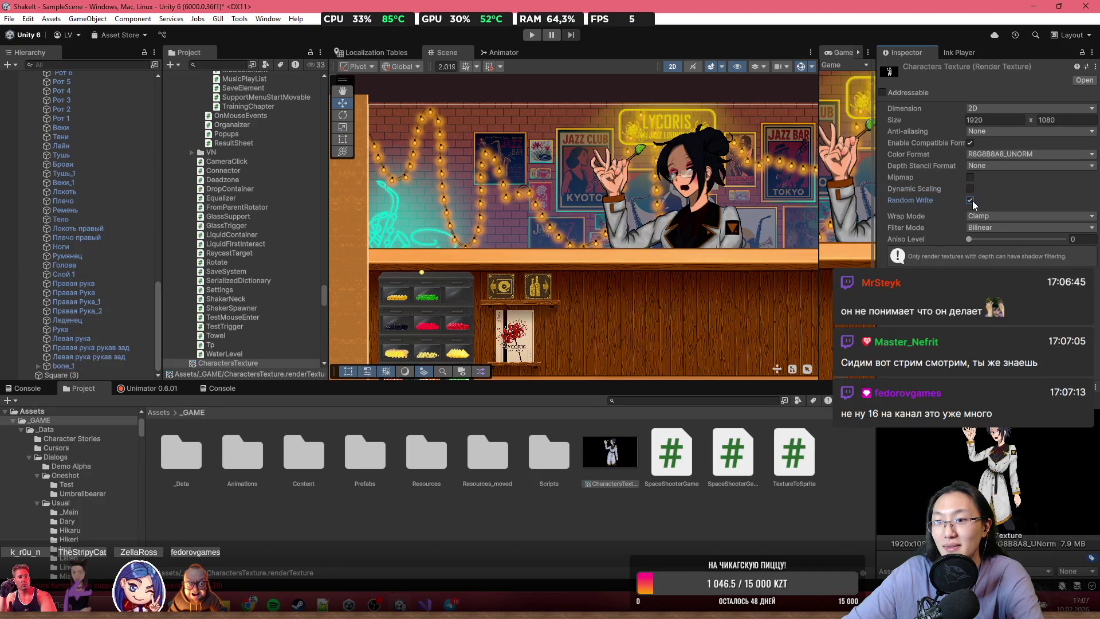
left_click(972, 200)
- Keep Wrap Mode on Clamp, Filter Mode on Bilinear and Aniso Level at 0
left_click(1003, 216)
key("Escape")
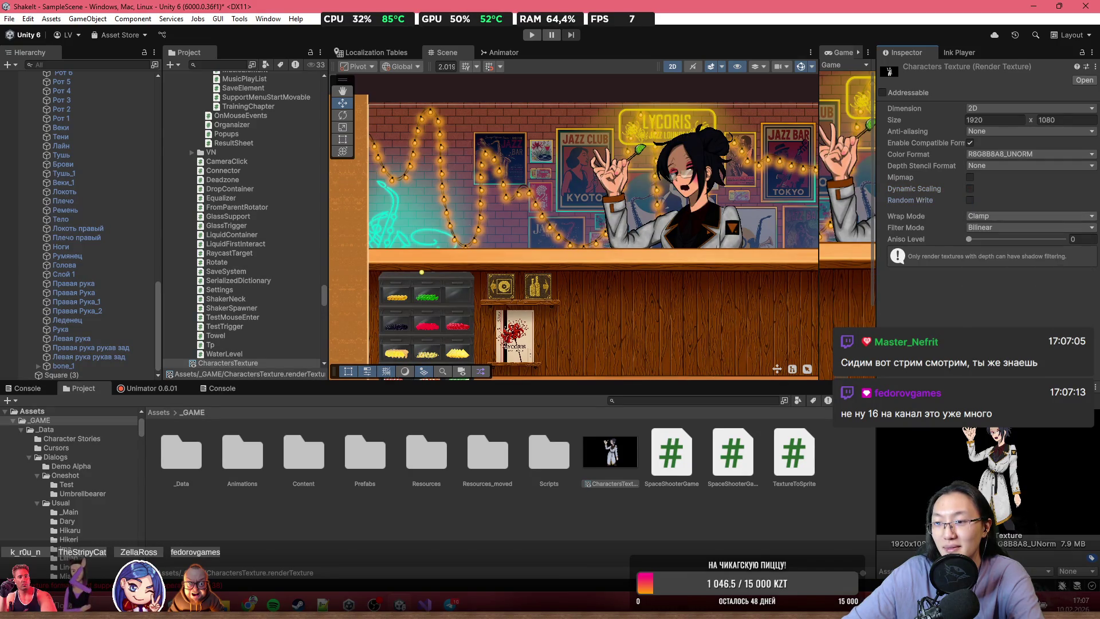
left_click(1005, 227)
key("Escape")
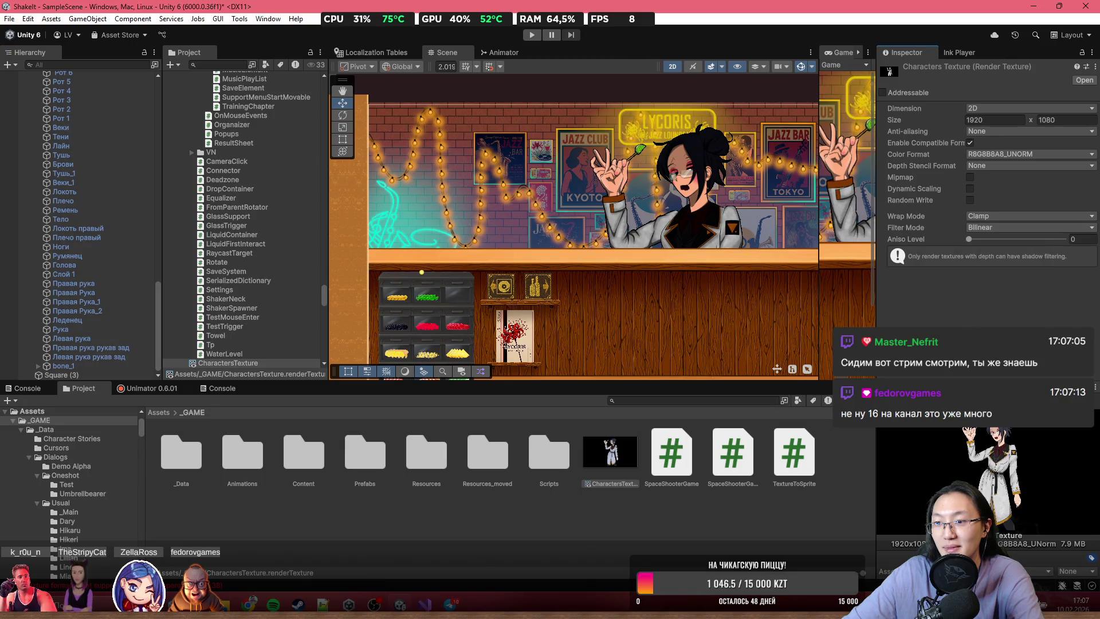
left_click_drag(1037, 238, 927, 242)
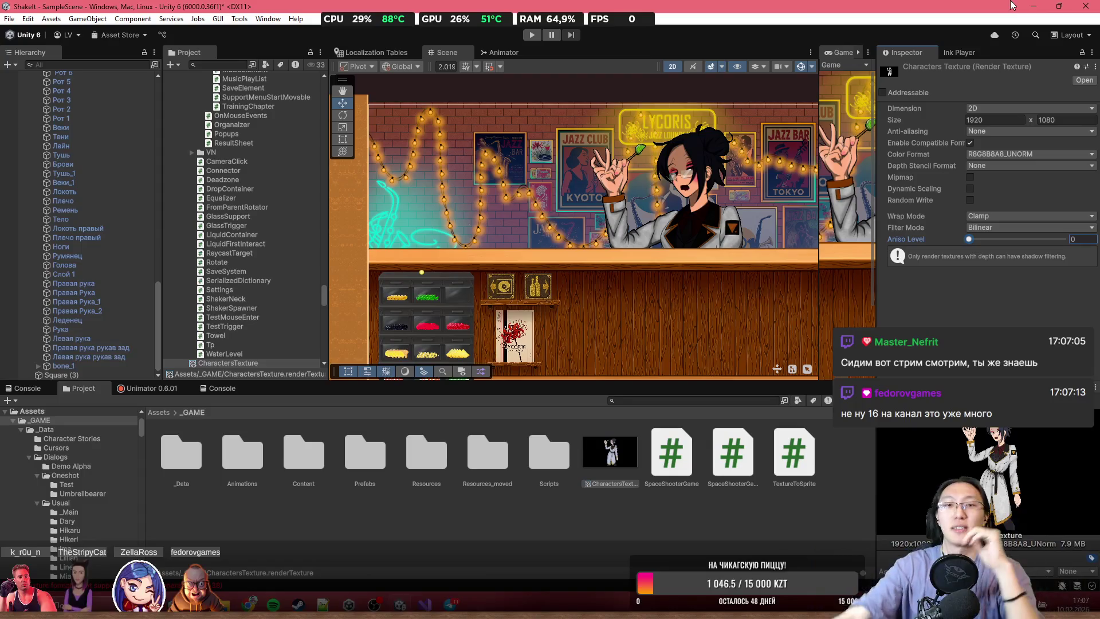
- Select Square (3) and locate its 2D Fluid Material in the project
left_click(112, 375)
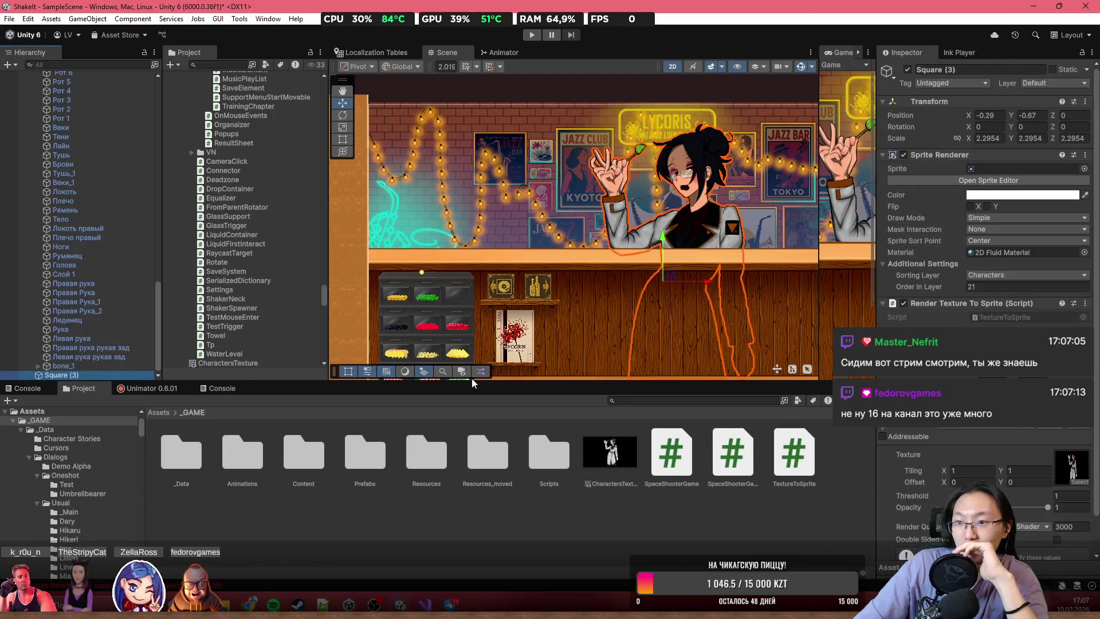
left_click(1022, 253)
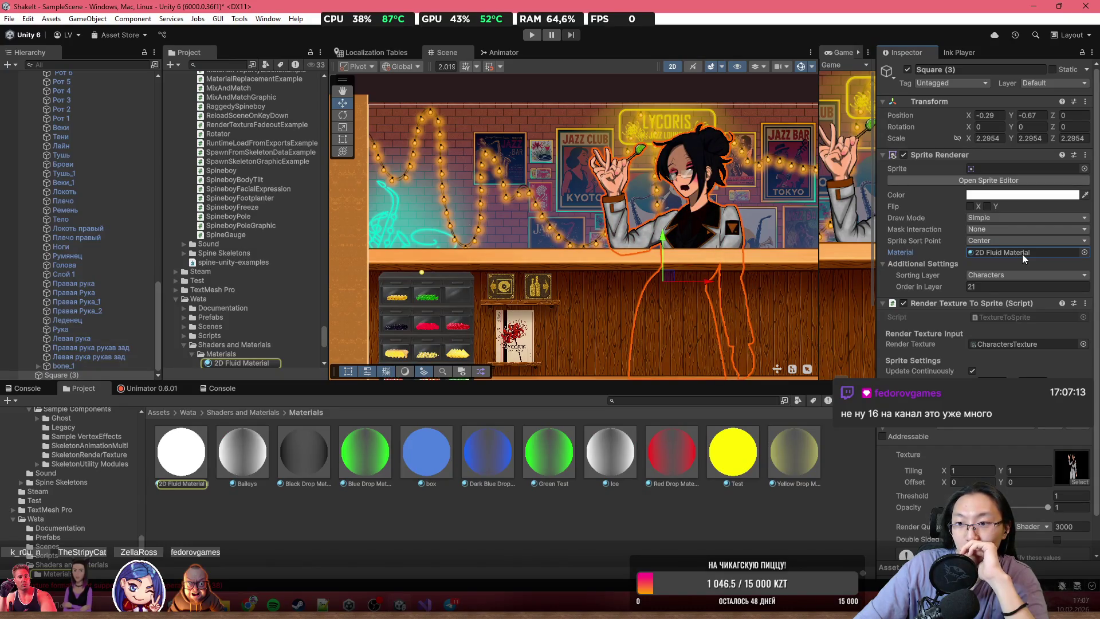
scroll(1028, 500, "down", 2)
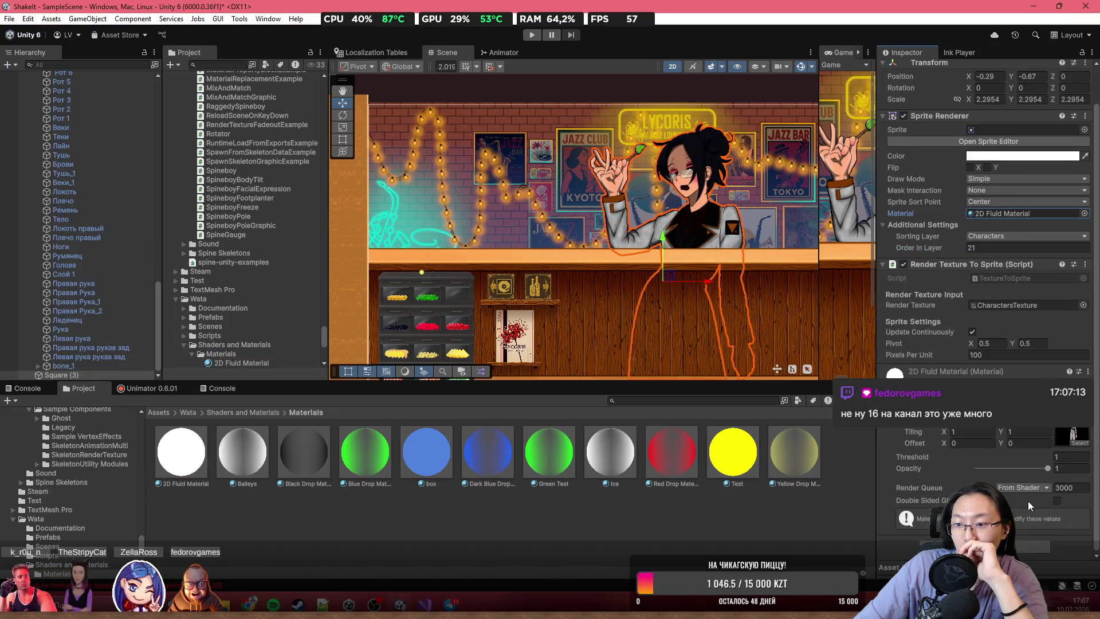
- Drag the material's Opacity toward fully transparent, then check the shader list without changing it
left_click(1080, 467)
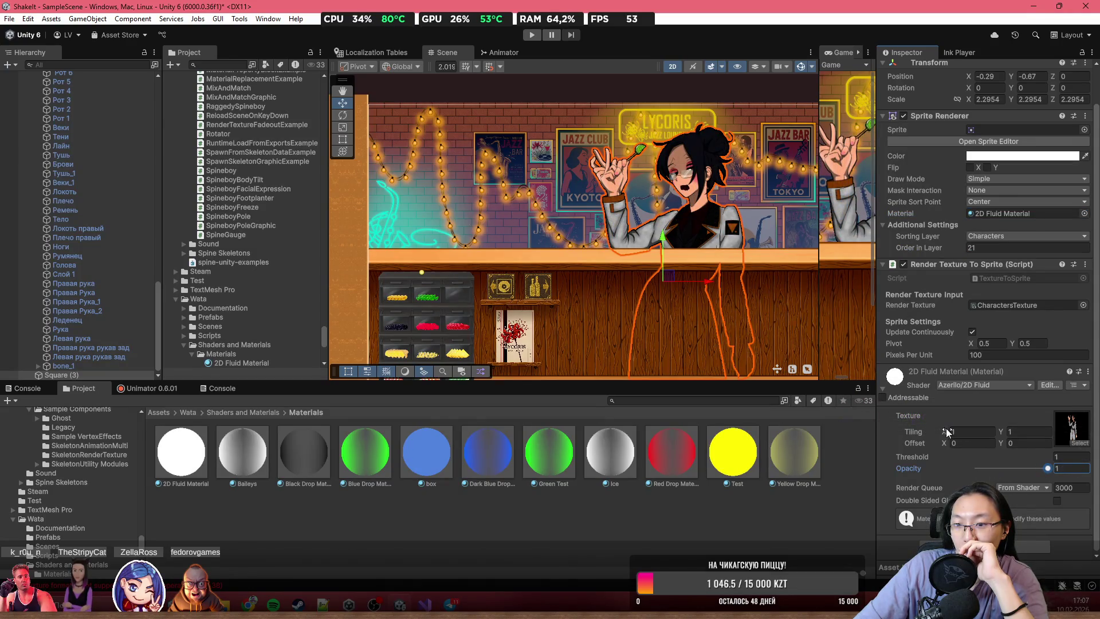
mouse_move(1029, 466)
left_mouse_down()
mouse_move(984, 467)
mouse_move(1057, 470)
left_mouse_up()
scroll(591, 236, "down", 4)
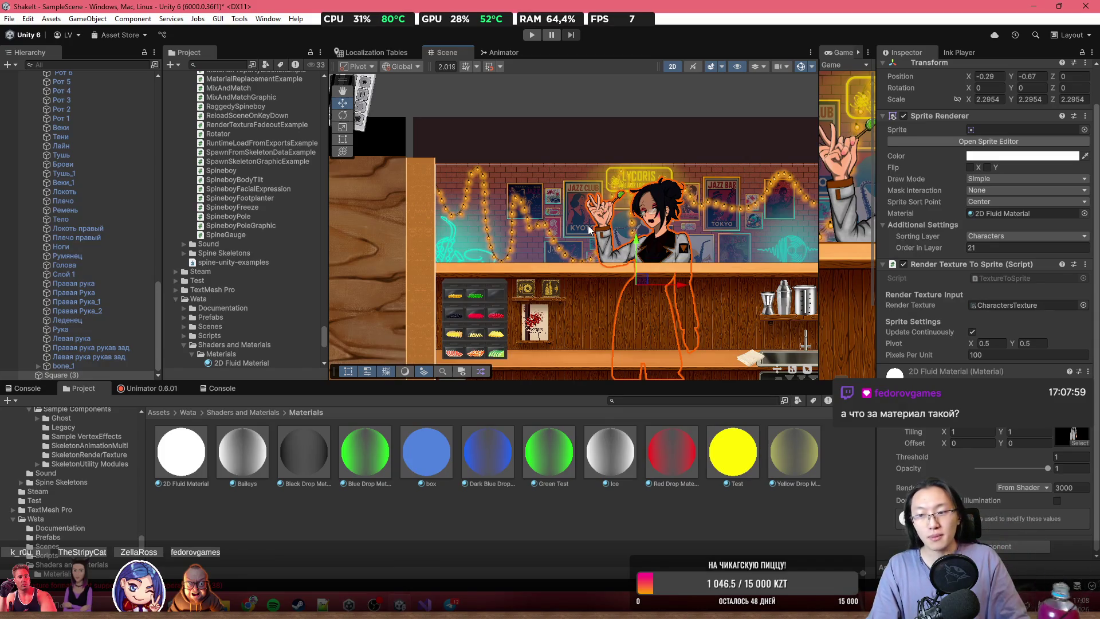
left_click(1009, 383)
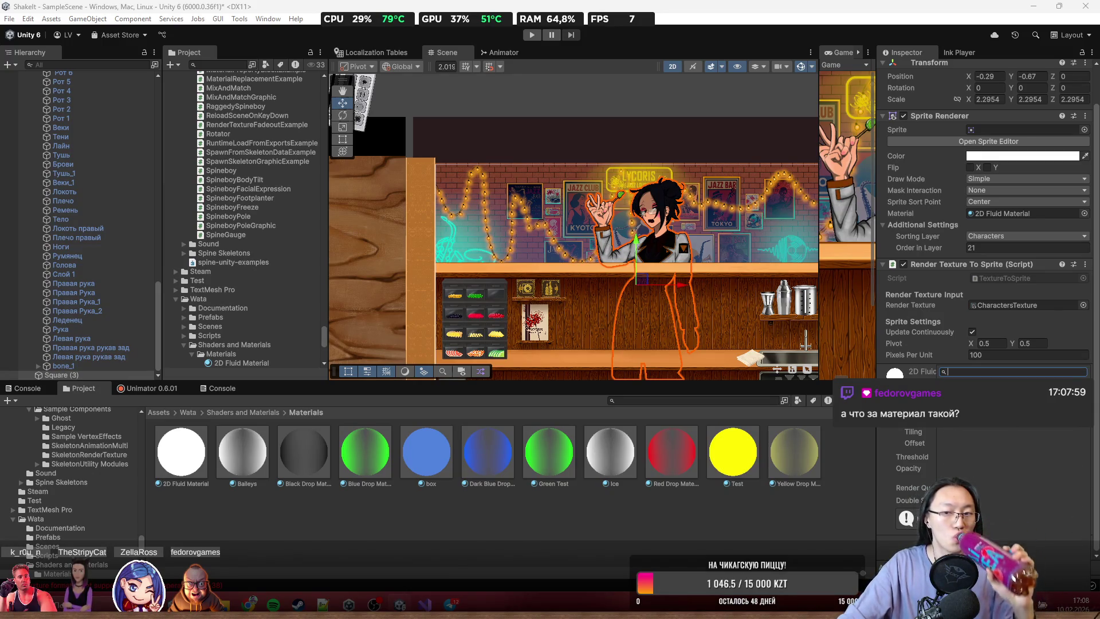
key("Escape")
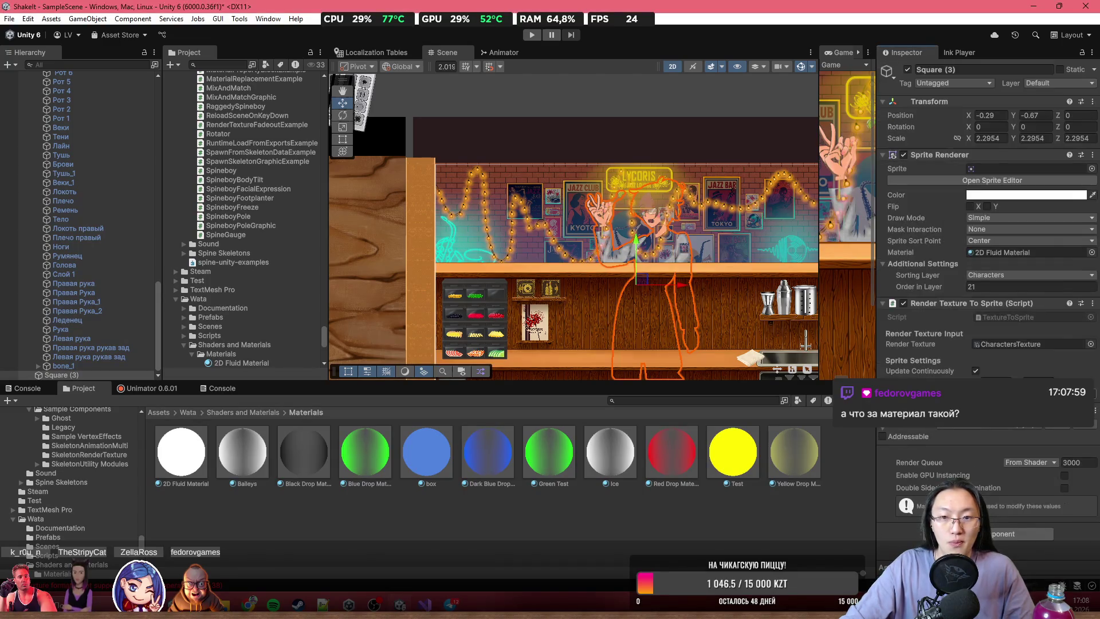
- Try the tint, shader and second colour settings, undoing the blue back to white
scroll(672, 252, "up", 2)
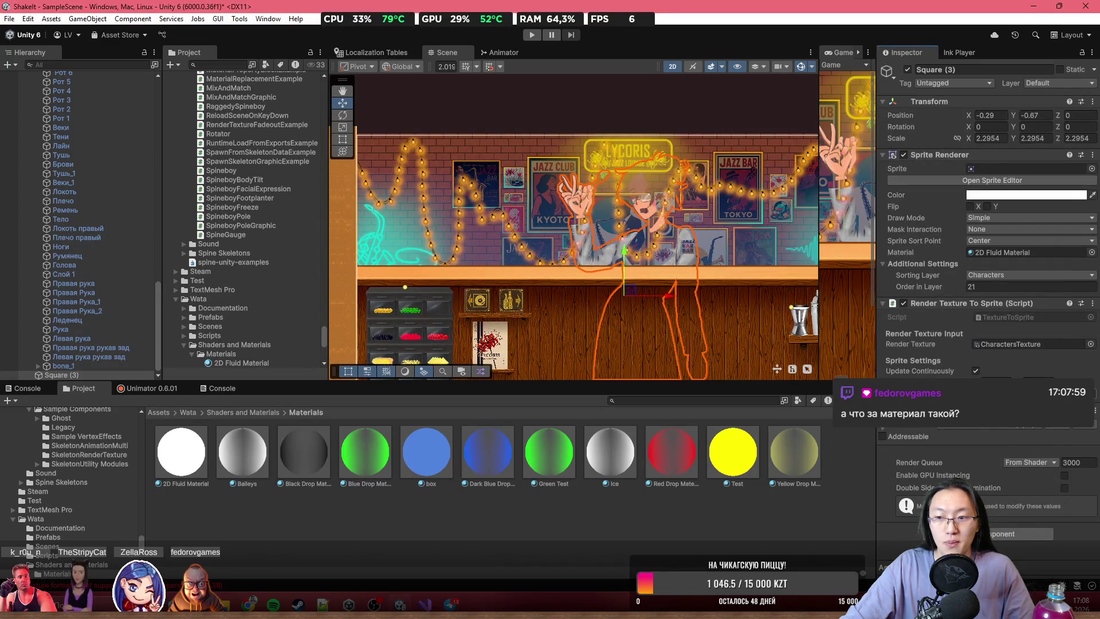
left_click(1019, 195)
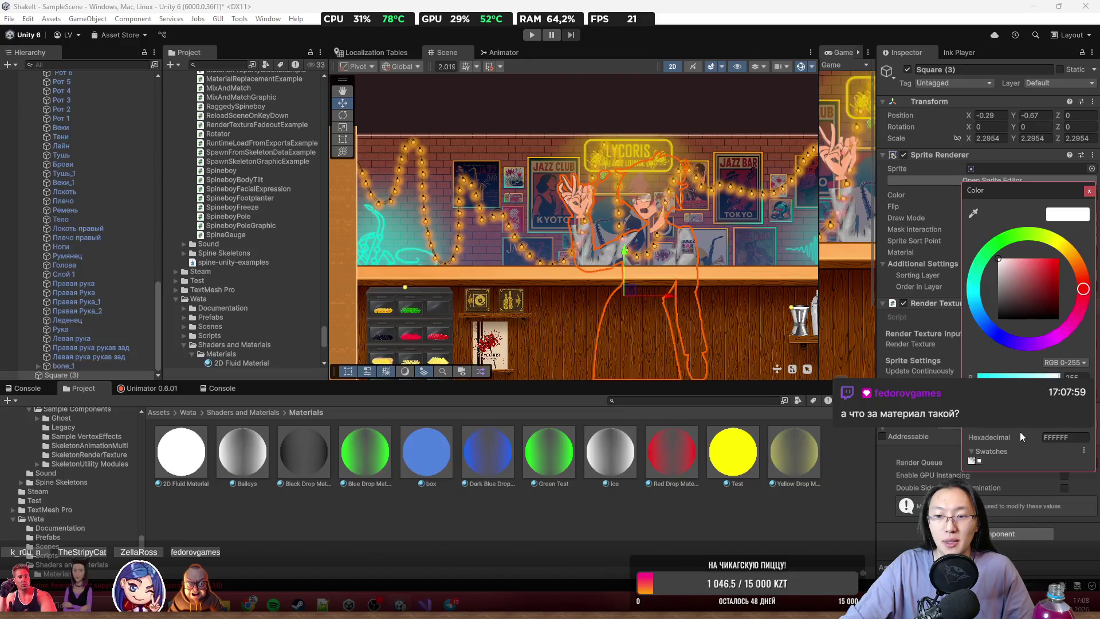
left_click(1090, 192)
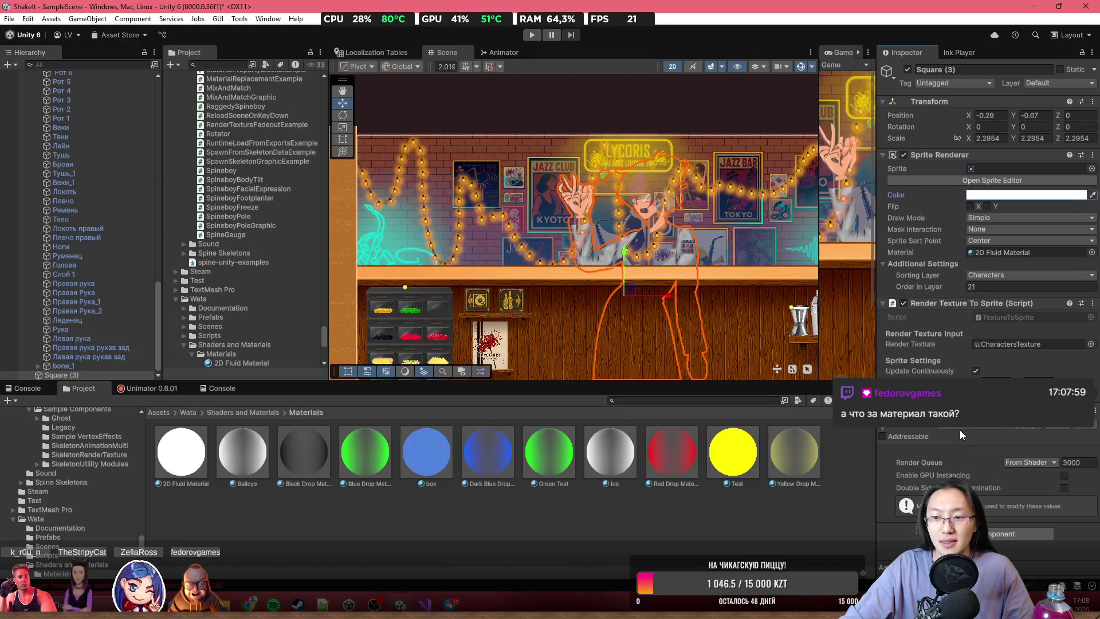
left_click(1009, 426)
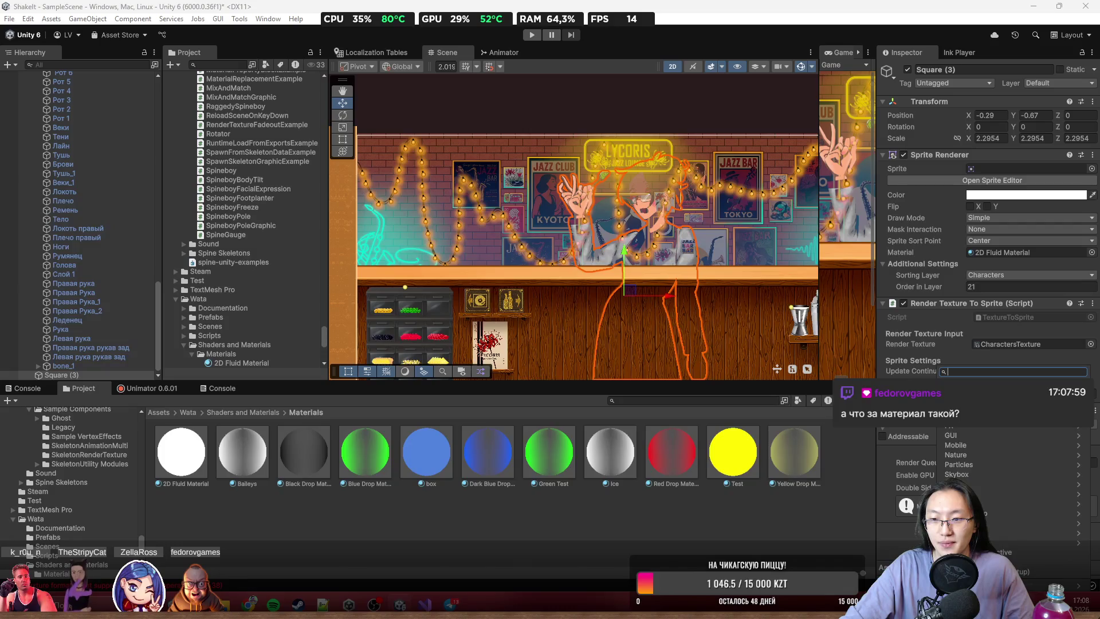
left_click(1071, 465)
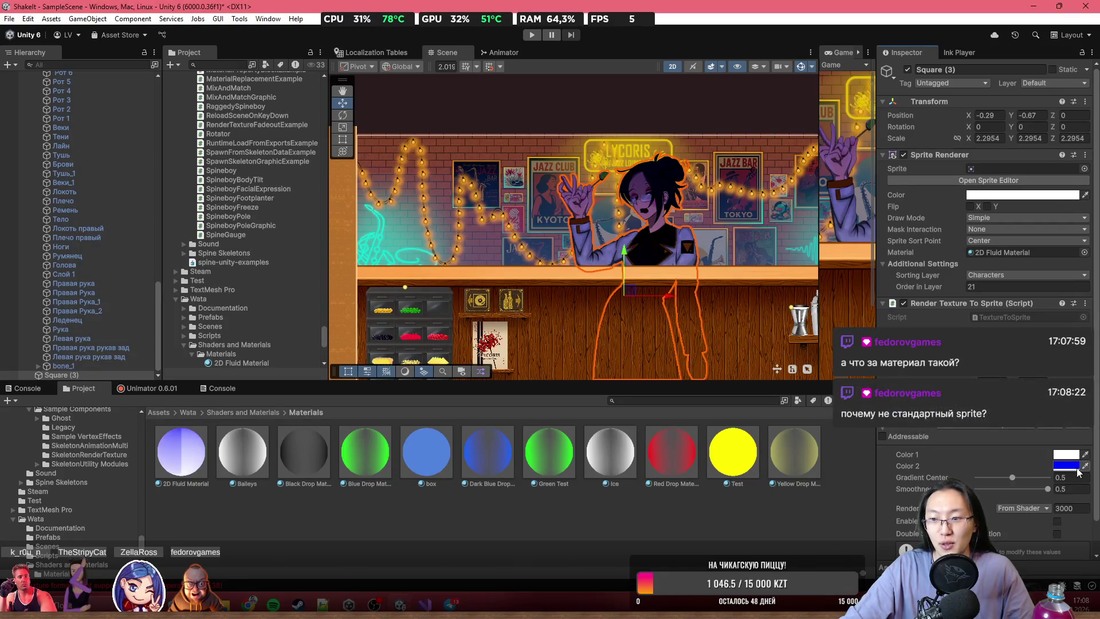
left_click(1071, 465)
left_click(1001, 451)
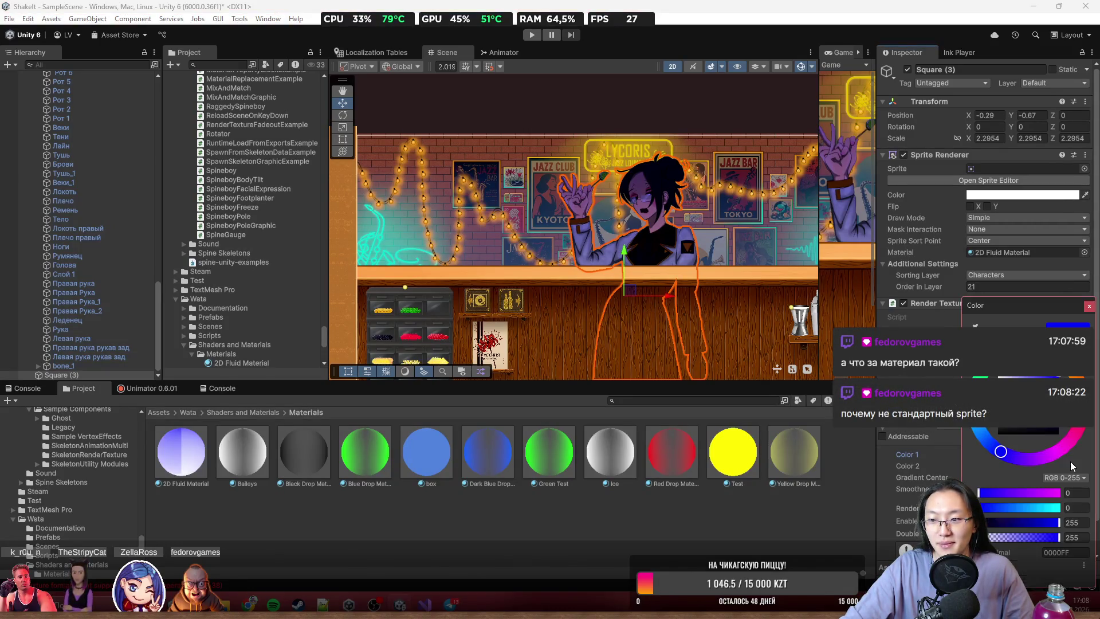
key("ctrl+z")
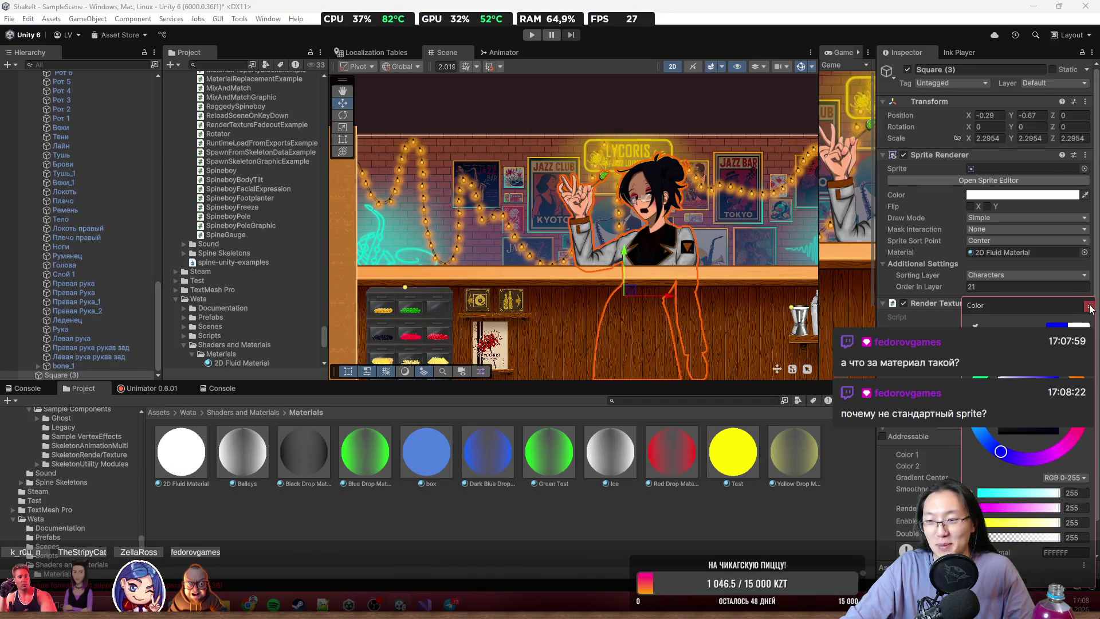
left_click(1089, 307)
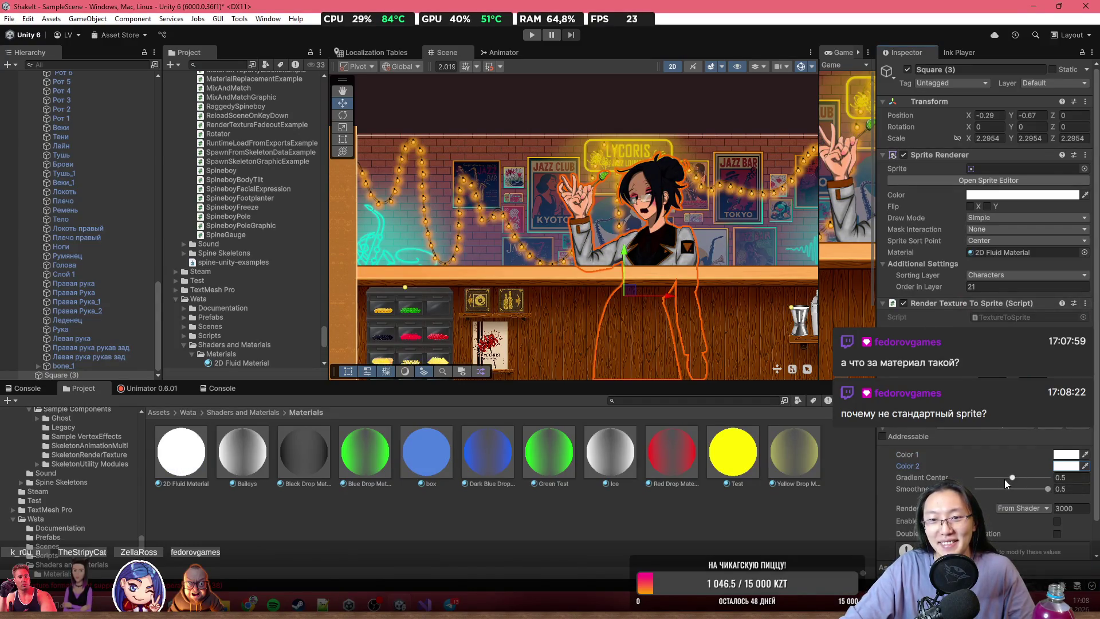
- Frame Square (3) and raise the 2D Fluid Material's Gradient Center to about 0.82
scroll(634, 241, "down", 3)
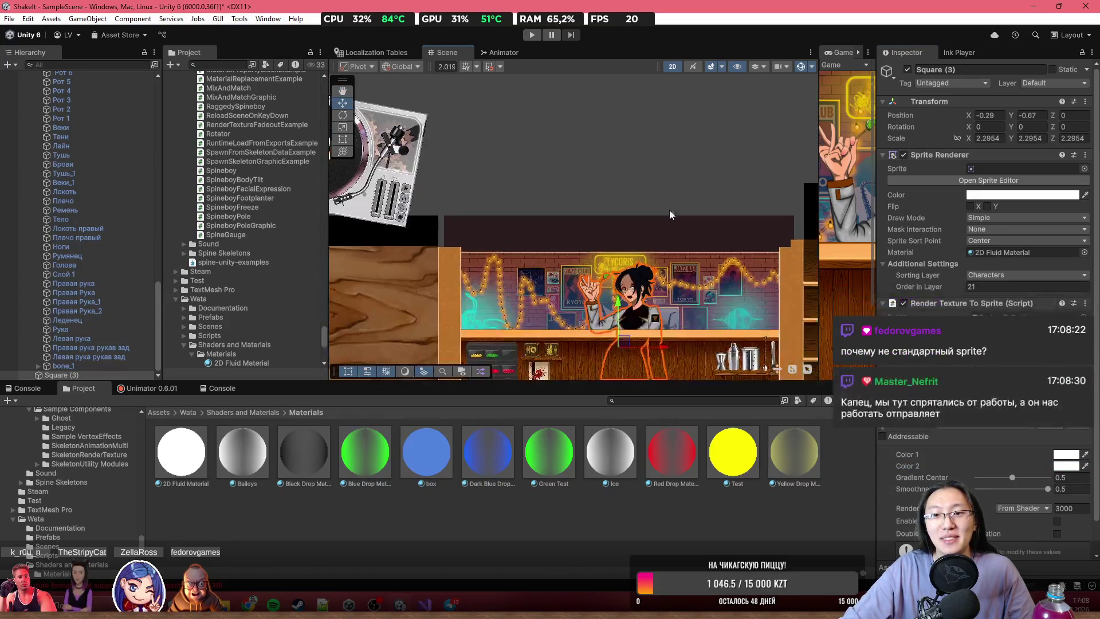
key("f")
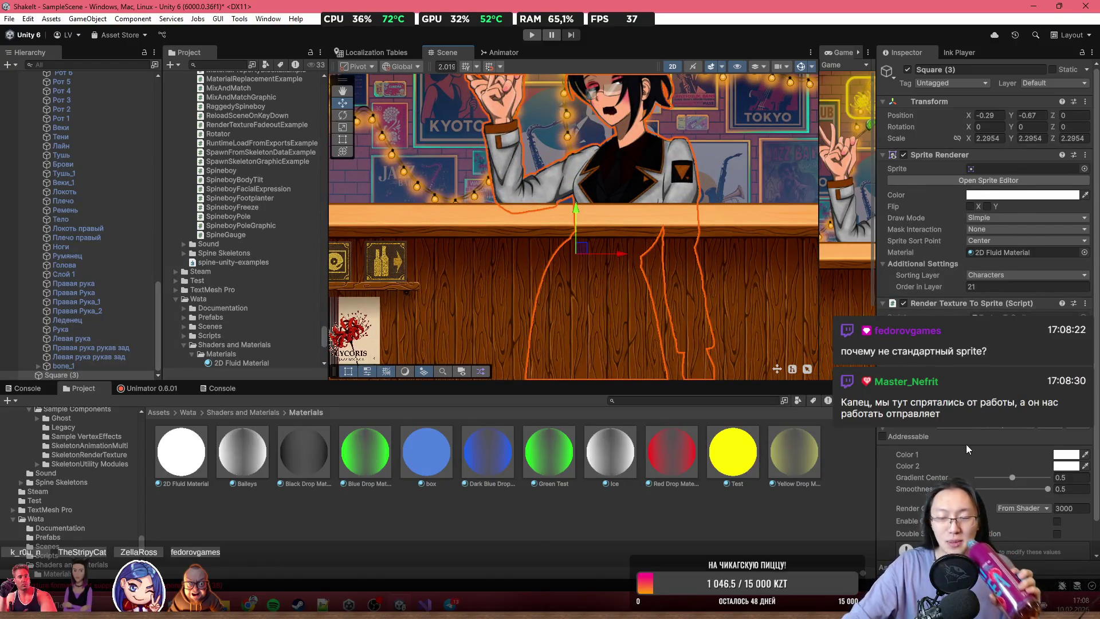
scroll(972, 444, "down", 1)
left_click_drag(1047, 457, 944, 457)
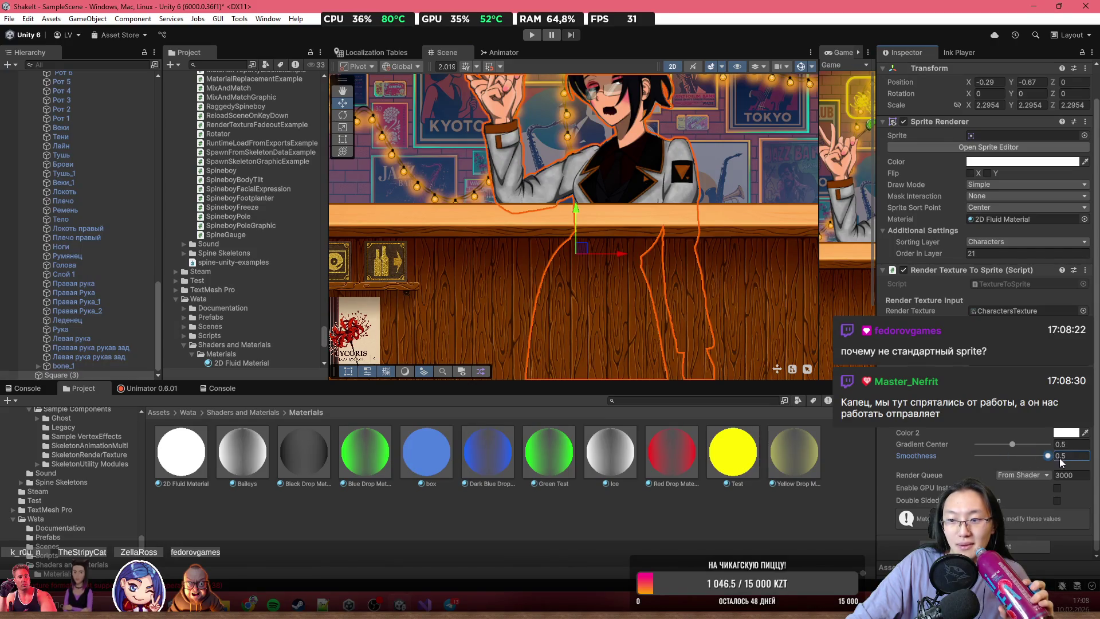
left_click_drag(1012, 445, 1040, 444)
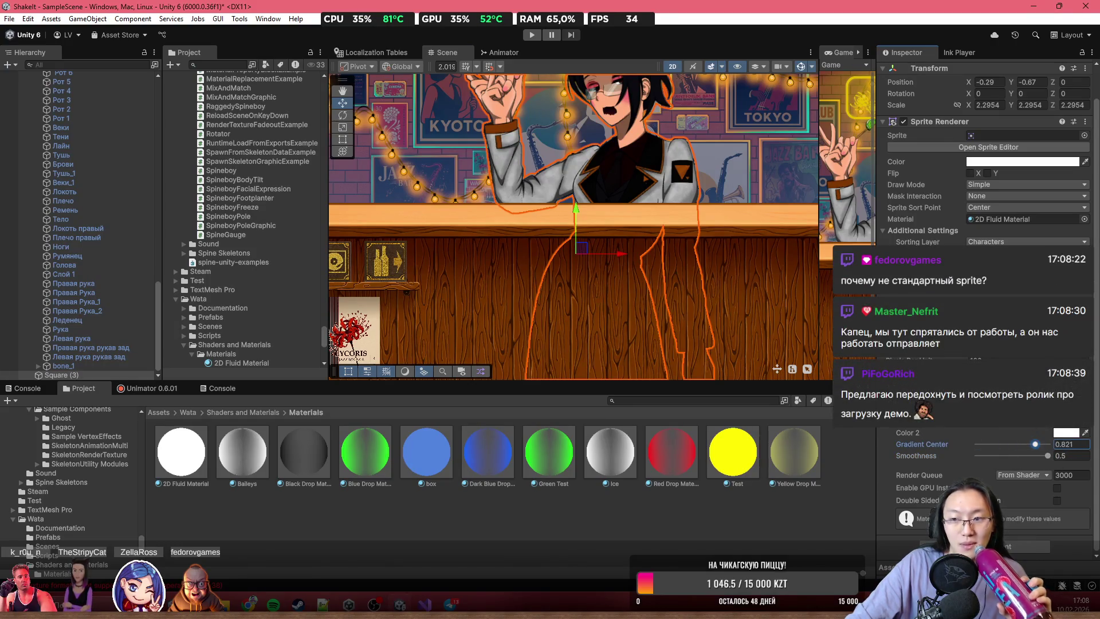
left_click(1009, 358)
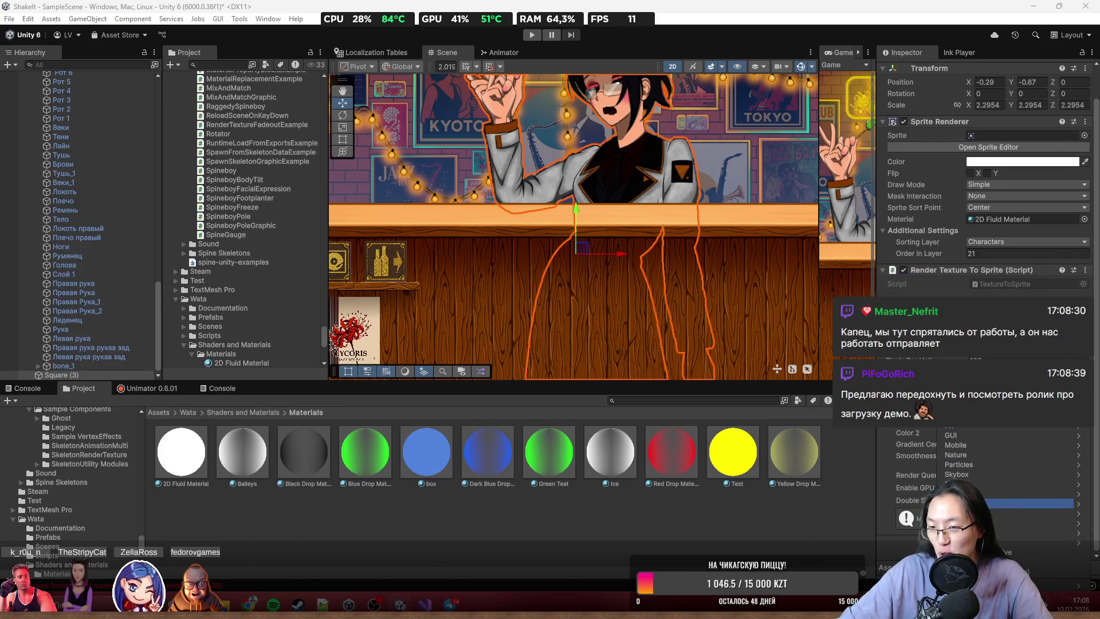
- Apply the default sprite shader to 2D Fluid Material, keeping its tint white instead of red
key("Escape")
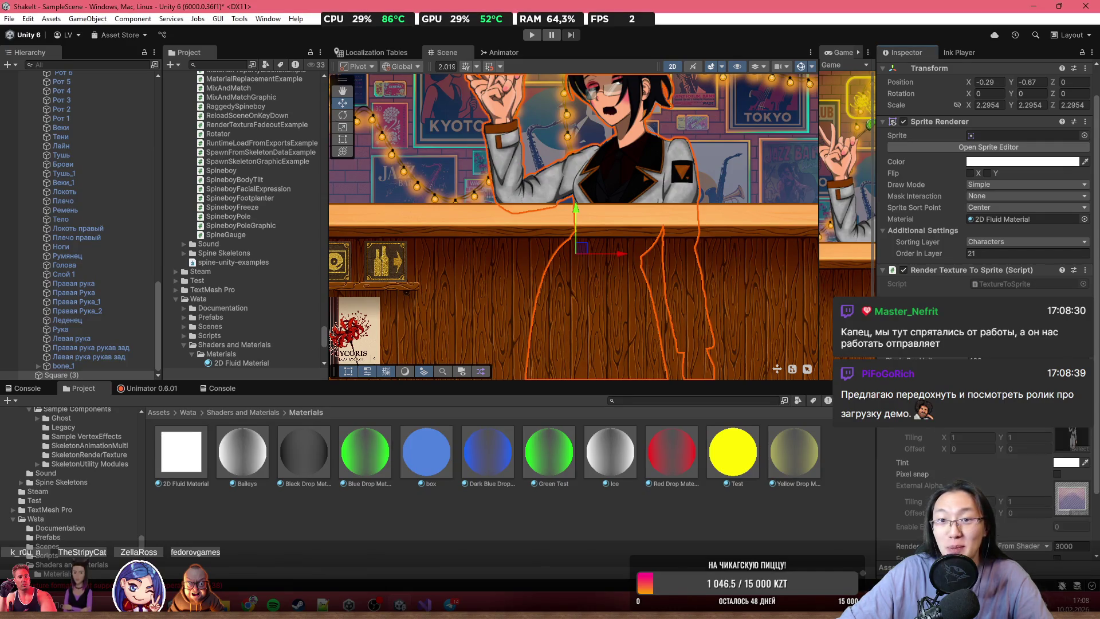
left_click(1067, 463)
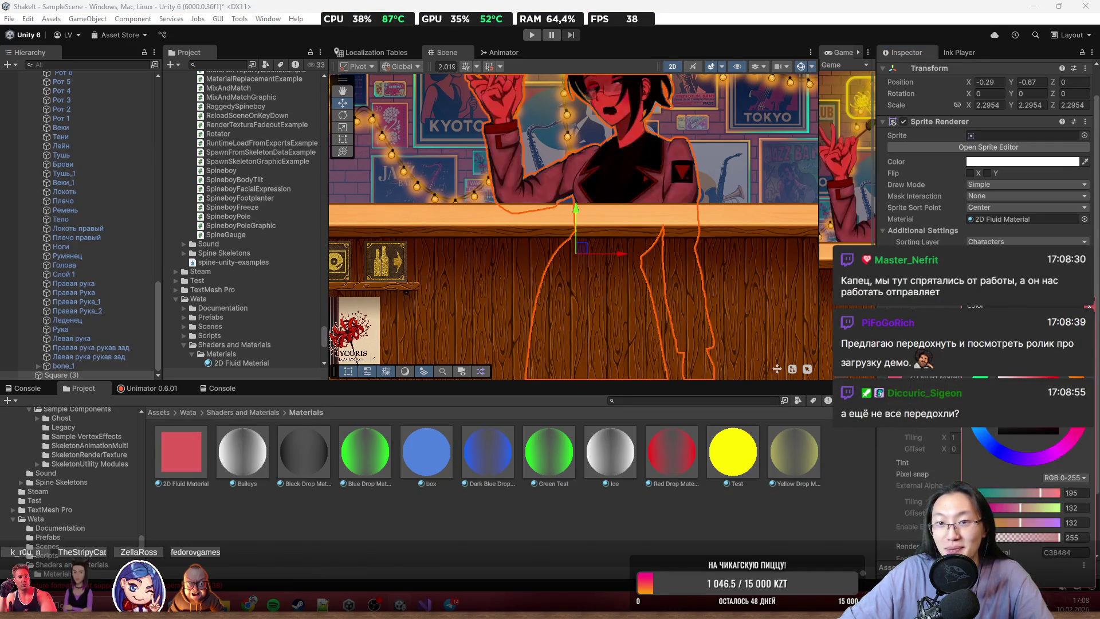
key("Escape")
scroll(651, 299, "down", 8)
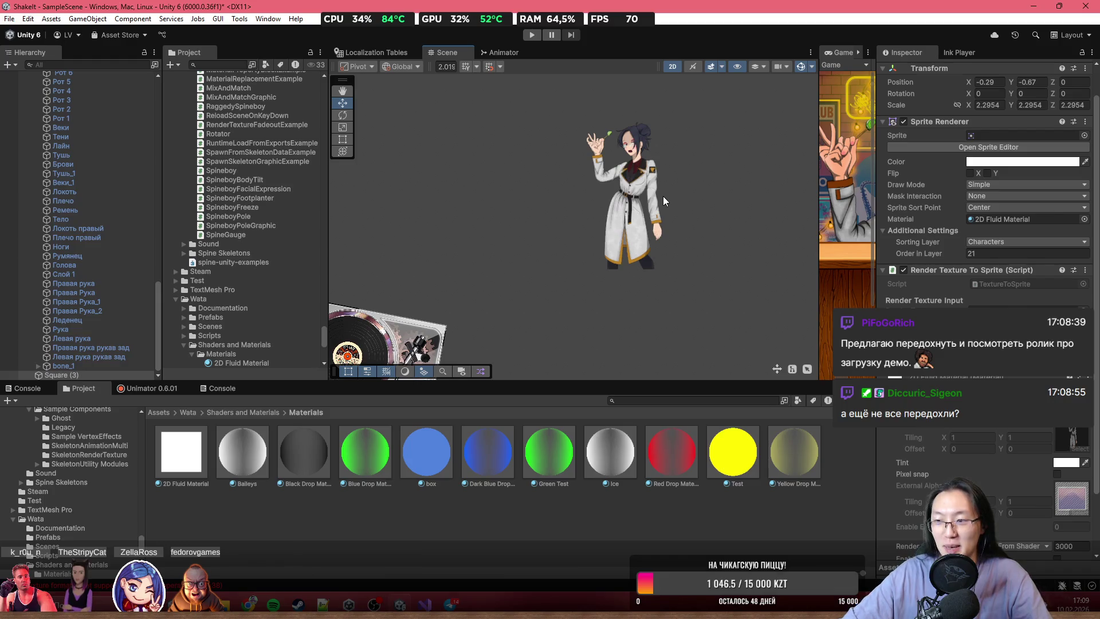
- Select and frame Camera Top, after briefly selecting Mia and the main Camera
scroll(663, 196, "up", 6)
scroll(633, 143, "up", 5)
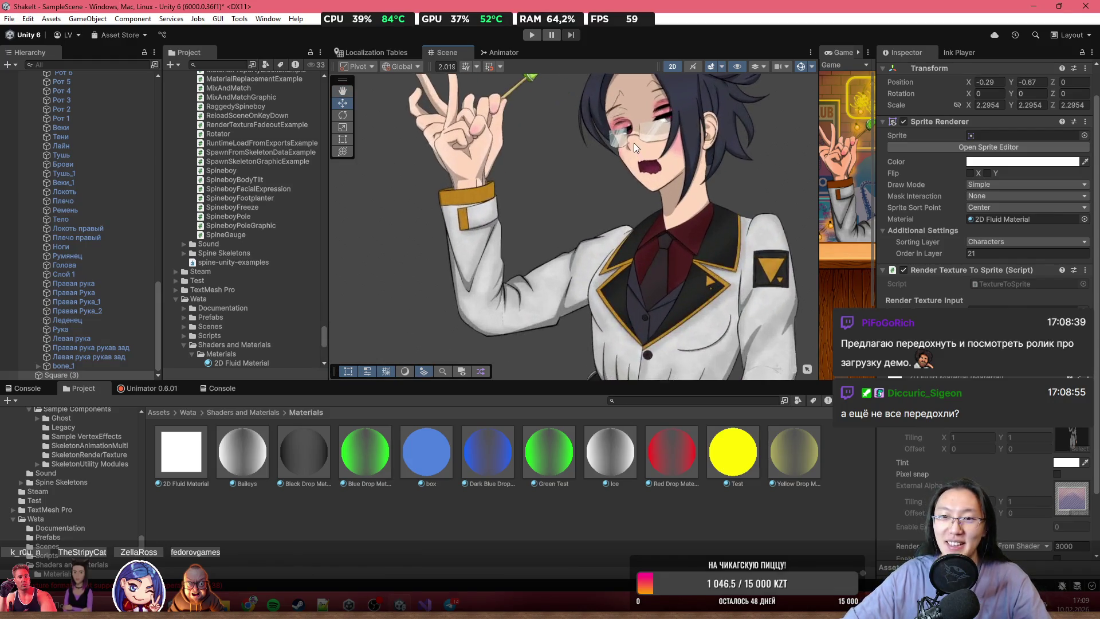
left_click(644, 308)
scroll(139, 142, "up", 10)
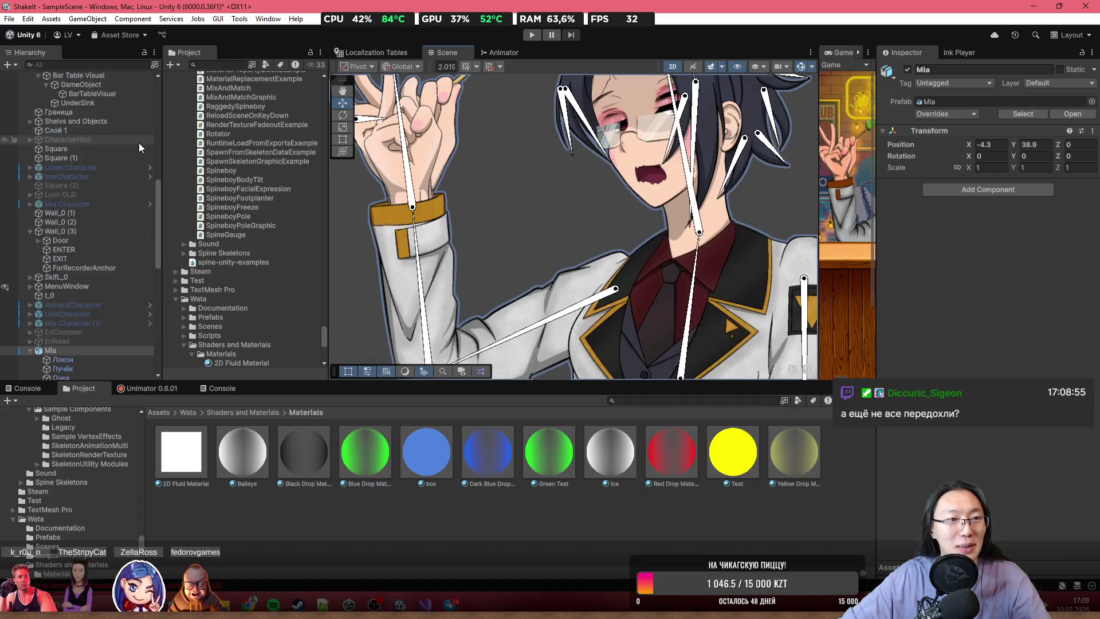
left_click(122, 131)
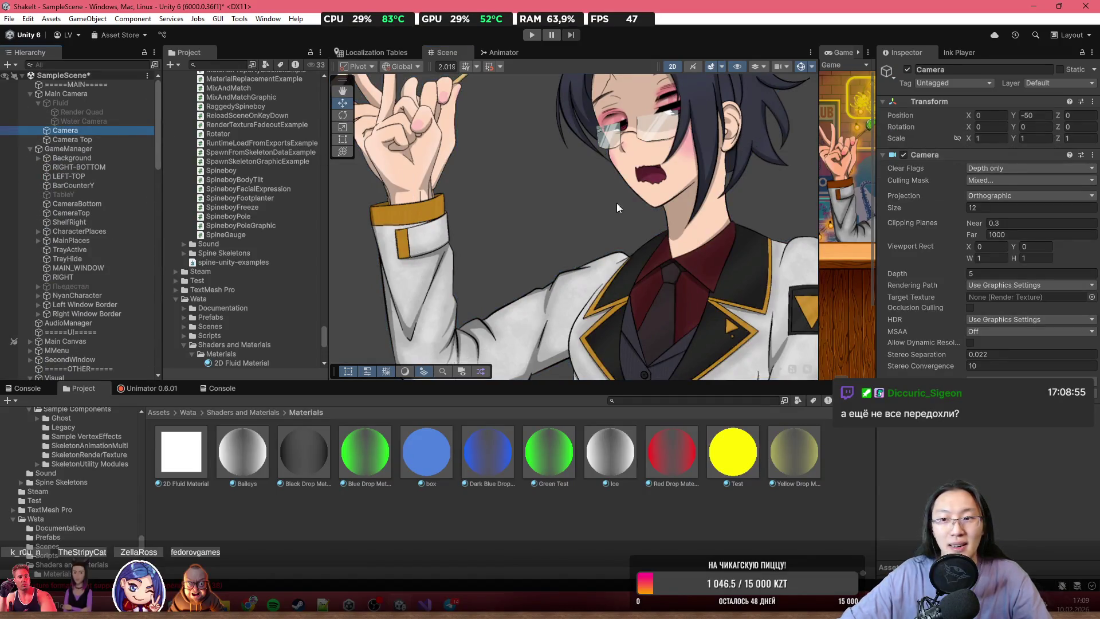
scroll(720, 241, "down", 5)
scroll(505, 134, "up", 4)
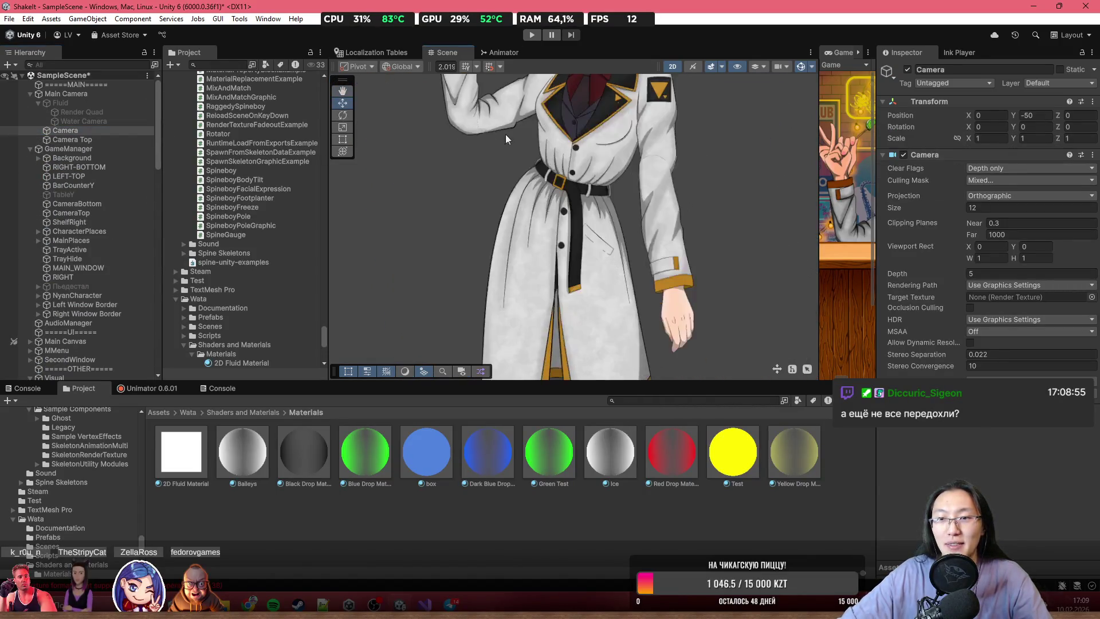
double_click(110, 139)
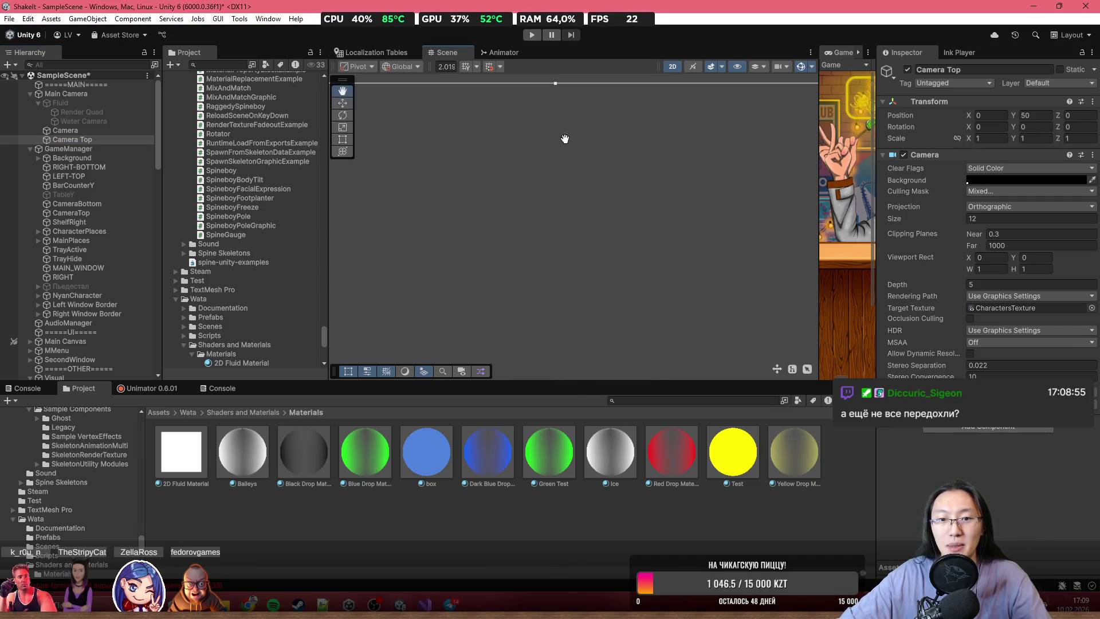
scroll(579, 180, "down", 5)
scroll(583, 187, "up", 5)
scroll(589, 211, "up", 2)
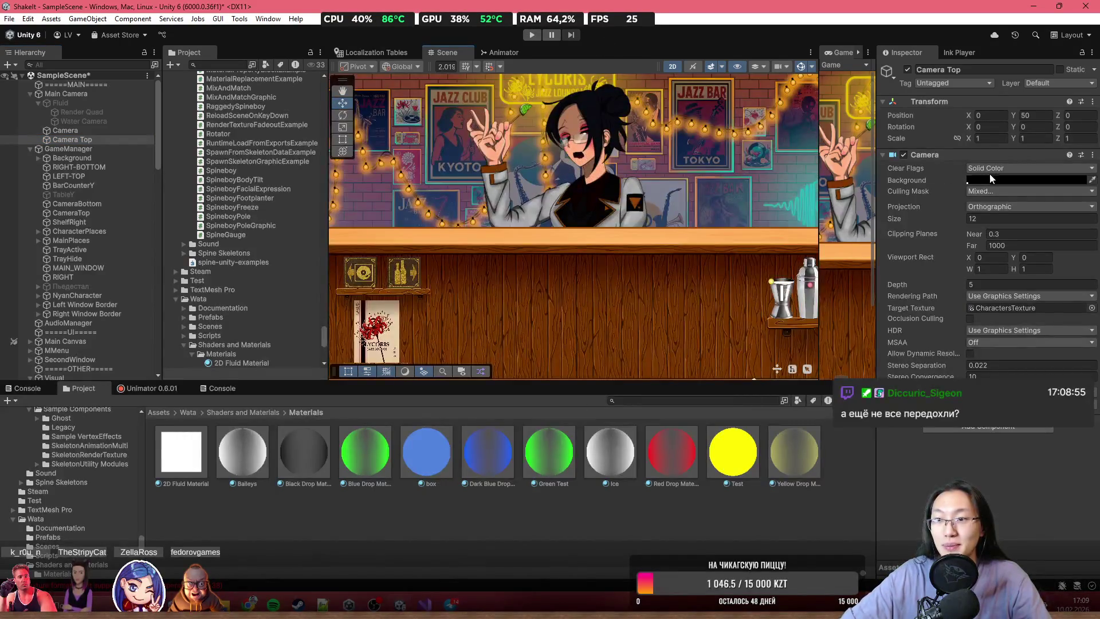
- Keep Camera Top's Clear Flags on Solid Color after trying Depth only
left_click(998, 180)
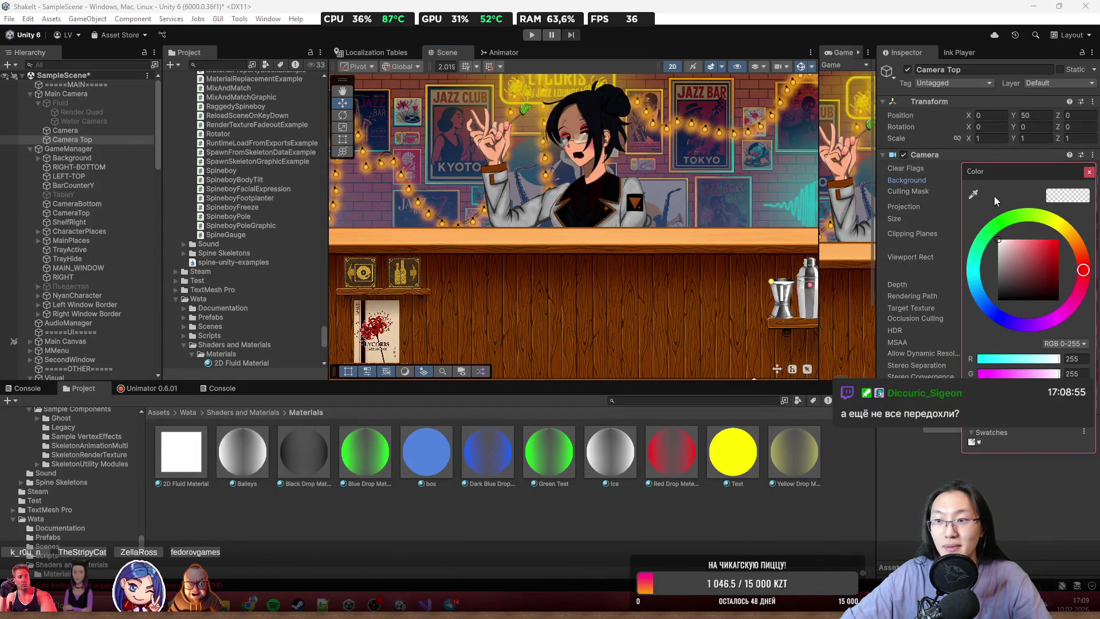
left_click(1089, 172)
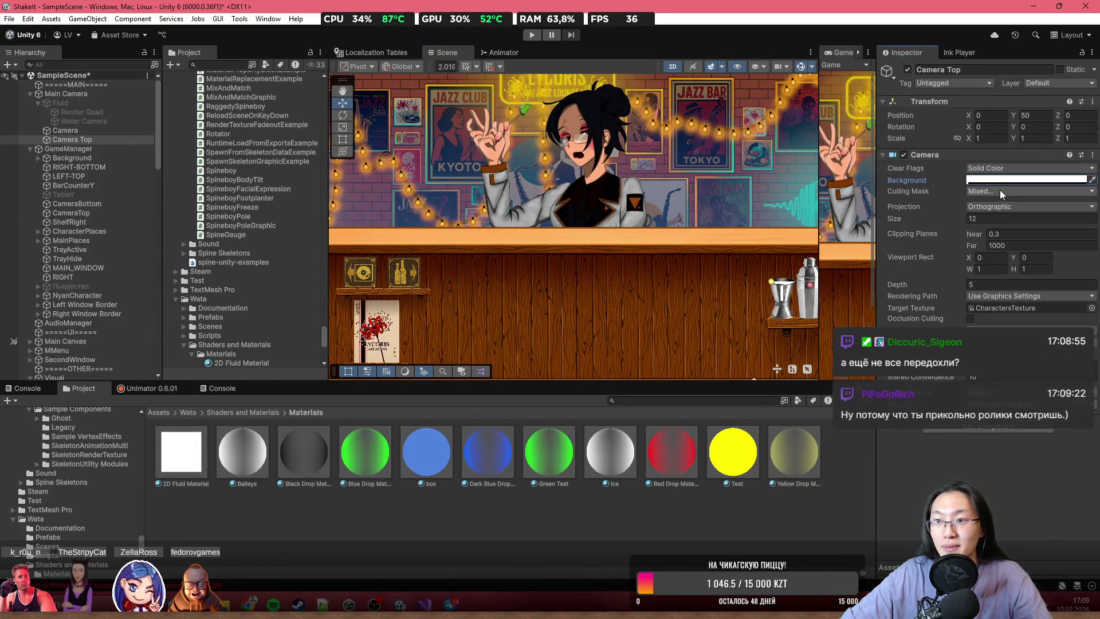
left_click(1010, 169)
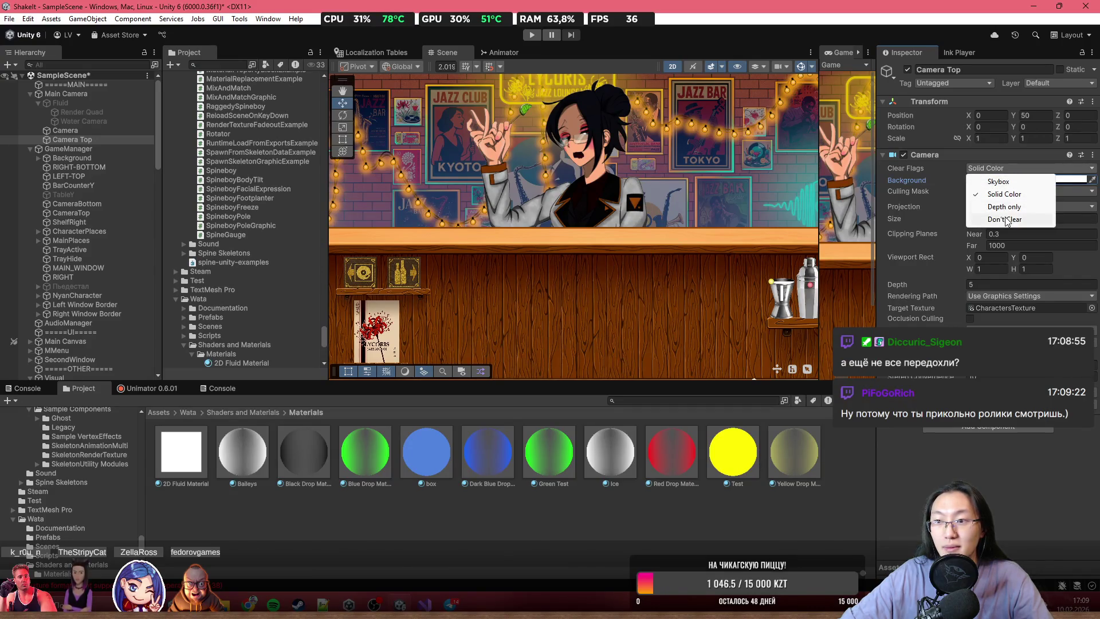
left_click(1010, 207)
left_click(1009, 170)
left_click(1018, 220)
left_click(1020, 169)
left_click(1003, 195)
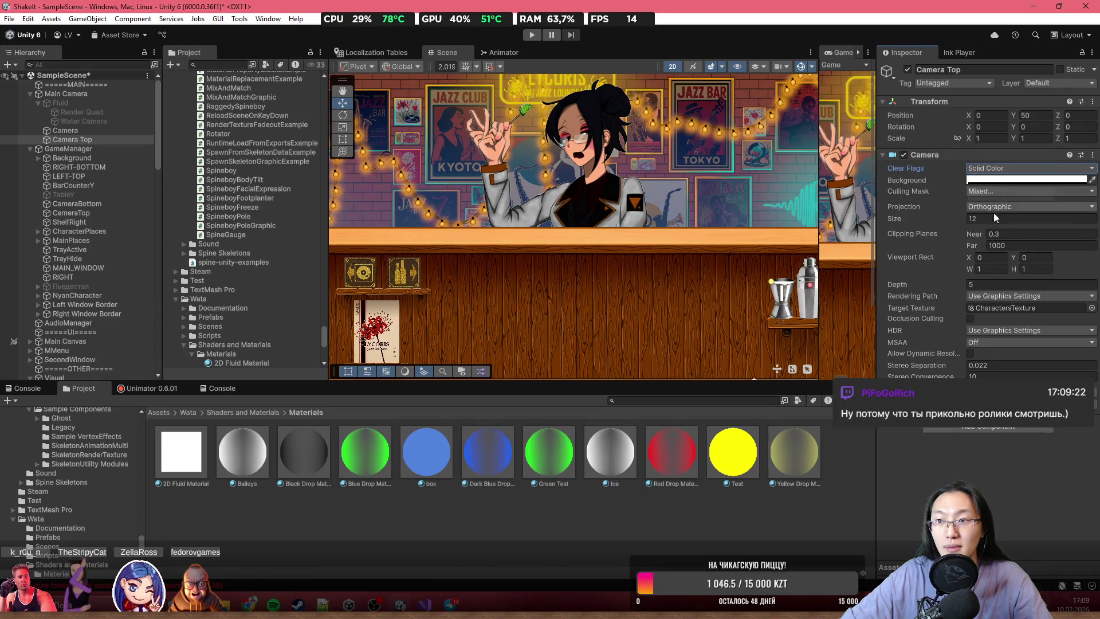
left_click(1008, 168)
left_click(1049, 181)
- Set Camera Top's Background colour to white in the colour picker
left_click(1065, 180)
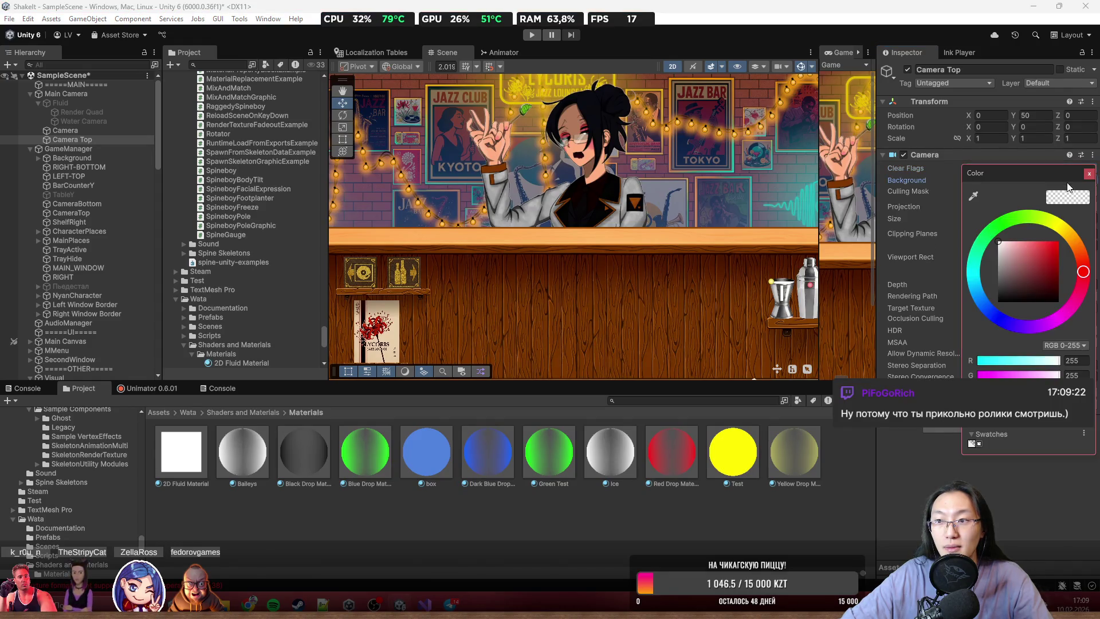
left_click_drag(1035, 270, 982, 290)
left_click(1091, 173)
scroll(490, 109, "up", 5)
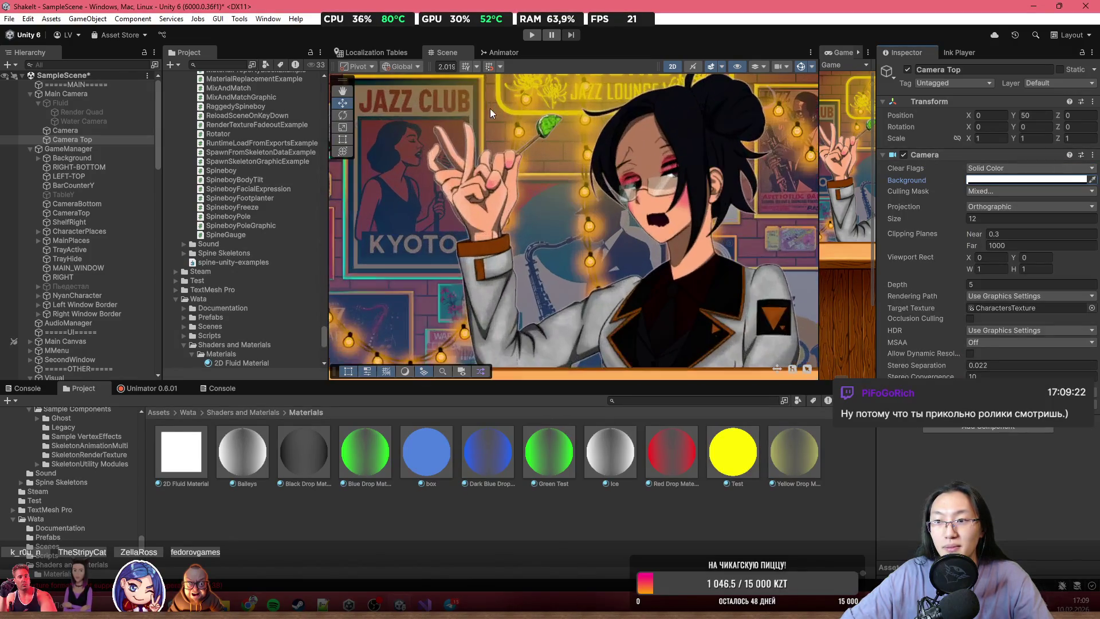
left_click(988, 181)
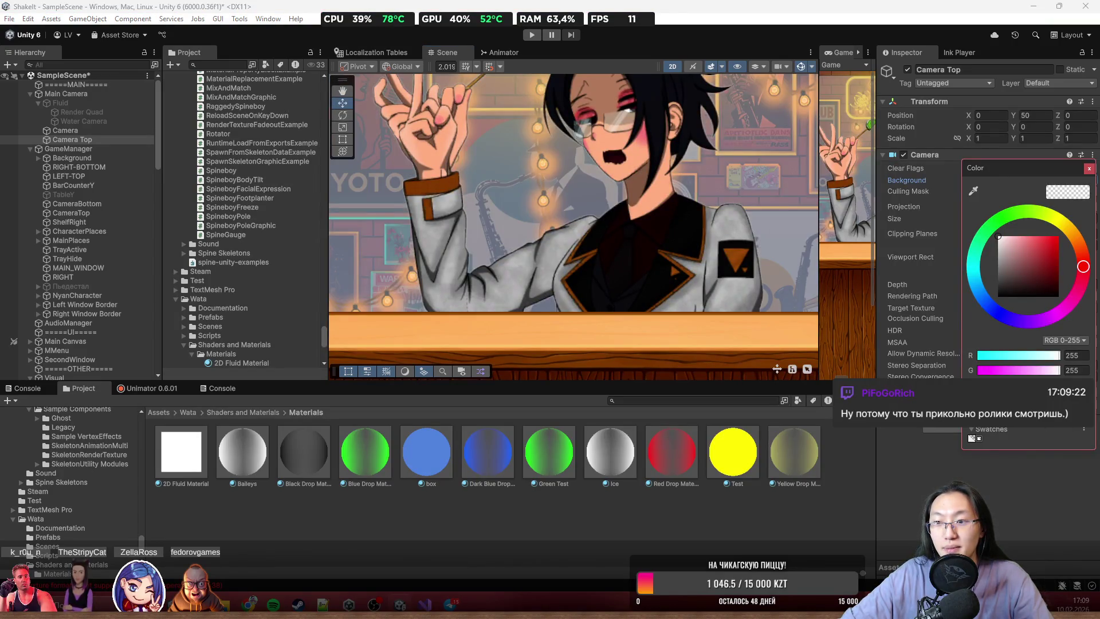
scroll(573, 227, "down", 5)
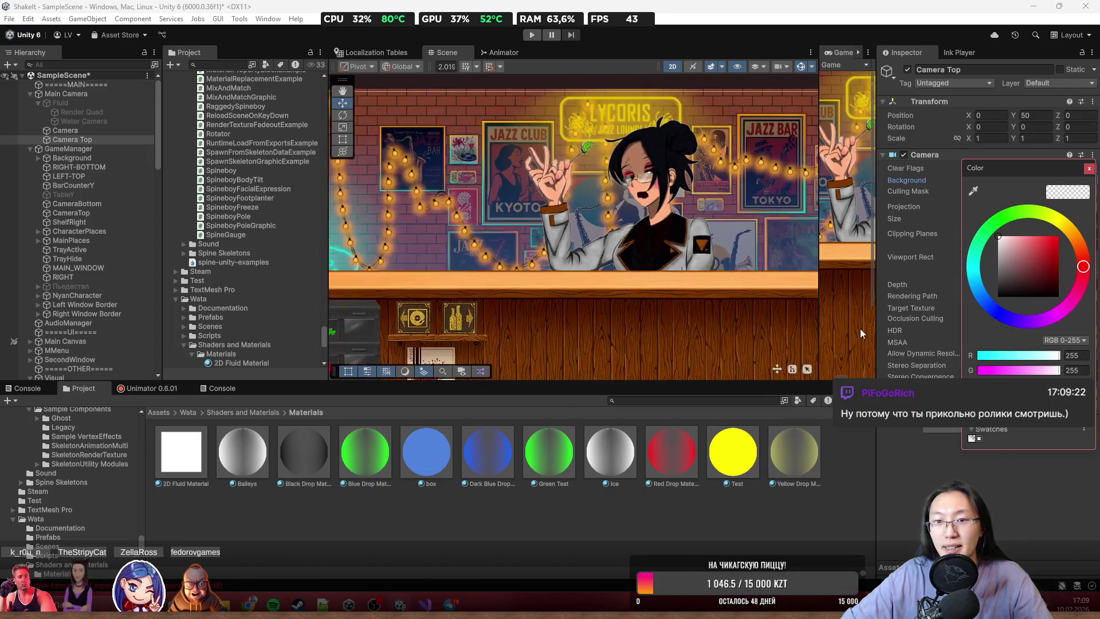
scroll(627, 220, "down", 4)
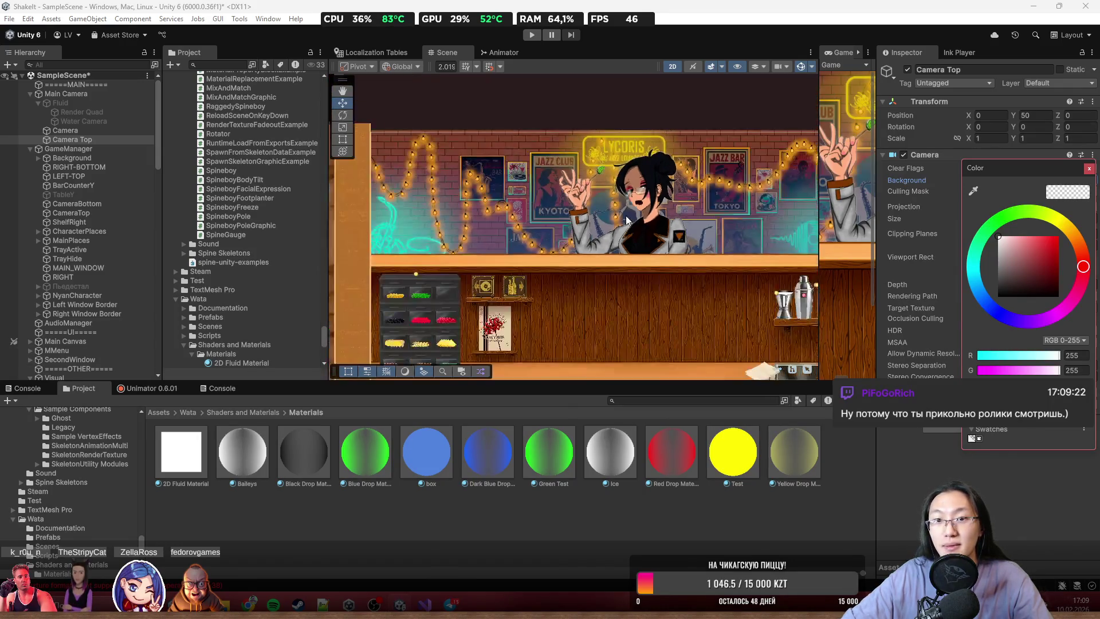
left_click(1089, 171)
scroll(642, 252, "up", 5)
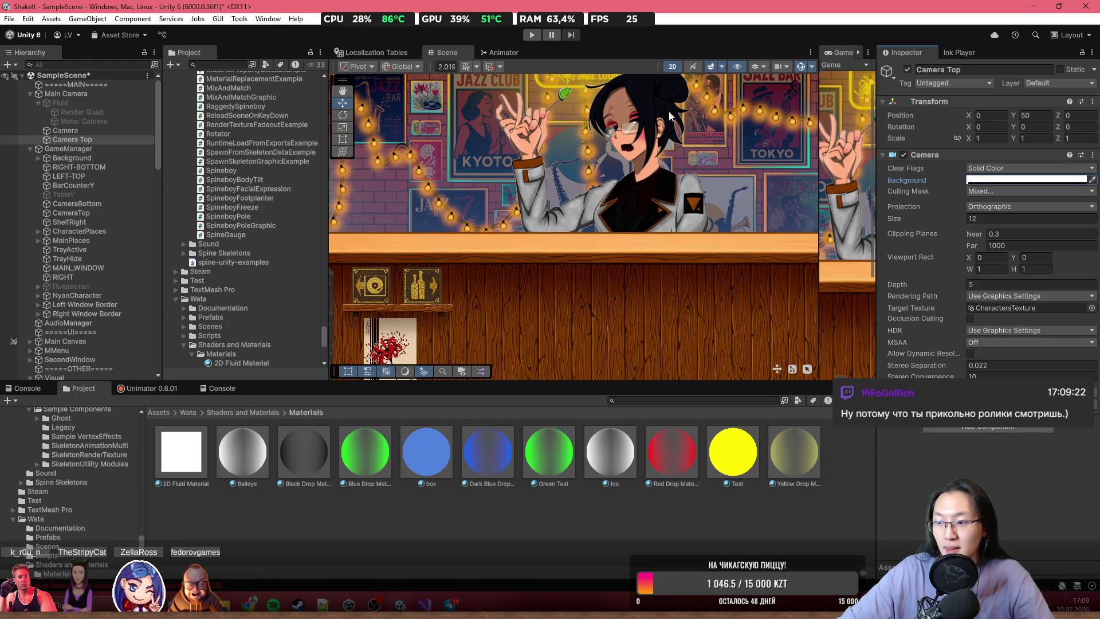
scroll(635, 113, "up", 4)
- Keep the camera's Projection Orthographic and bring the bar scene back into view
left_click(1021, 208)
left_click(1006, 446)
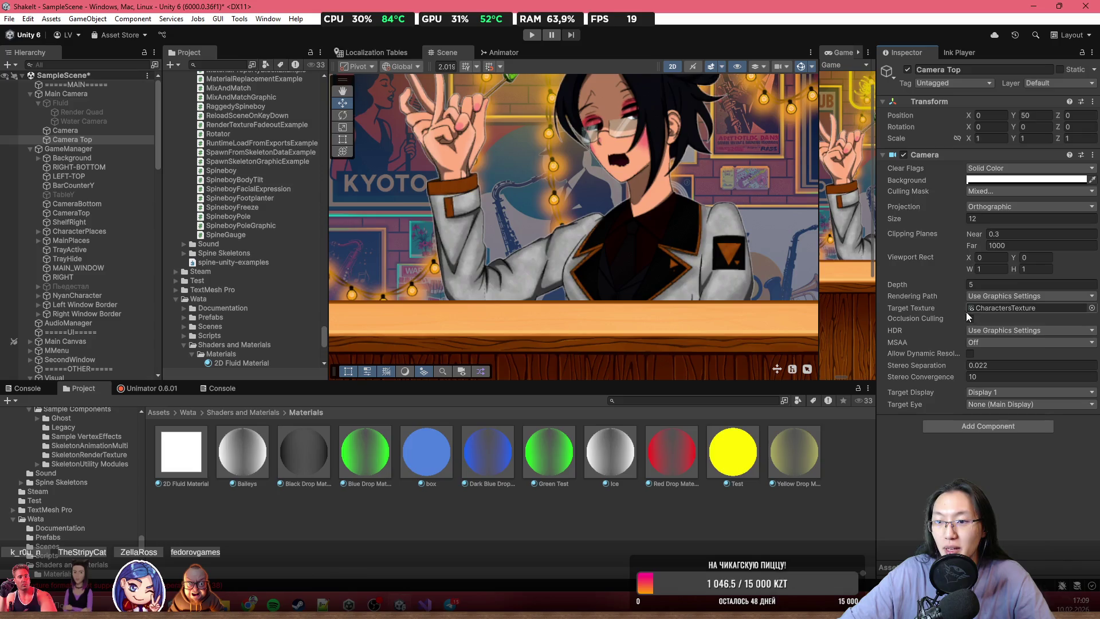
scroll(470, 219, "down", 10)
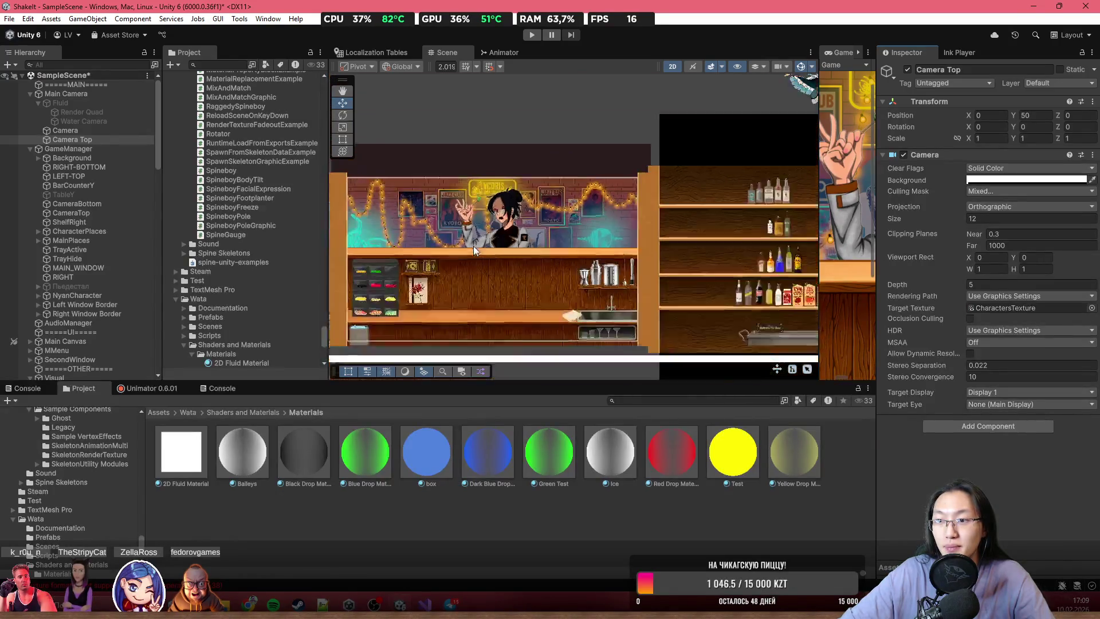
left_click_drag(615, 311, 645, 144)
scroll(621, 263, "up", 5)
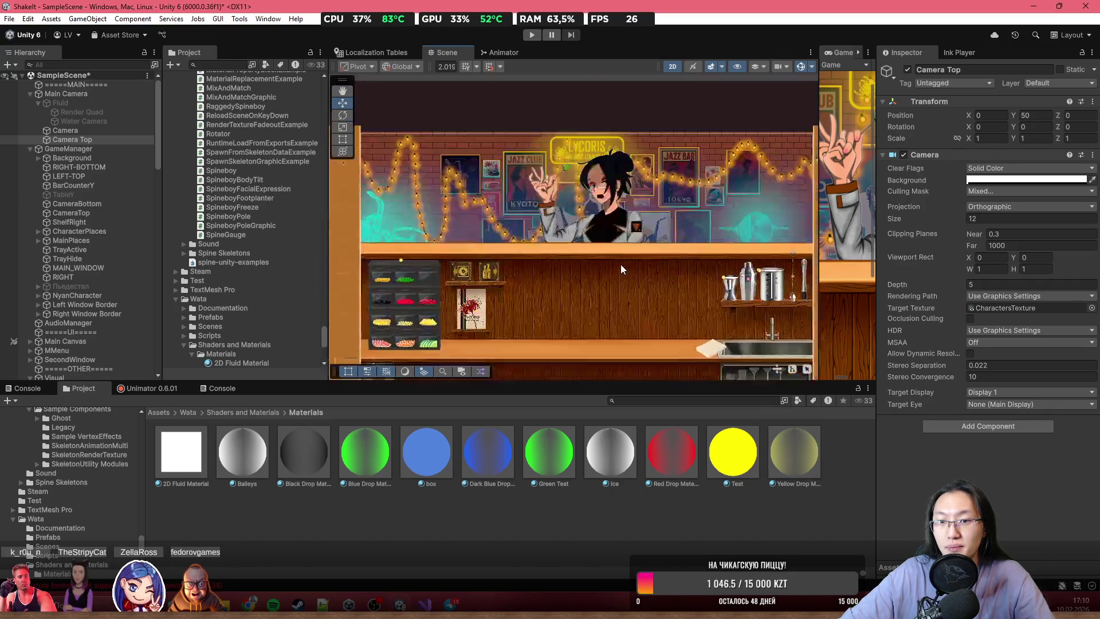
scroll(98, 369, "down", 10)
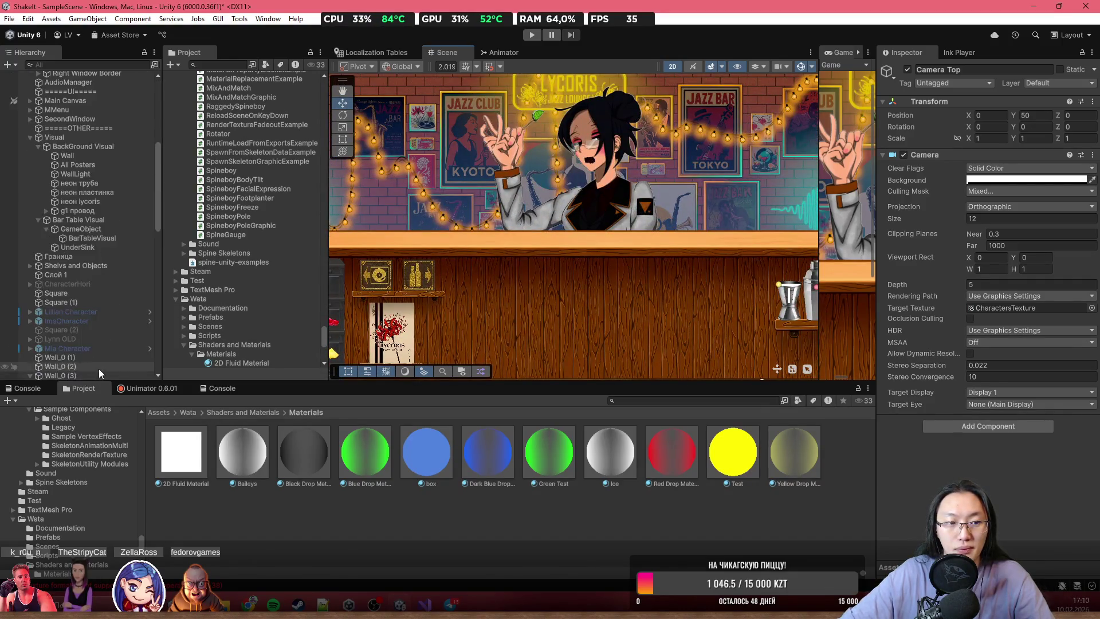
scroll(108, 373, "down", 3)
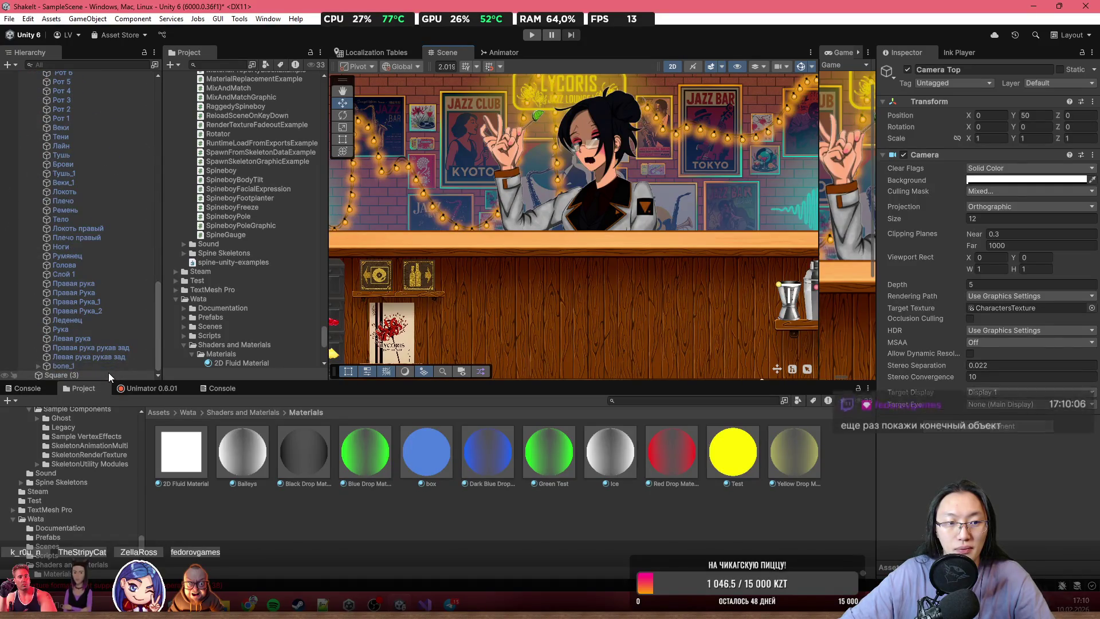
- Select Square (3), nudge it in the scene and frame it
left_click(108, 374)
mouse_move(532, 247)
left_mouse_down()
mouse_move(687, 277)
mouse_move(555, 280)
mouse_move(481, 201)
mouse_move(522, 230)
mouse_move(656, 238)
mouse_move(623, 240)
left_mouse_up()
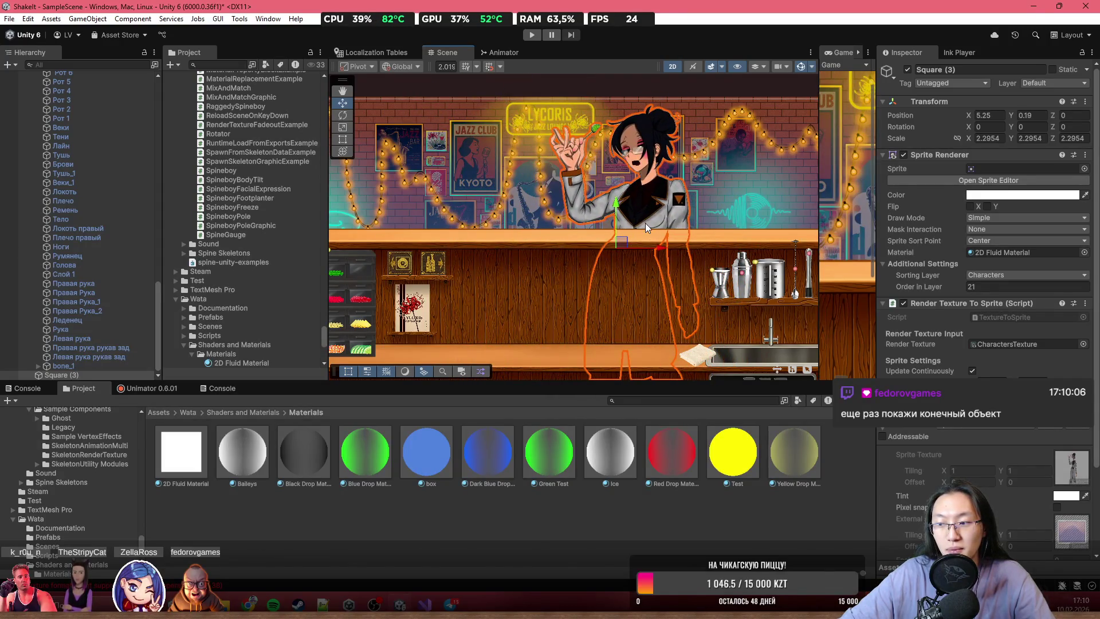
scroll(611, 157, "down", 10)
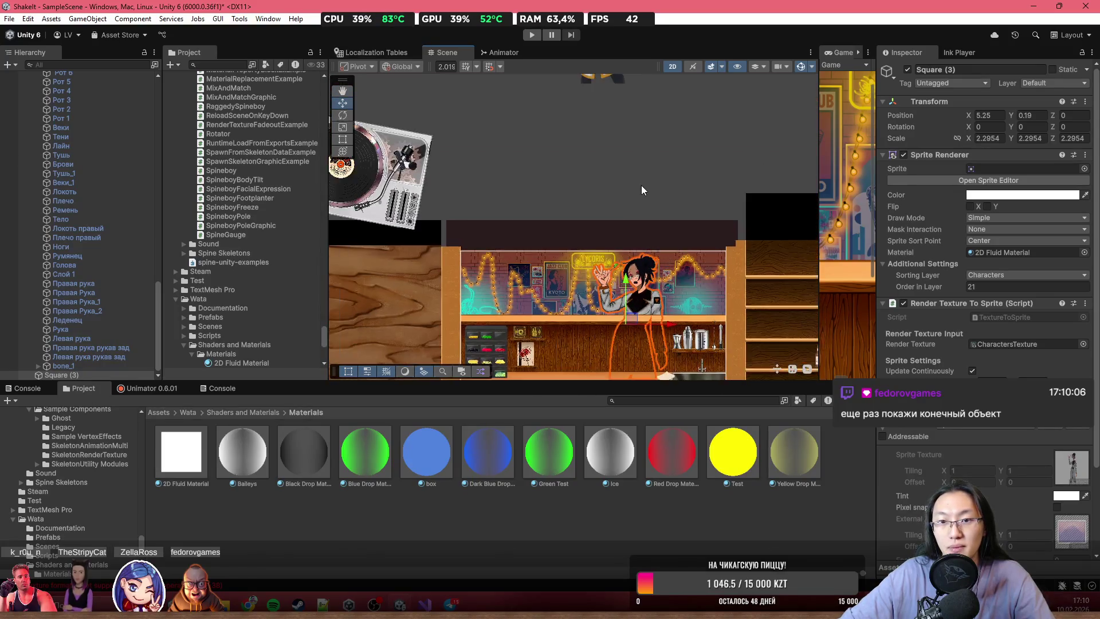
scroll(589, 198, "up", 10)
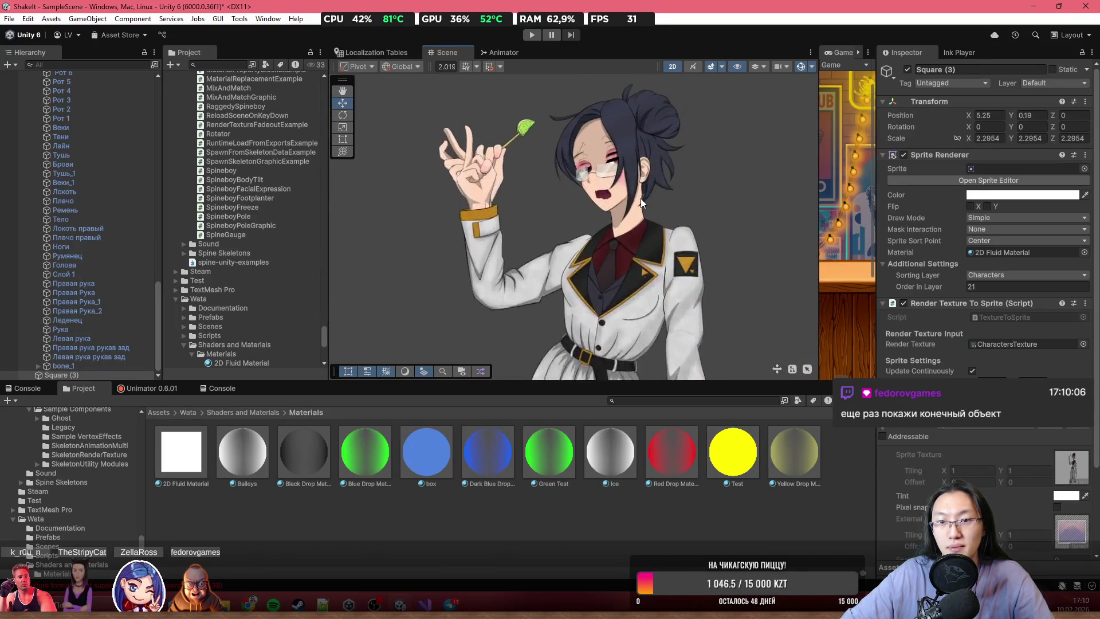
scroll(641, 198, "down", 4)
mouse_move(641, 199)
left_mouse_down()
mouse_move(576, 45)
mouse_move(565, 55)
left_mouse_up()
key("f")
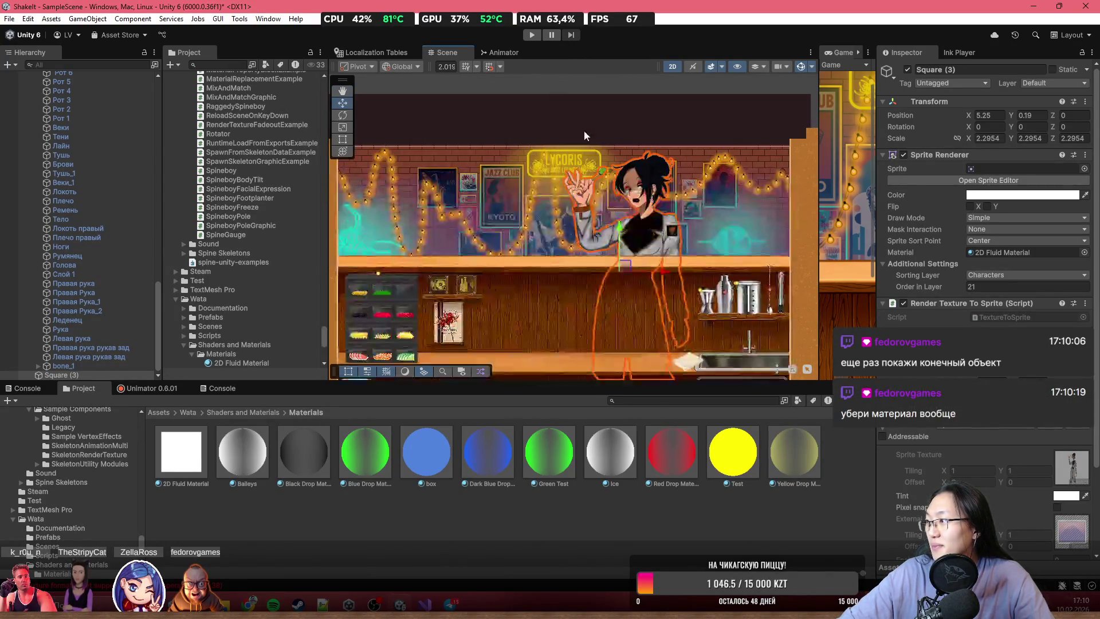
scroll(616, 204, "up", 5)
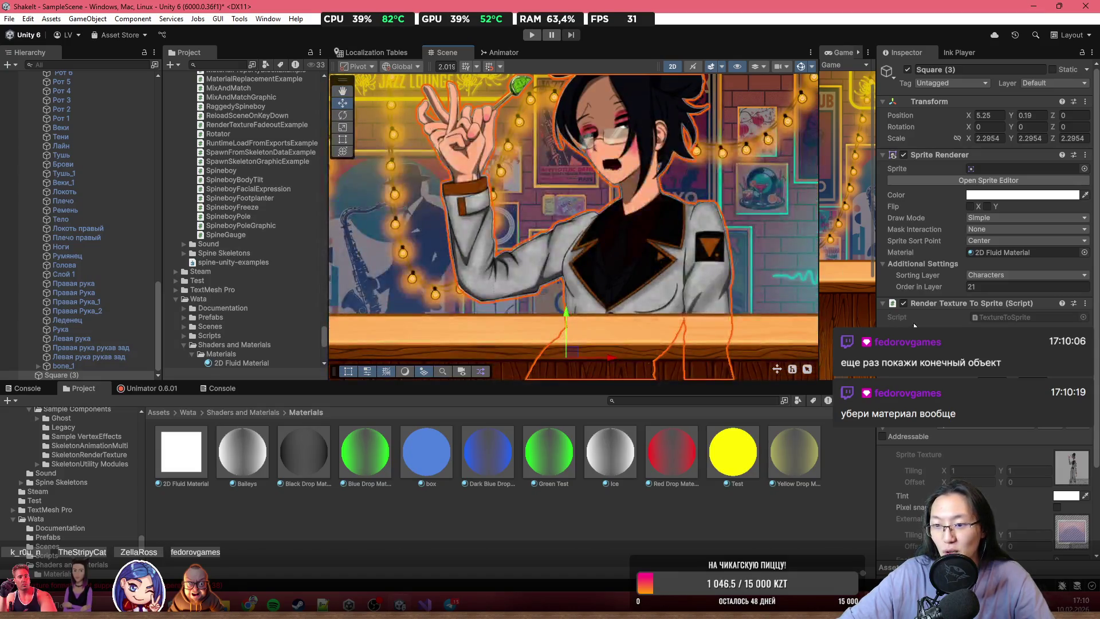
- Set the square's Sprite Renderer Material to None
left_click(1085, 252)
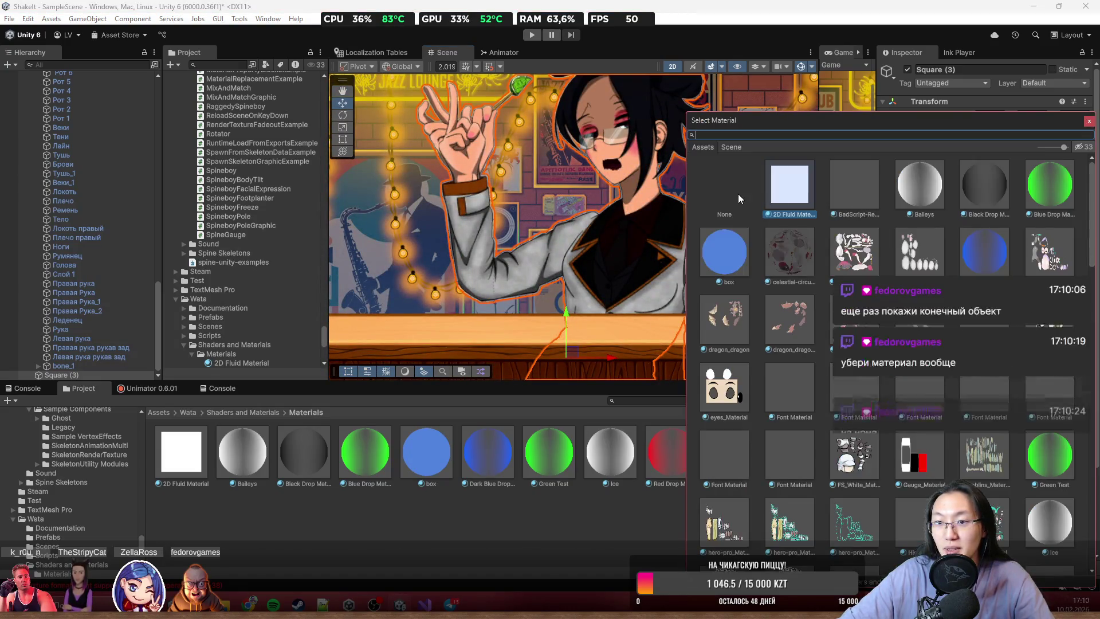
double_click(730, 205)
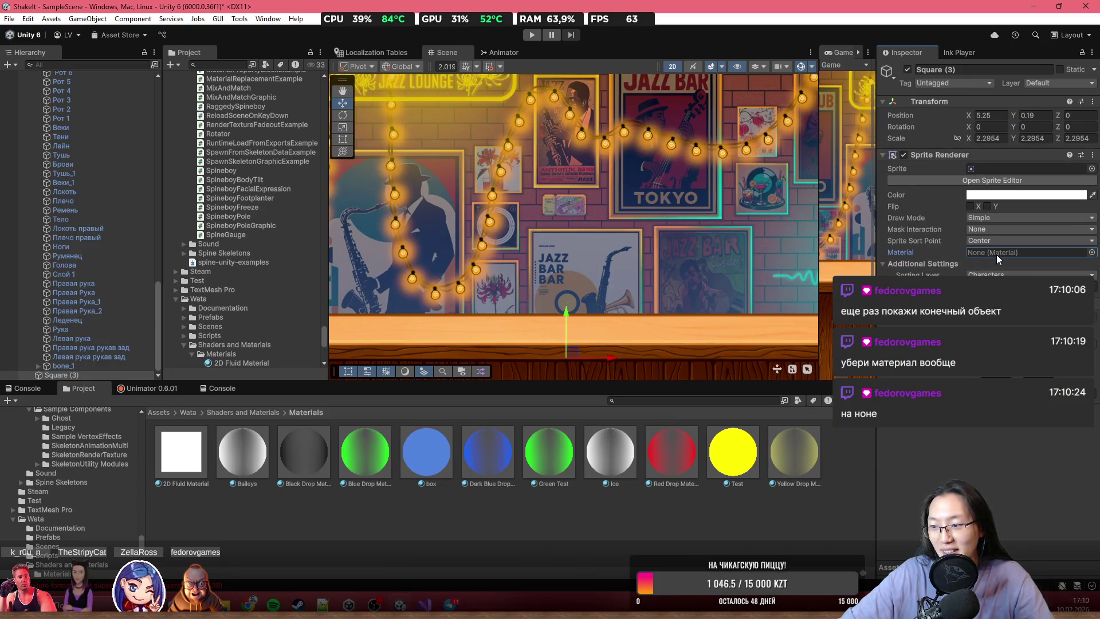
scroll(565, 263, "down", 6)
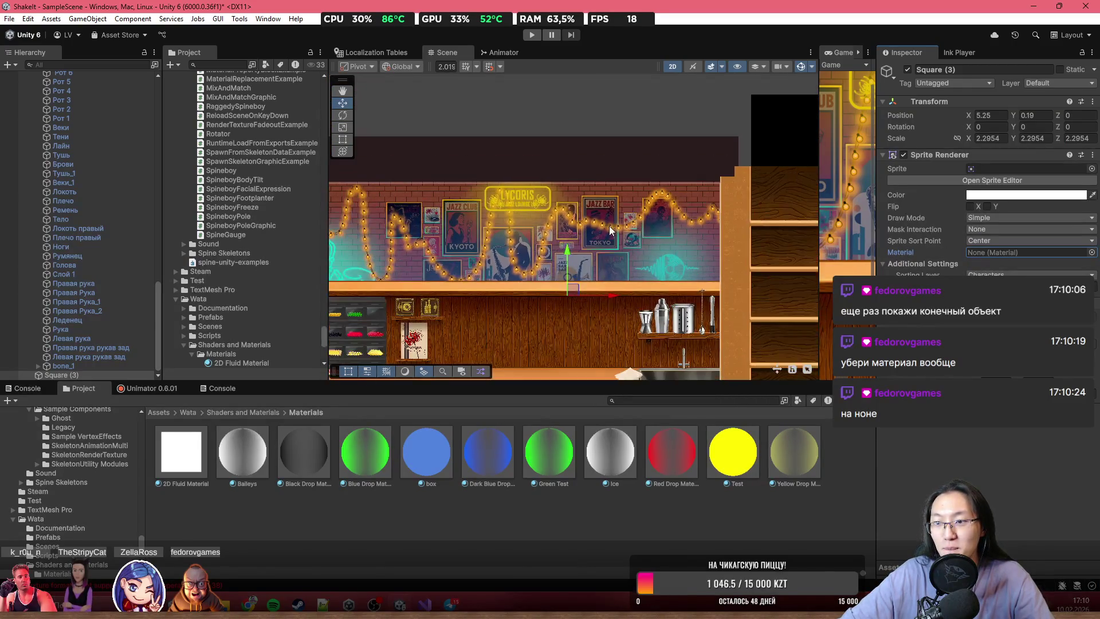
scroll(562, 244, "down", 2)
scroll(558, 250, "up", 4)
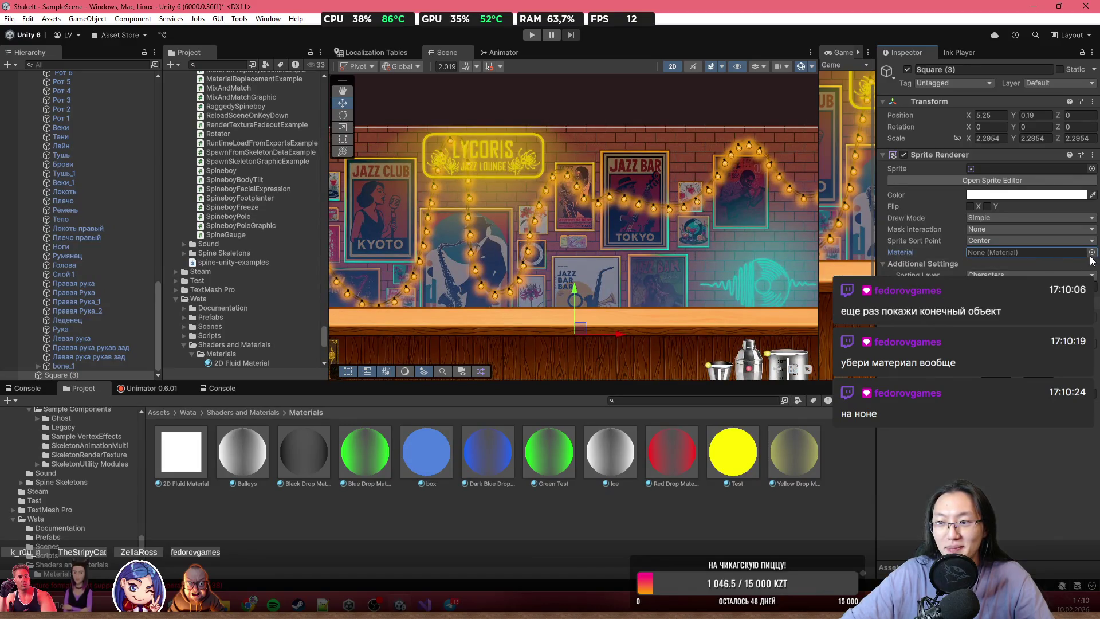
left_click(1092, 253)
mouse_move(849, 123)
left_mouse_down()
mouse_move(730, 246)
mouse_move(571, 343)
left_mouse_up()
- Try BadScript-Regular Atlas, dragon_dragon4, LiberationSans SDF and Runtime Template materials on the square
left_click(506, 402)
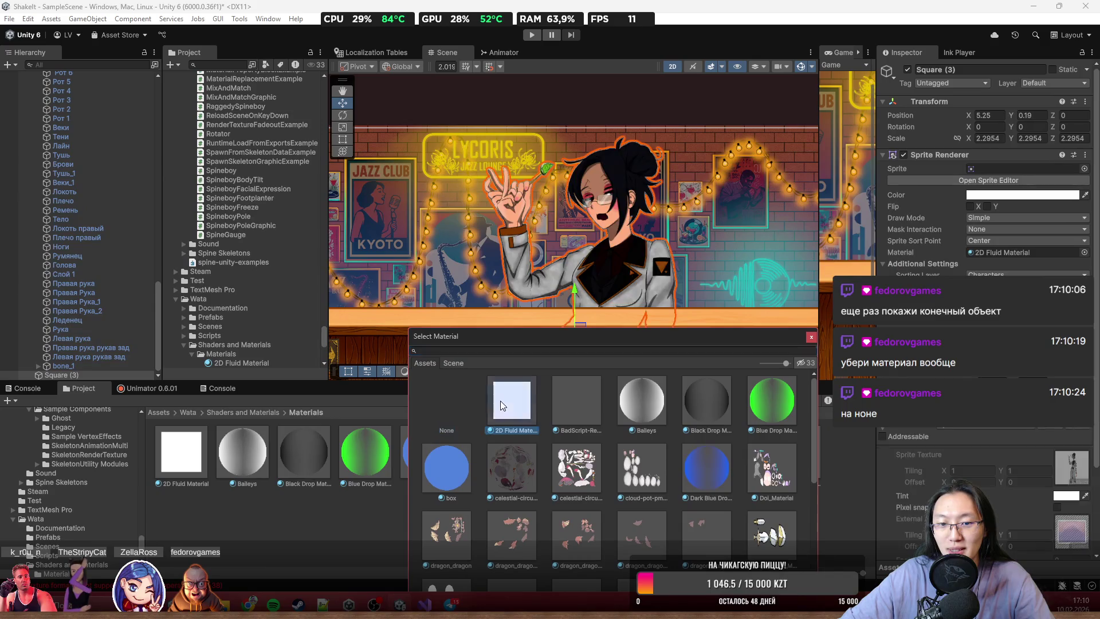
left_click(579, 425)
left_click(765, 481)
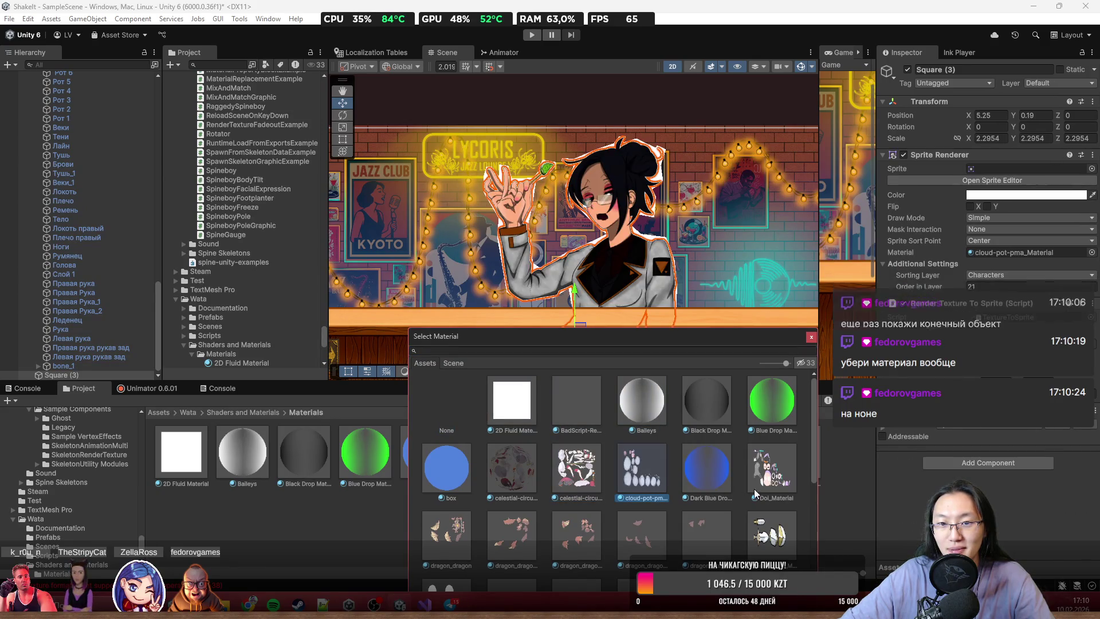
left_click(624, 557)
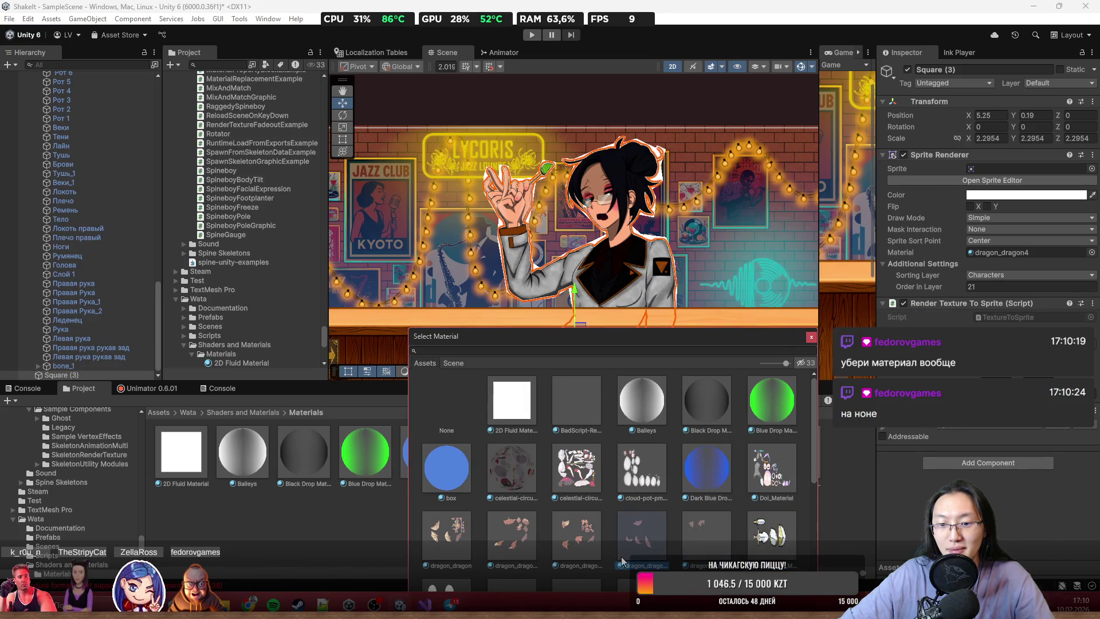
left_click(703, 484)
scroll(701, 501, "down", 5)
left_click(577, 468)
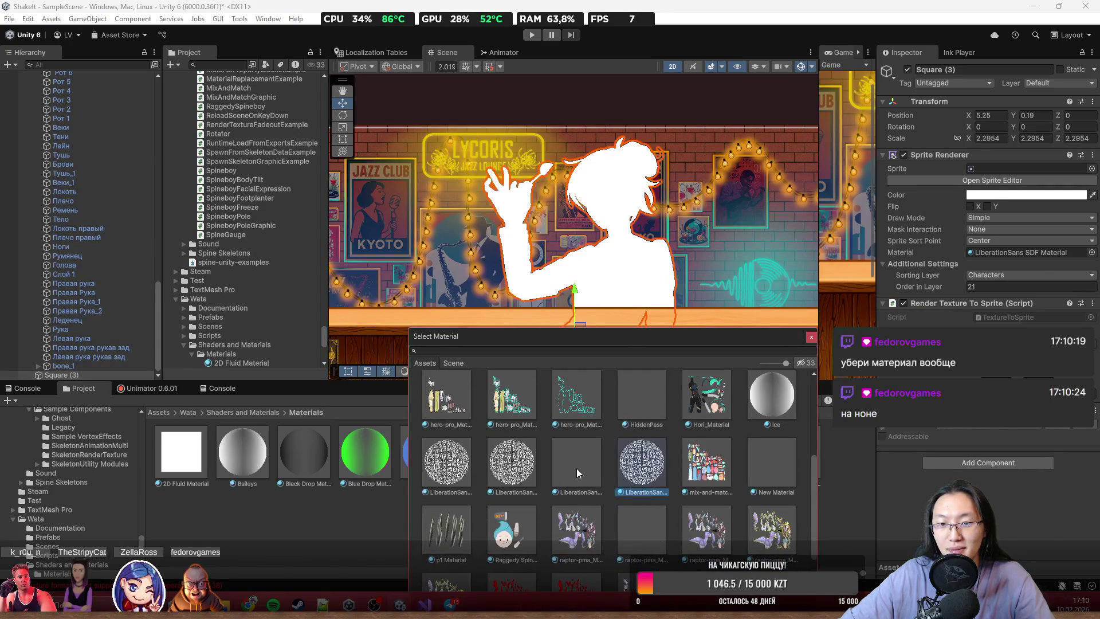
scroll(659, 521, "down", 4)
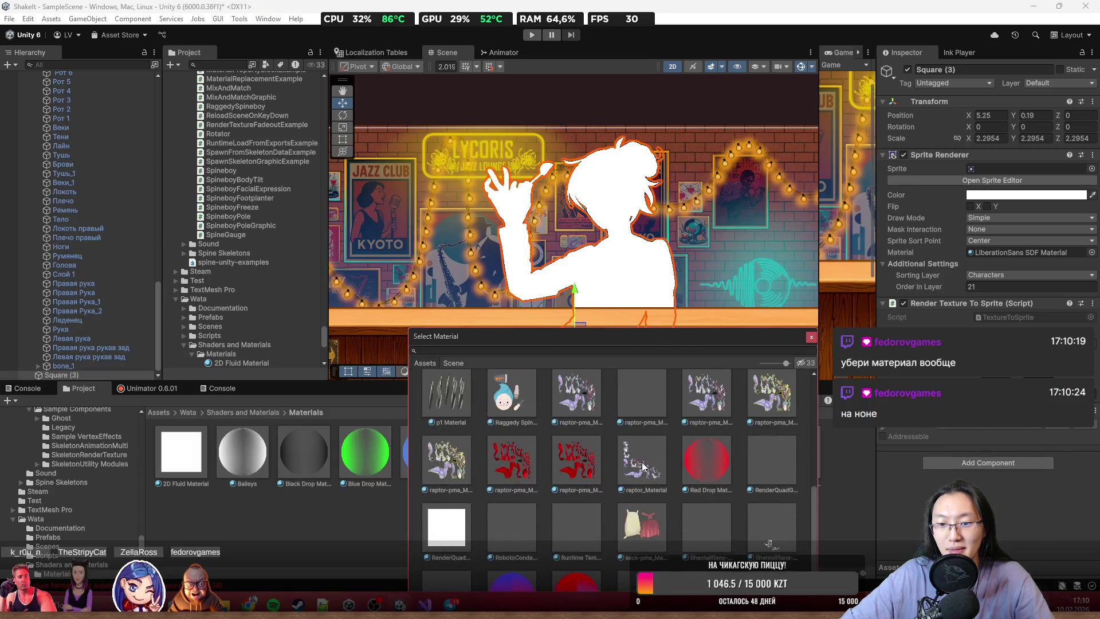
left_click(640, 526)
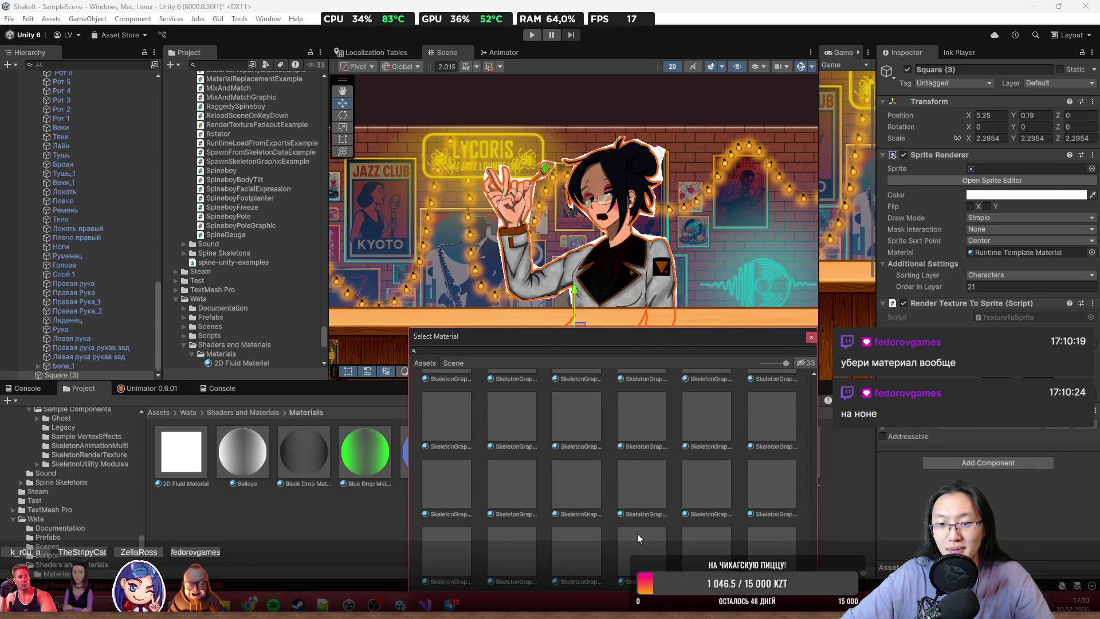
scroll(636, 536, "down", 3)
- Settle on the snowglobe-pma material for the square and reselect it
left_click(642, 524)
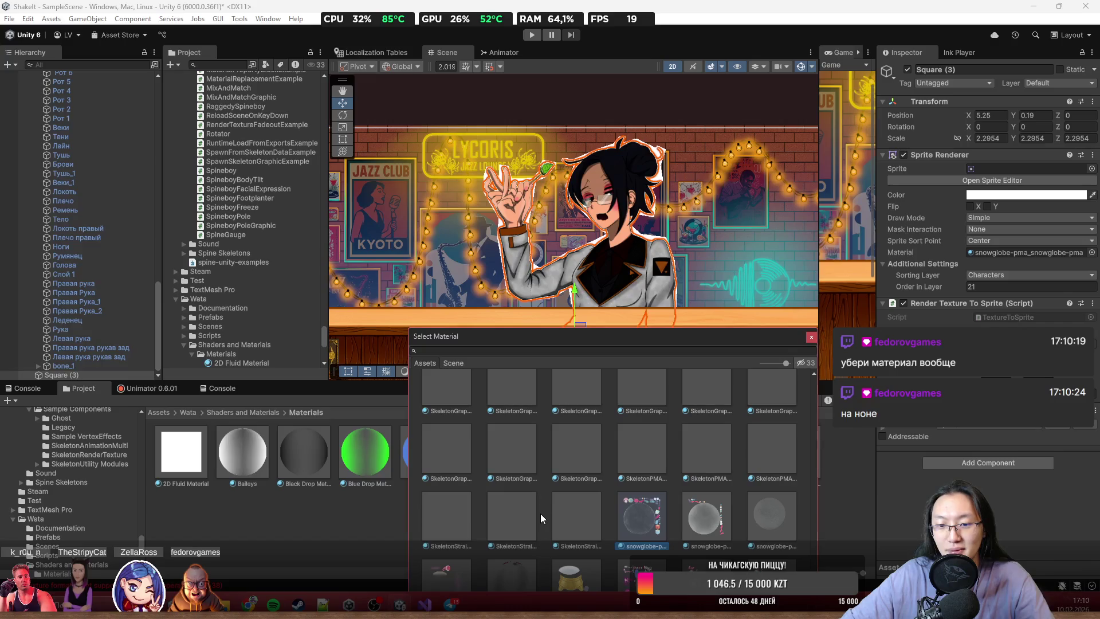
left_click(701, 534)
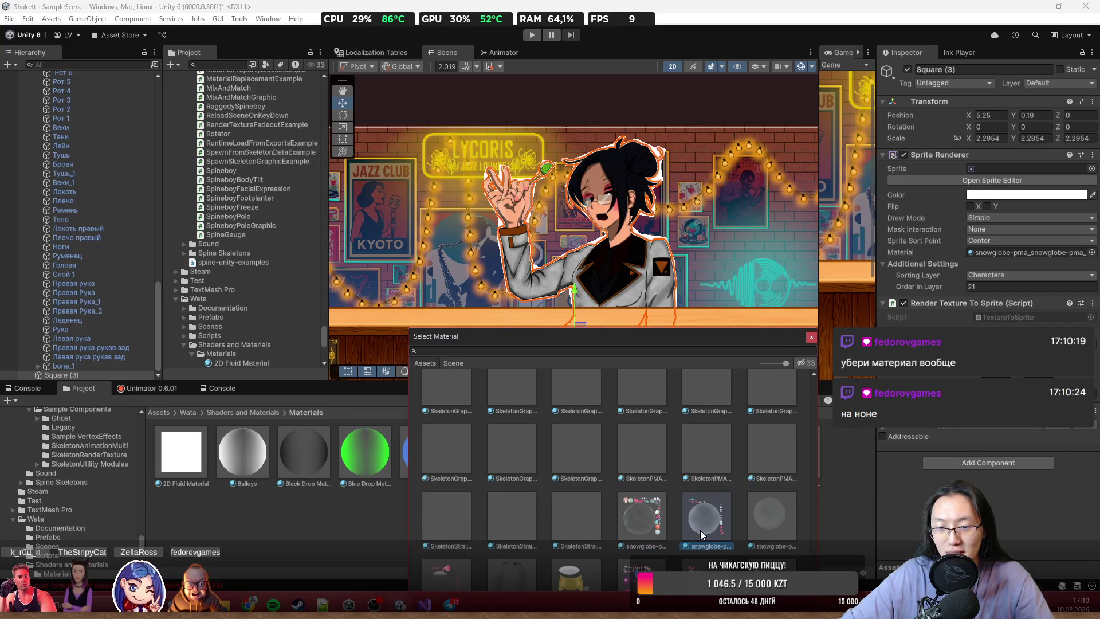
left_click(647, 522)
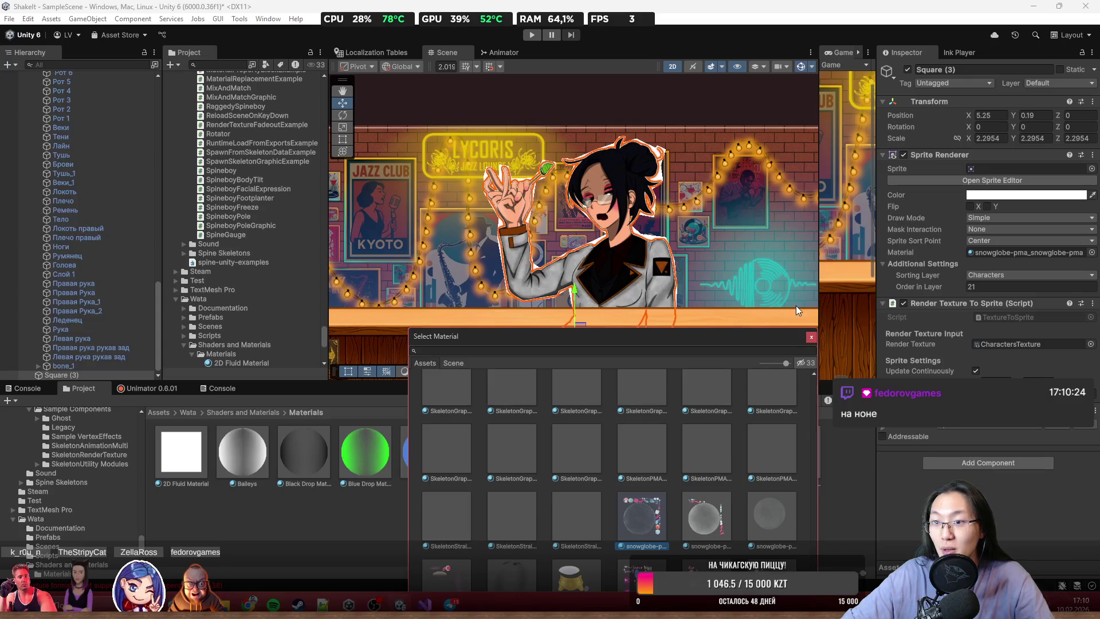
left_click(712, 318)
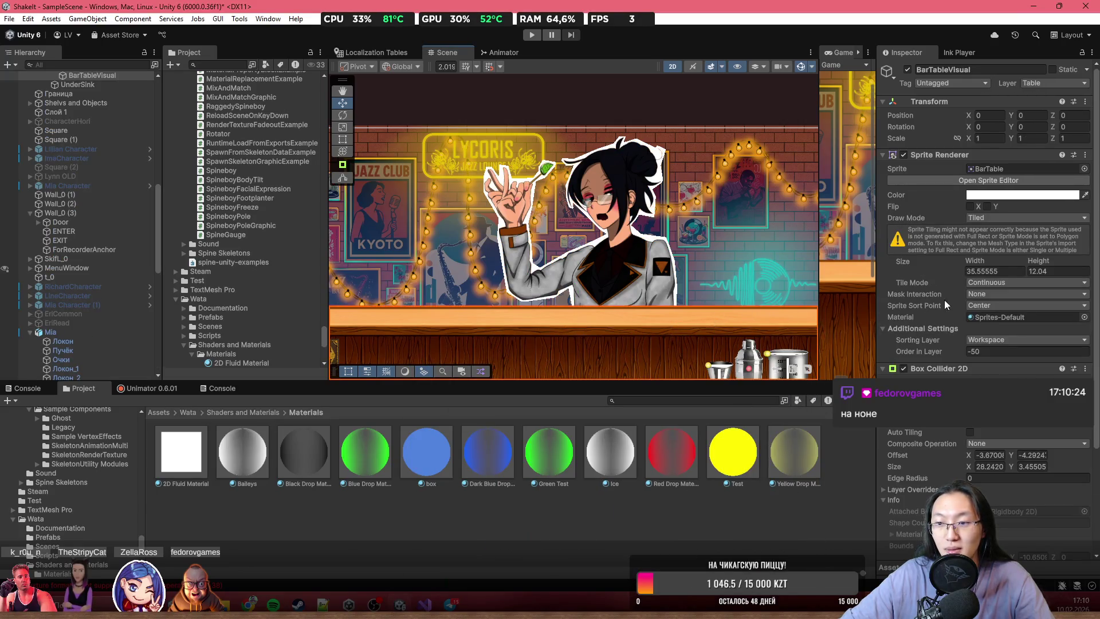
left_click(602, 275)
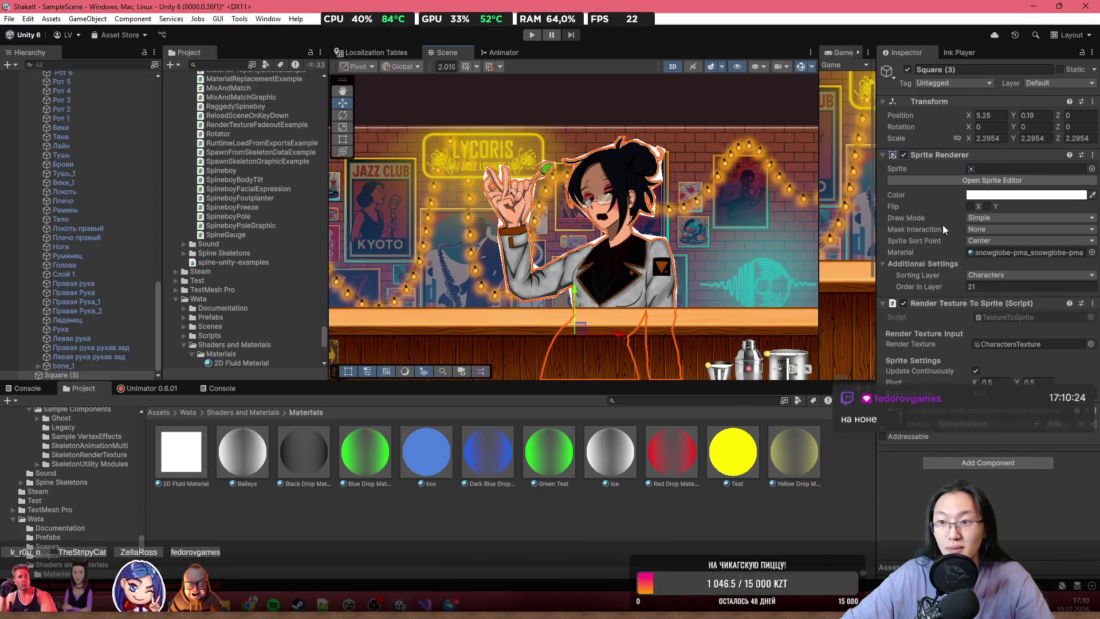
left_click(1029, 171)
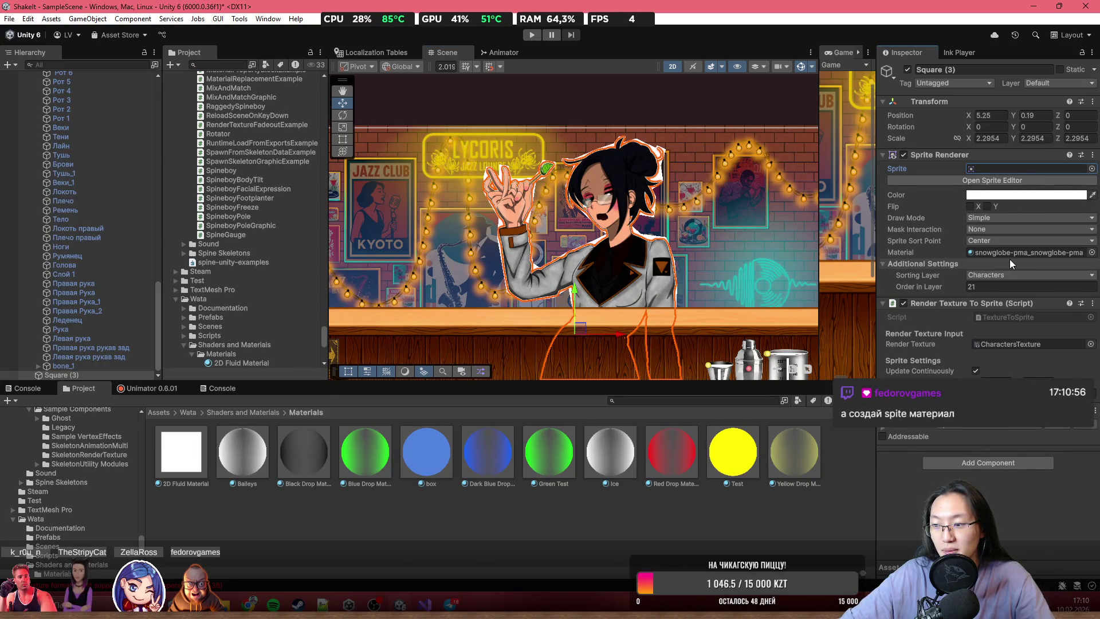
- Put the 2D Fluid Material back on Square (3), found by searching '2d' in the picker
left_click(1092, 252)
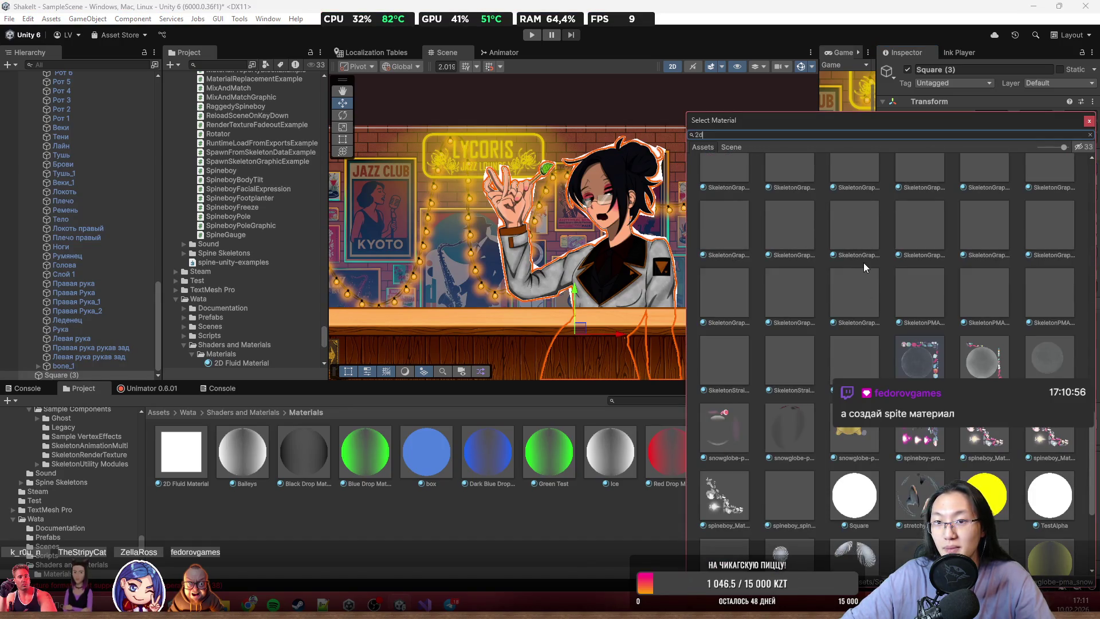
type("2d")
double_click(789, 194)
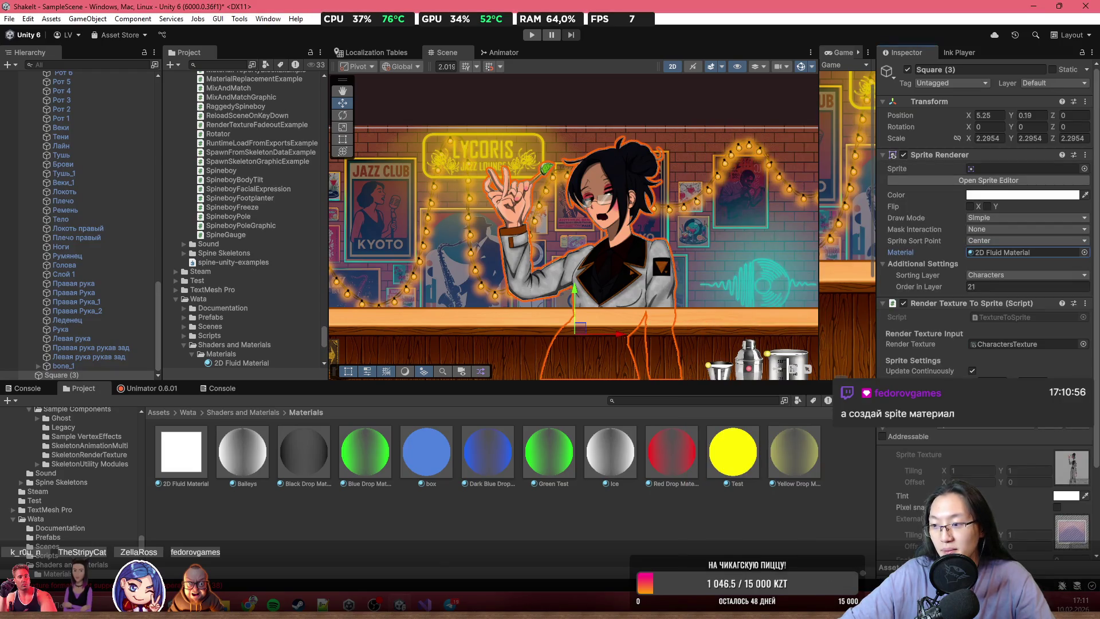
- Search the material's shader list for 'spit', then clear the search text
left_click(988, 428)
type("spit")
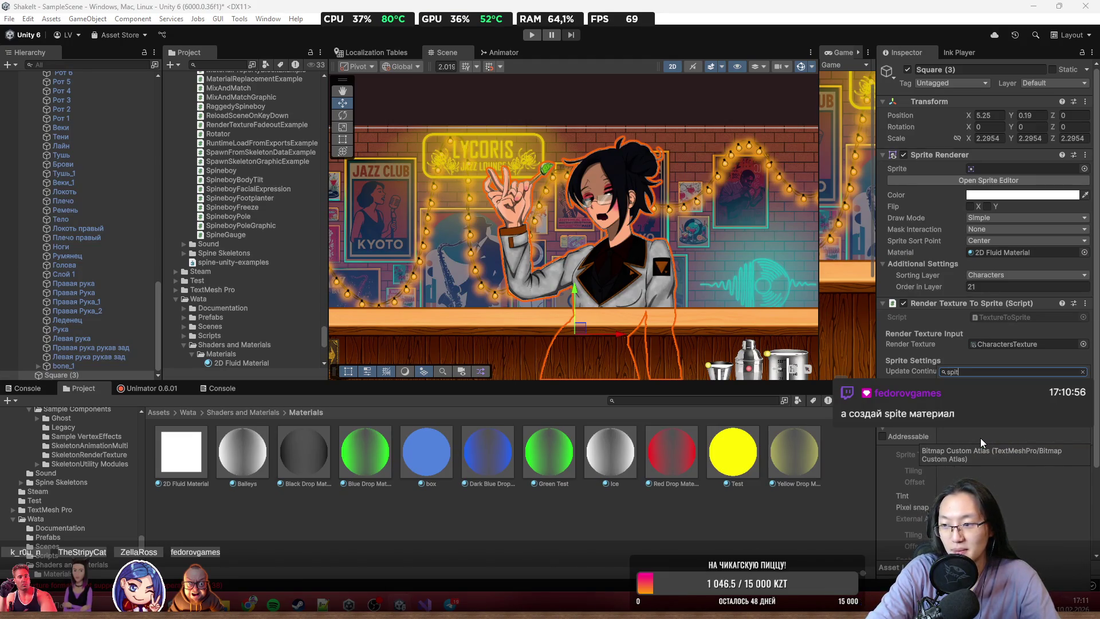
key("BackSpace")
key("BackSpace")
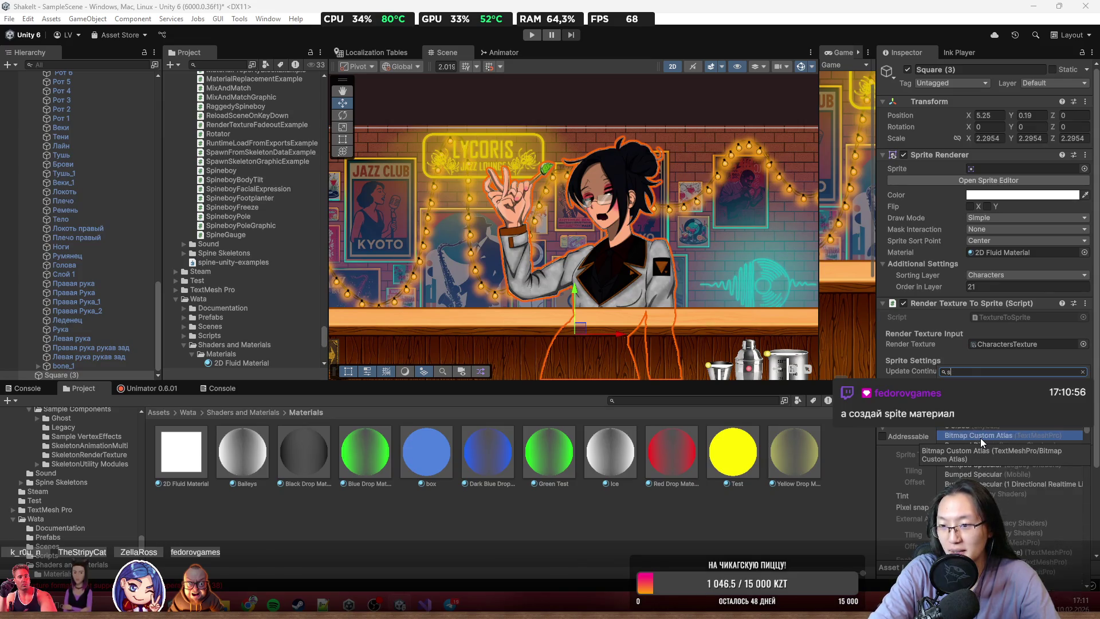
key("BackSpace")
key("BackSpace")
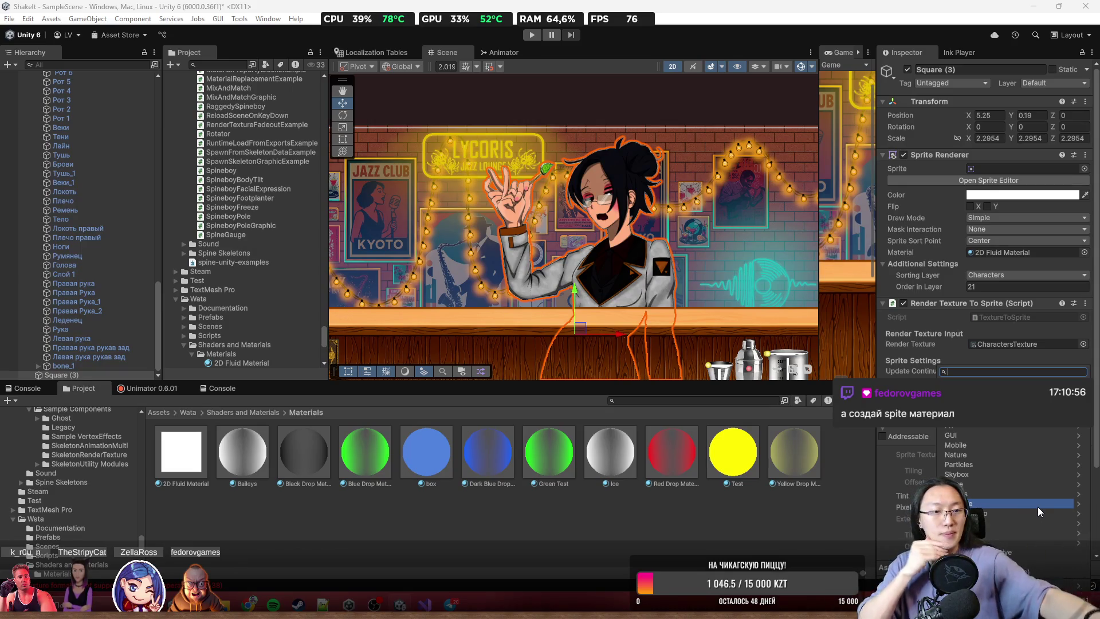
- Bring up the Create options in the Materials folder's context menu
right_click(461, 513)
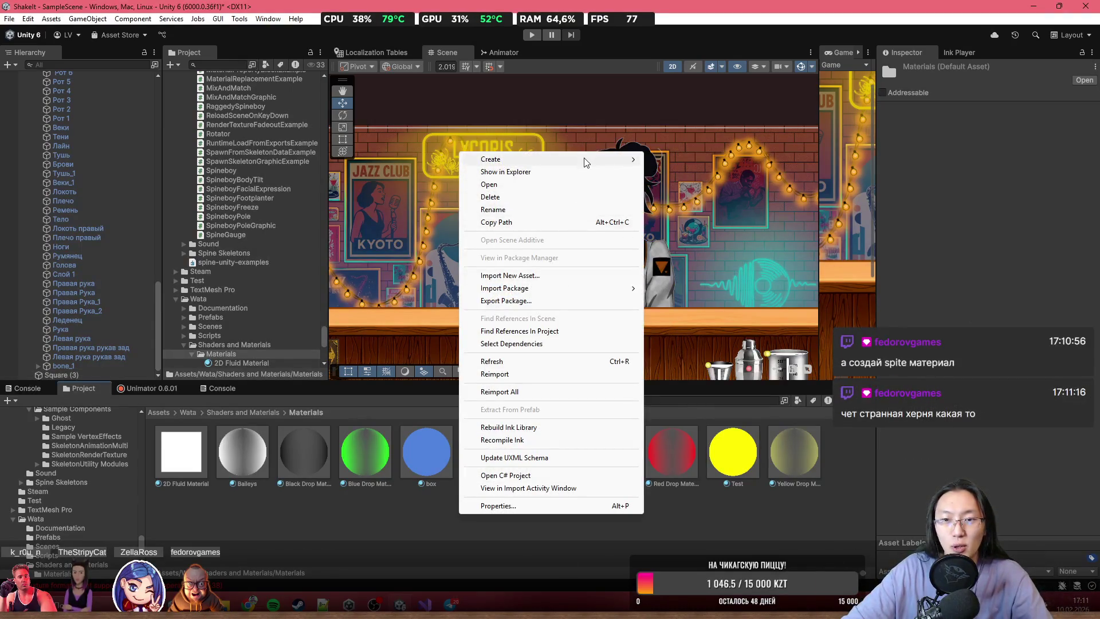
mouse_move(583, 160)
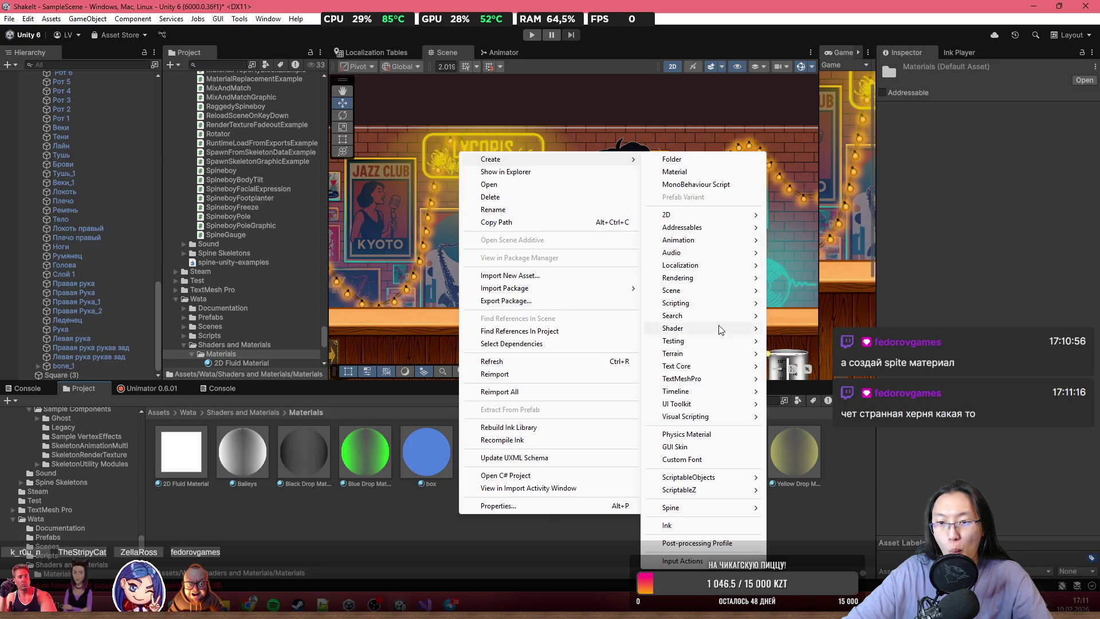
mouse_move(698, 243)
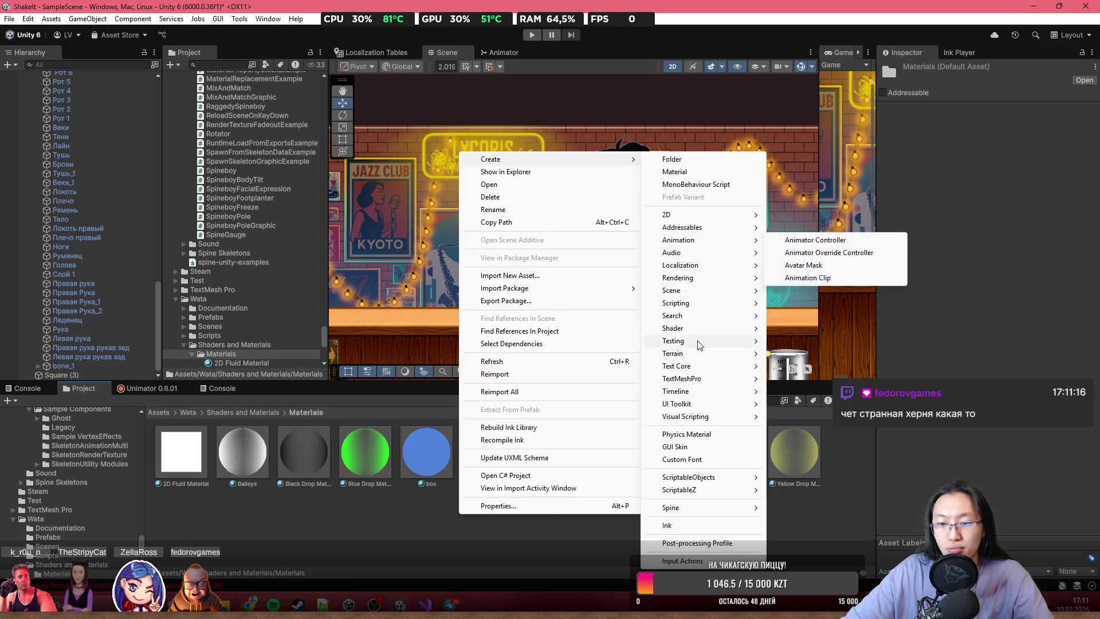
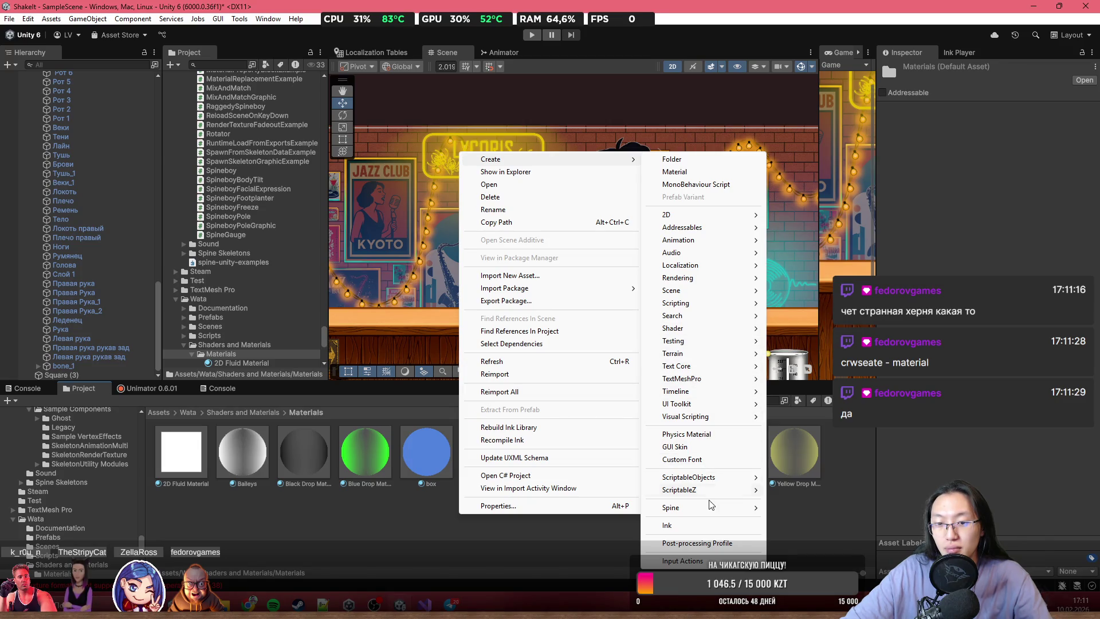
- Create a New Material in the Materials folder and select the Square (3) character sprite
left_click(675, 172)
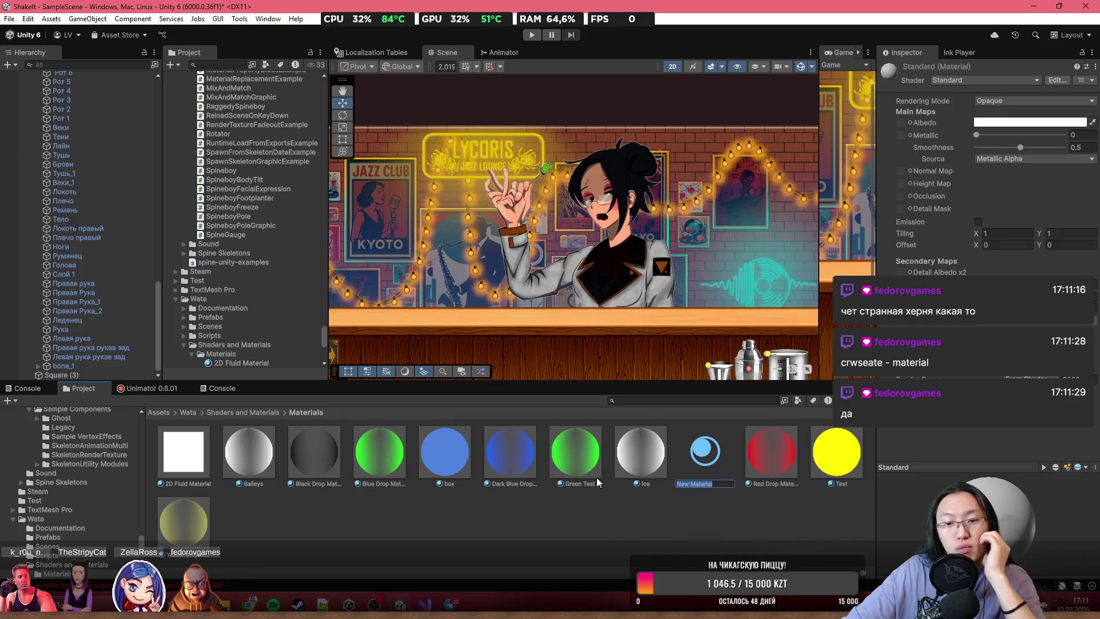
key("Return")
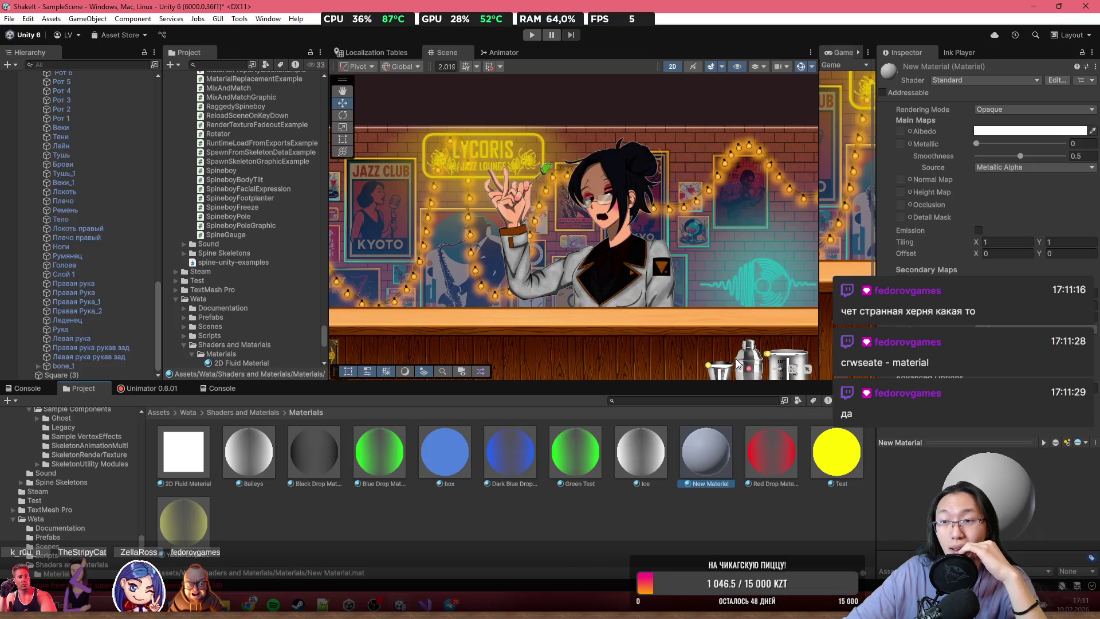
left_click(607, 180)
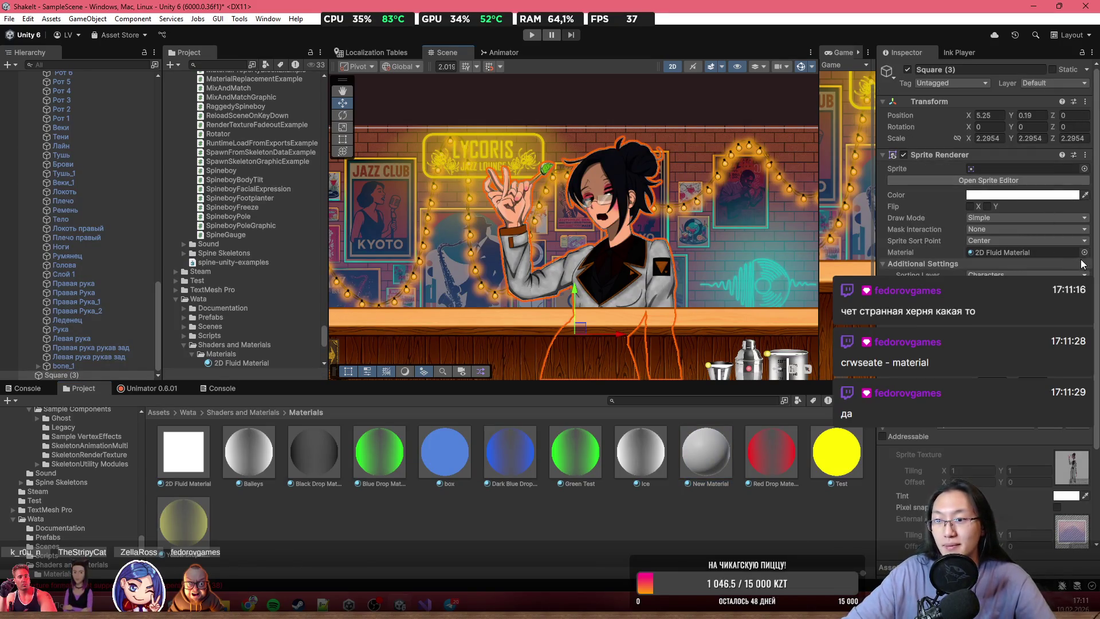
- Assign New Material to Square (3)'s Material field using the picker's 'new' search
left_click(1084, 252)
type("new")
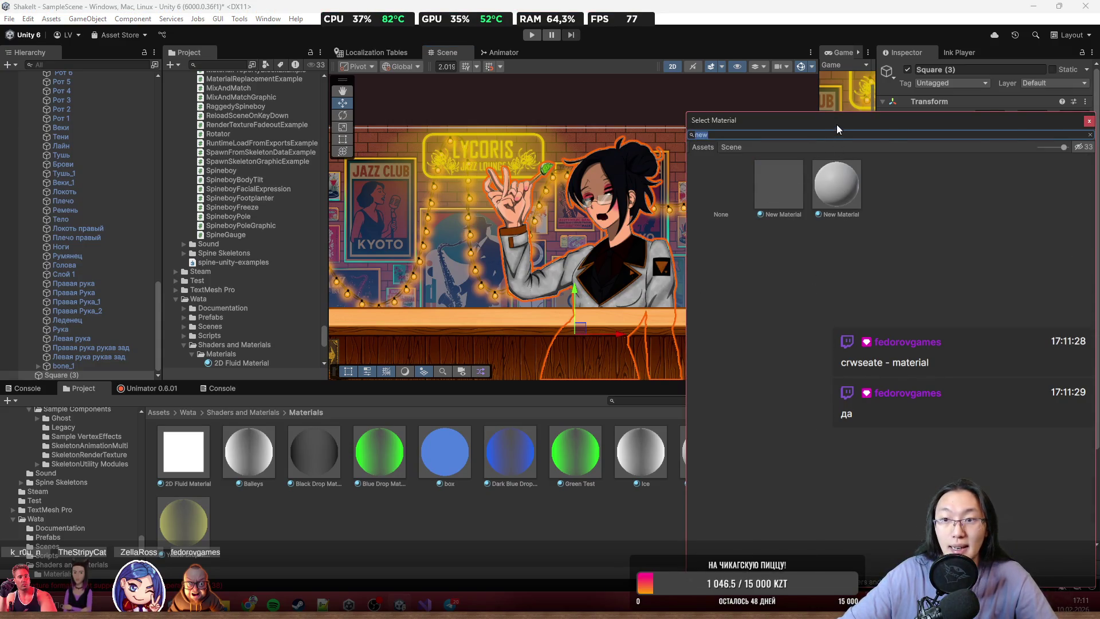
left_click_drag(837, 129, 882, 129)
double_click(882, 186)
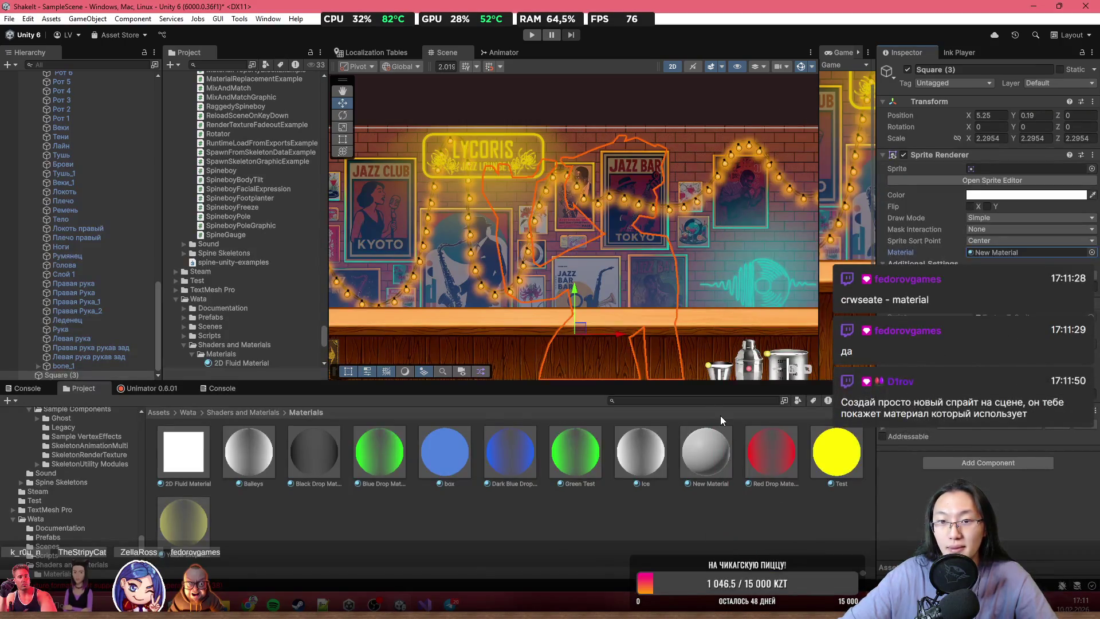
left_click(705, 449)
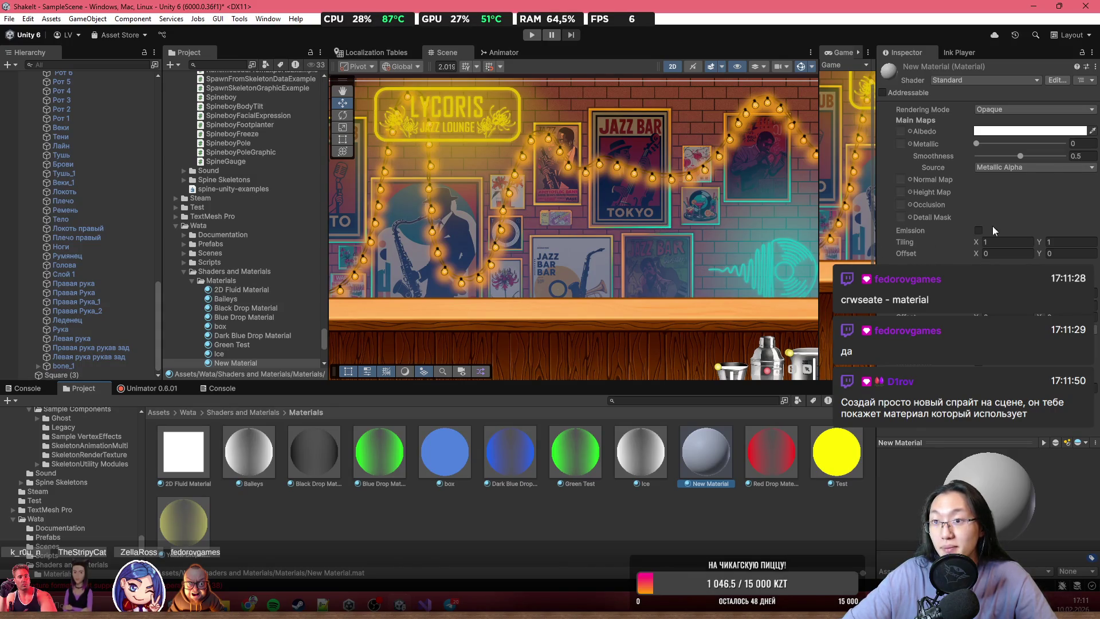
- Switch New Material's shader from Standard to Sprites/Default
scroll(677, 248, "down", 2)
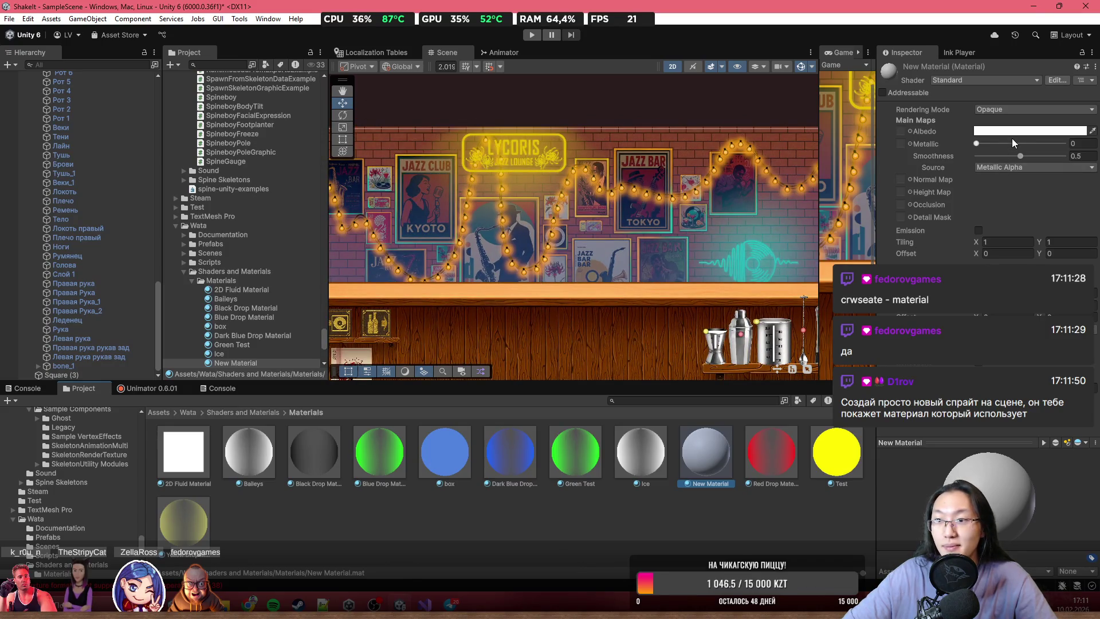
left_click(983, 78)
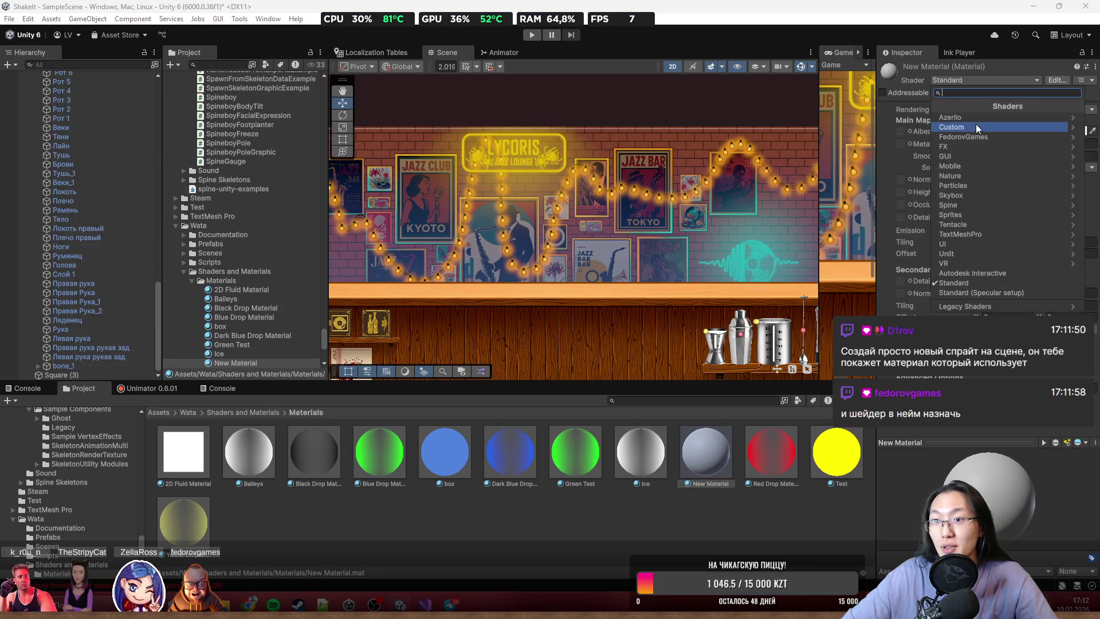
type("st")
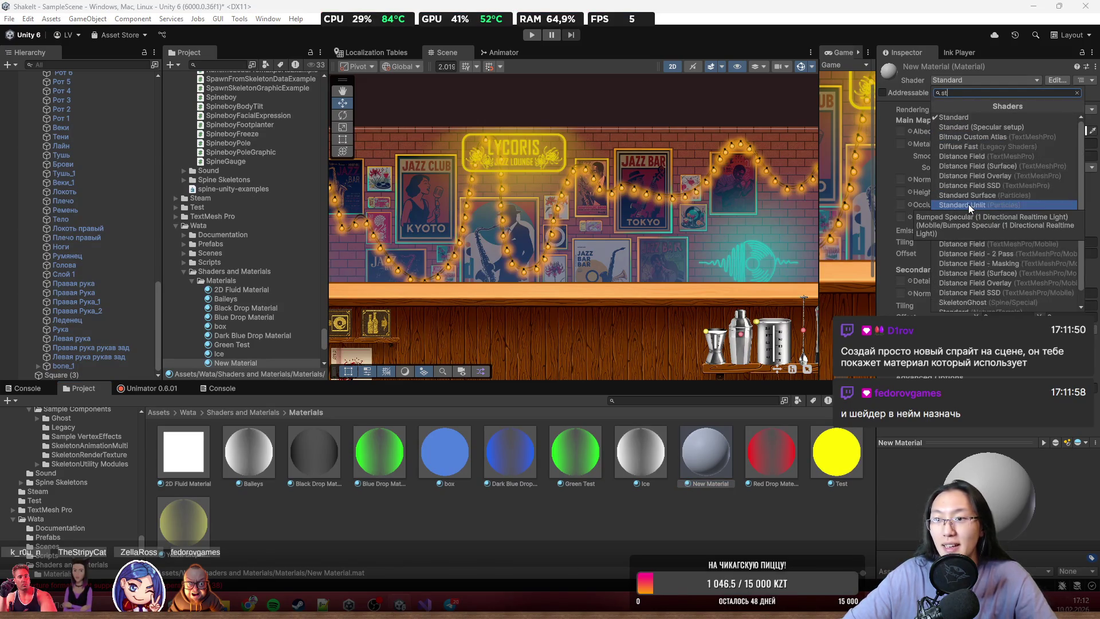
left_click(1000, 118)
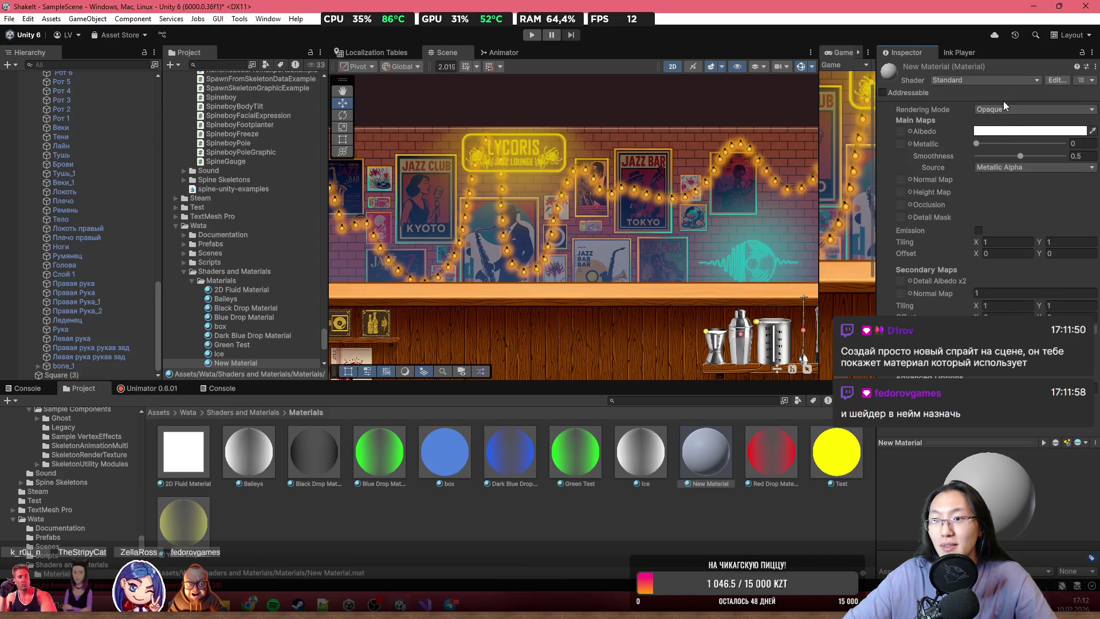
left_click(999, 78)
type("spti")
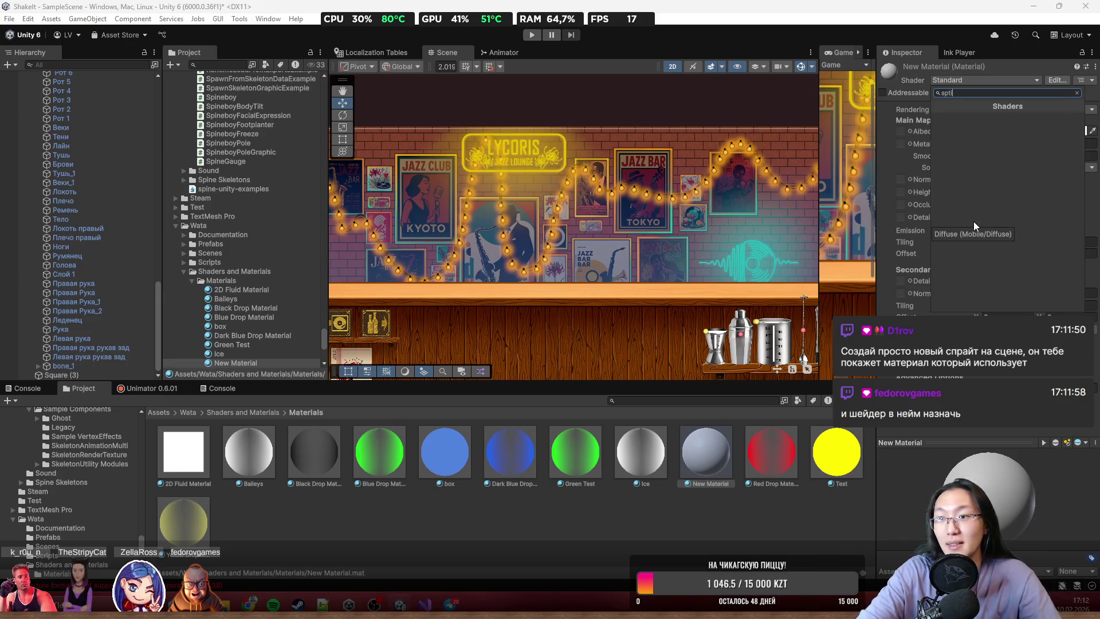
key("BackSpace")
key("BackSpace")
type("rite")
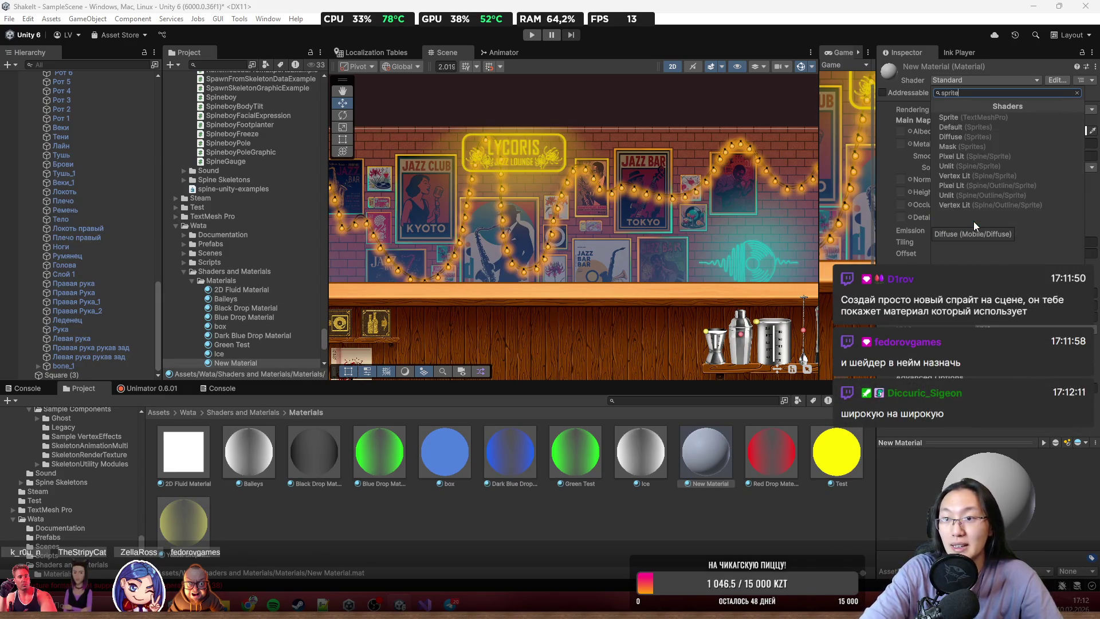
left_click(985, 128)
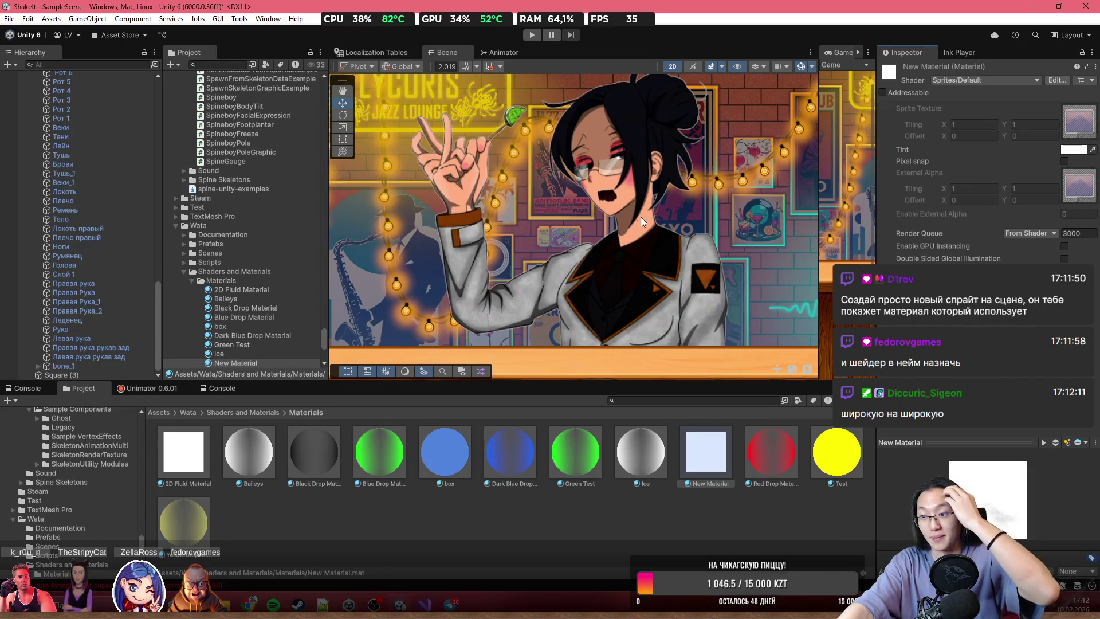
scroll(642, 272, "down", 5)
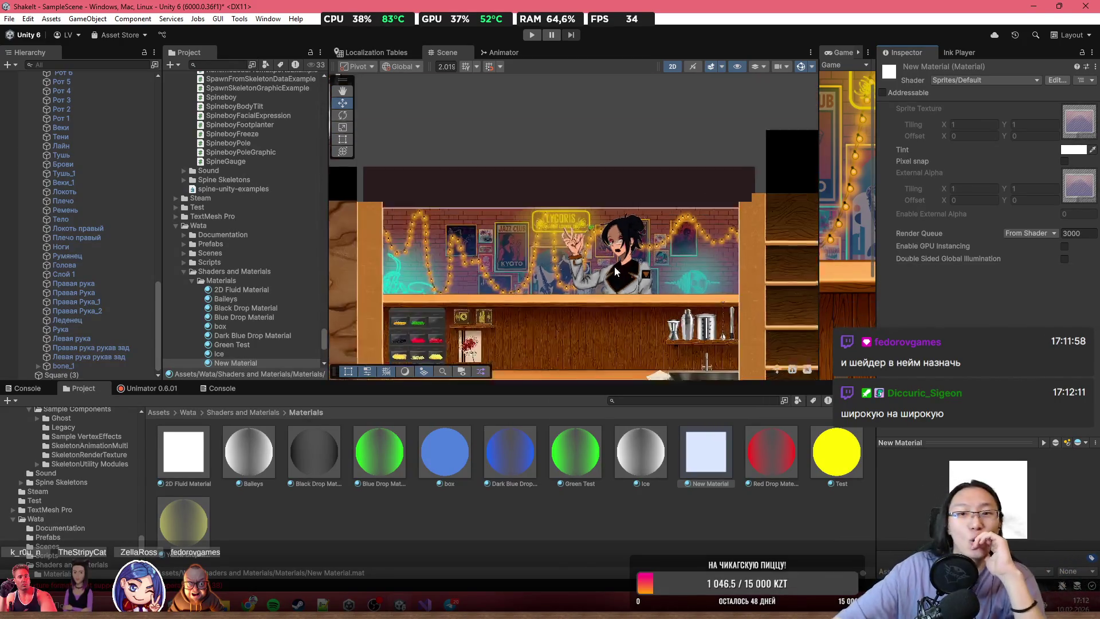
scroll(611, 266, "up", 3)
scroll(607, 236, "up", 3)
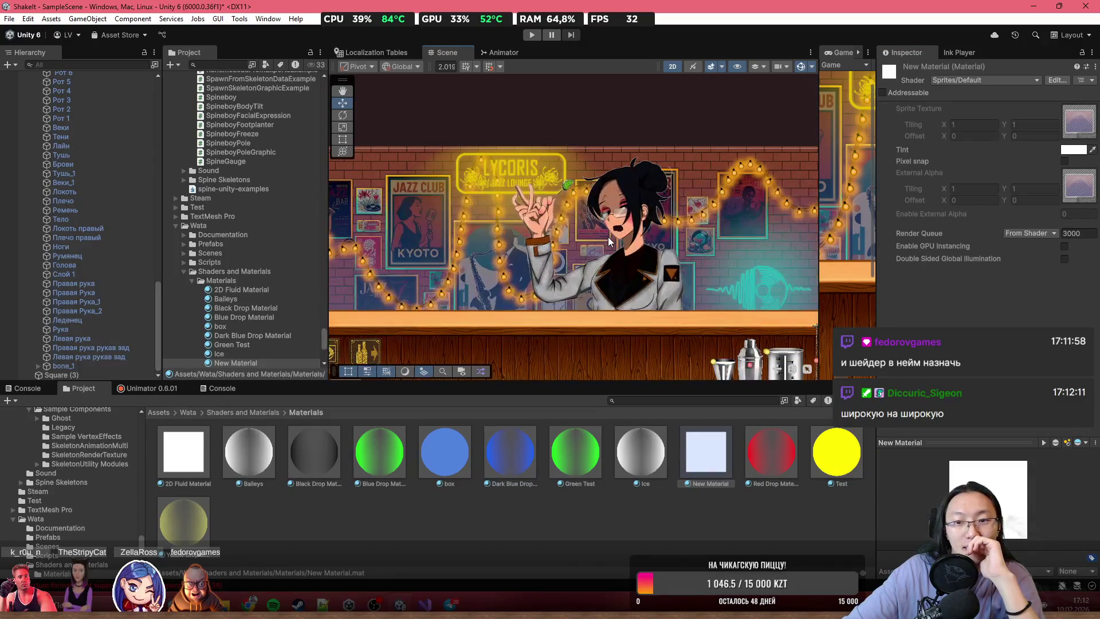
scroll(576, 167, "down", 3)
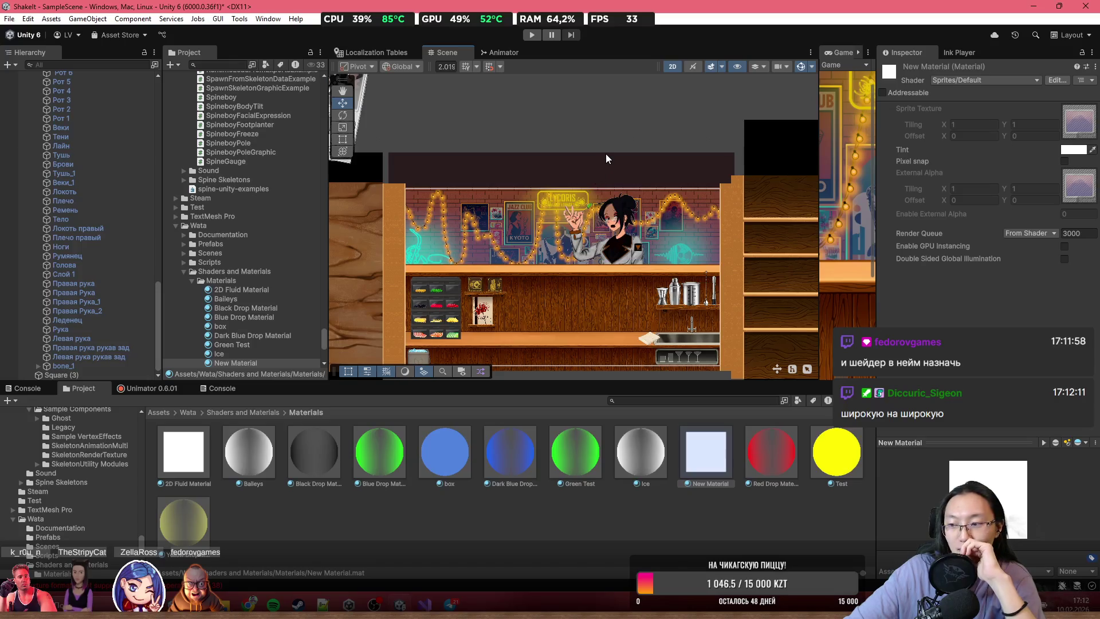
scroll(597, 88, "up", 5)
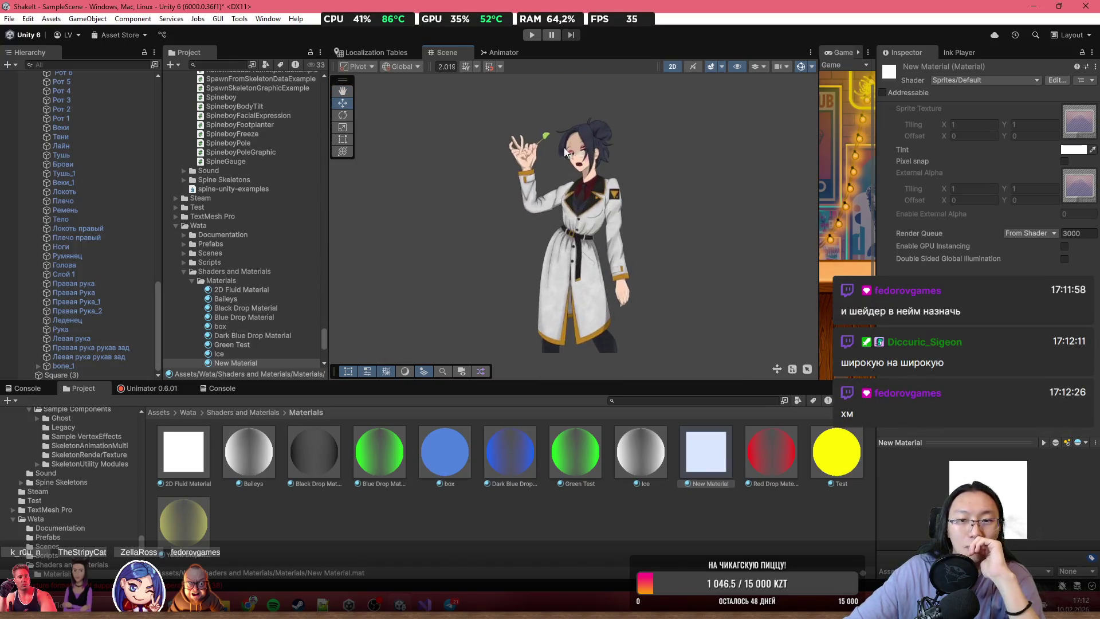
scroll(604, 236, "down", 5)
left_click(625, 263)
scroll(642, 252, "up", 3)
scroll(131, 247, "up", 15)
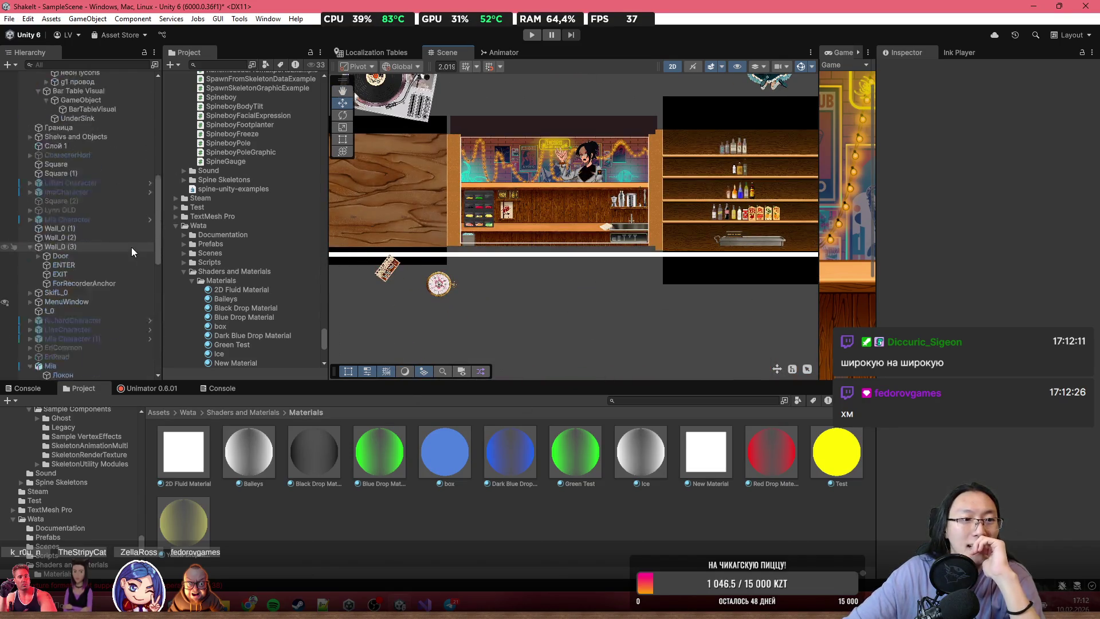
- Add a 3D Quad to the scene and remove its Mesh Collider
left_click(15, 64)
mouse_move(149, 119)
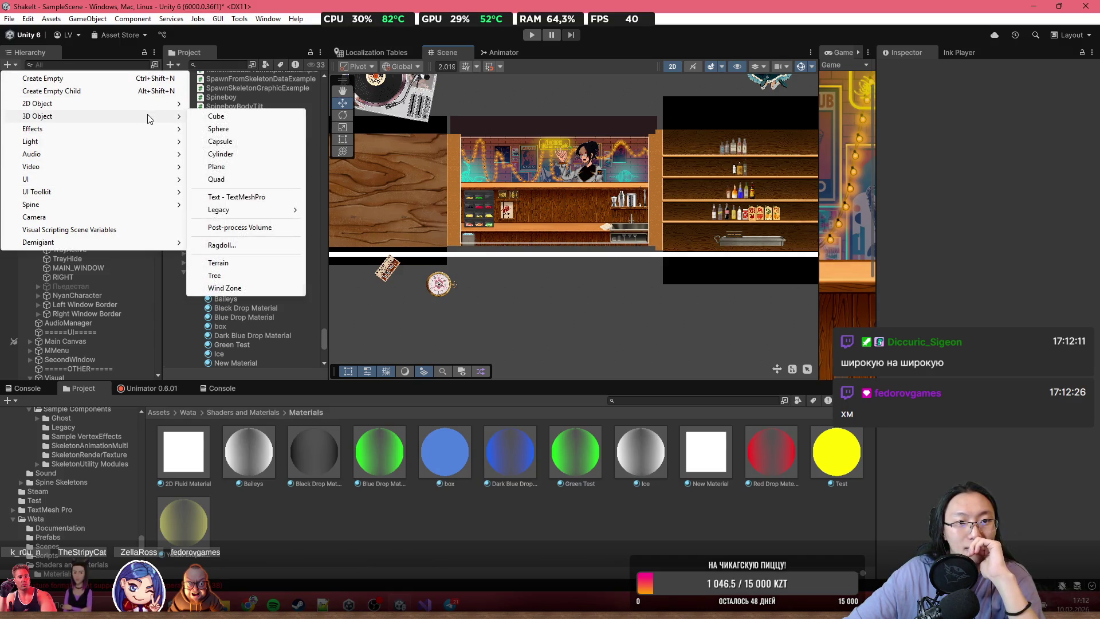
left_click(247, 179)
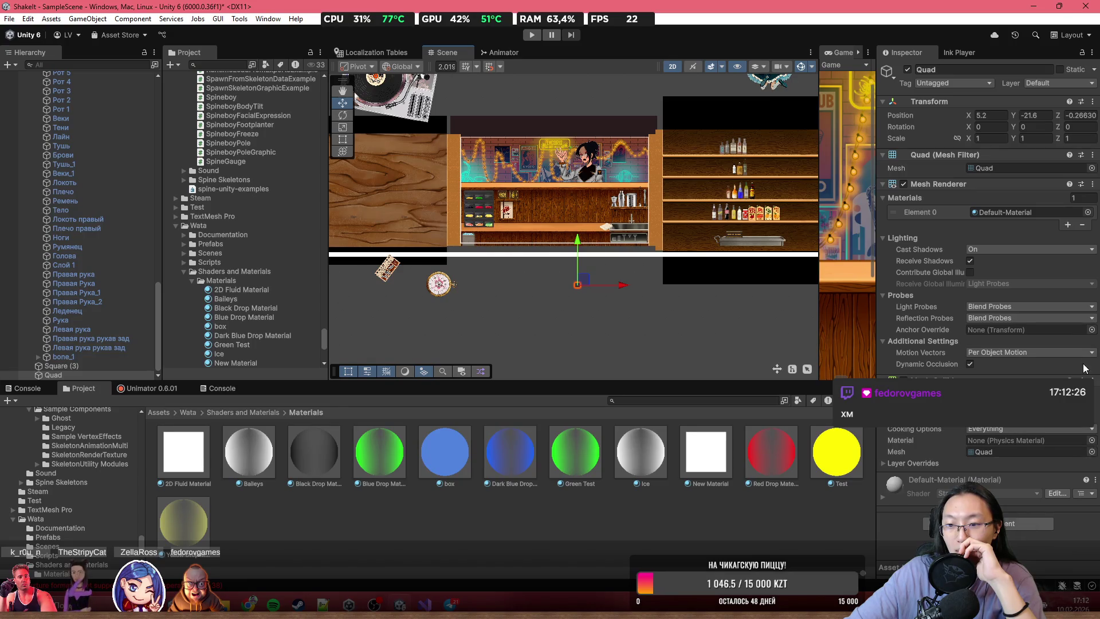
left_click(1096, 381)
left_click(974, 435)
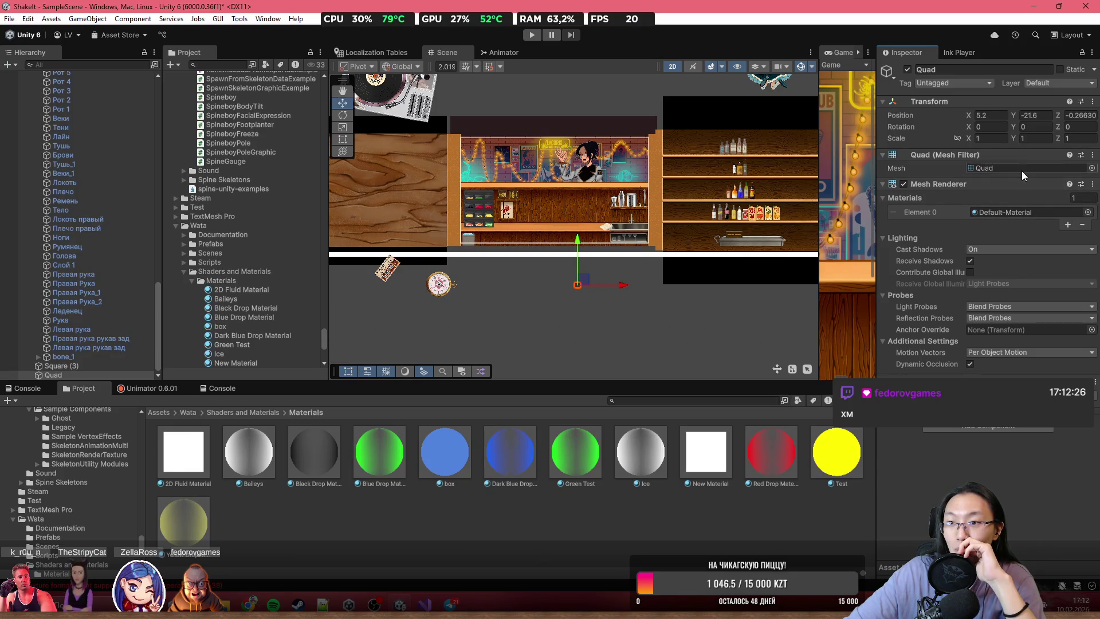
- Set the Quad's Mesh Renderer material to 2D Fluid Material
left_click(1089, 213)
type("2d")
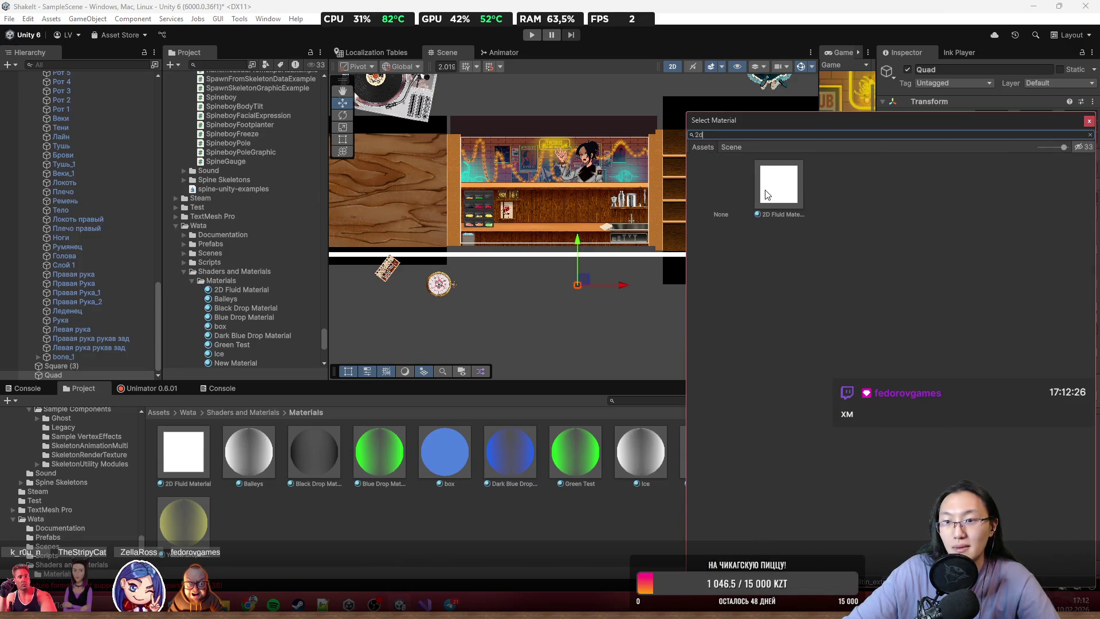
double_click(767, 195)
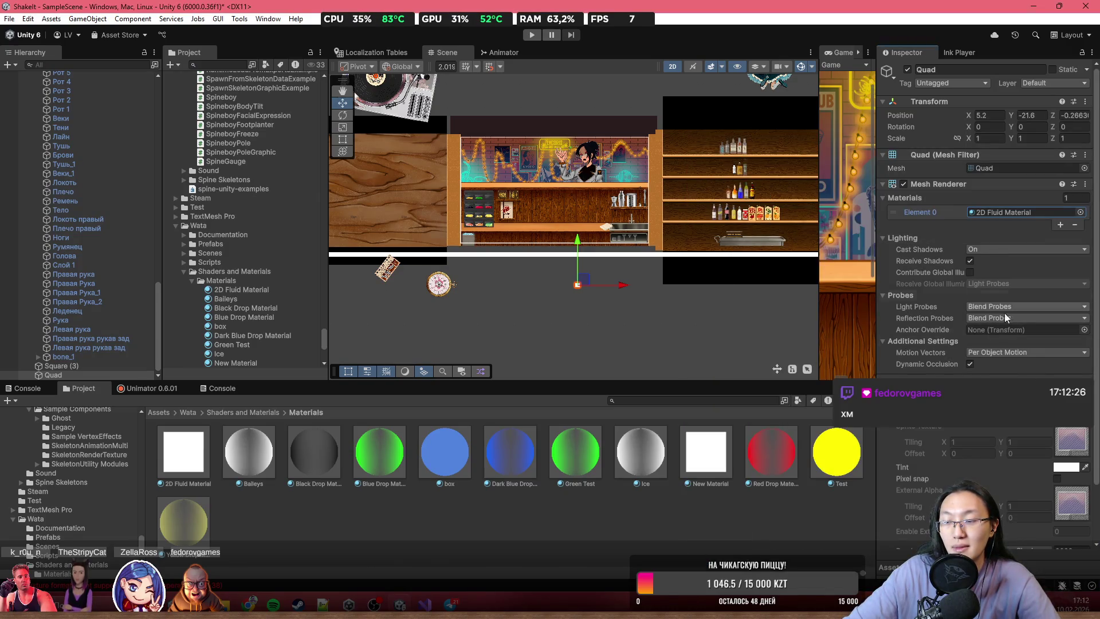
scroll(555, 274, "up", 3)
left_click(343, 139)
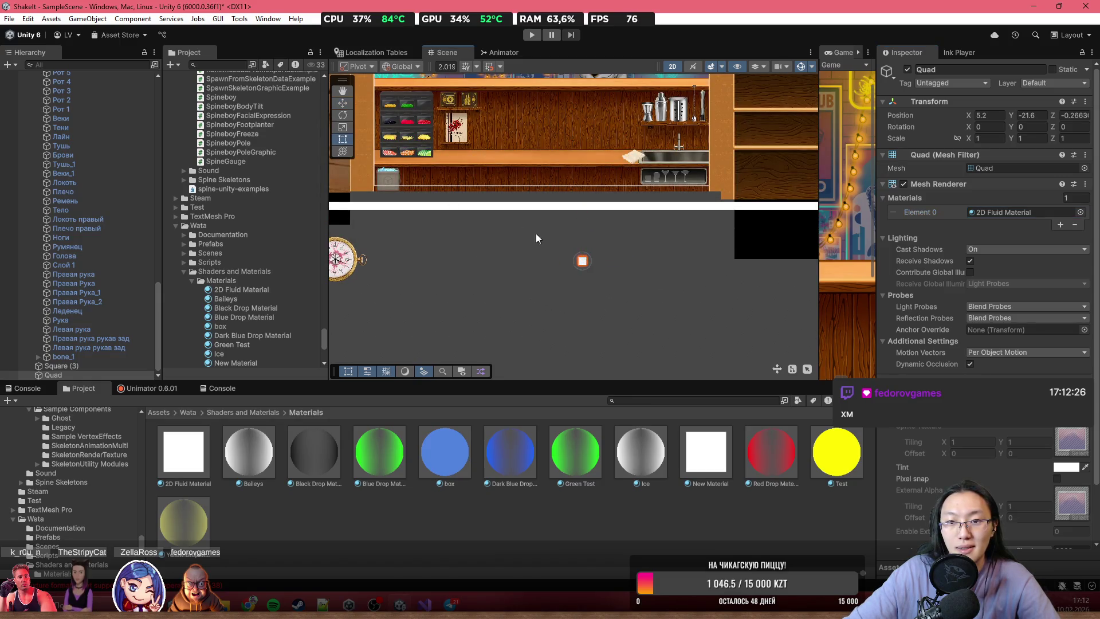
scroll(583, 266, "up", 3)
- Scale the Quad up about 12 times and set 2D Fluid Material's shader to Azerllo/2D Fluid
left_click_drag(599, 280, 871, 307)
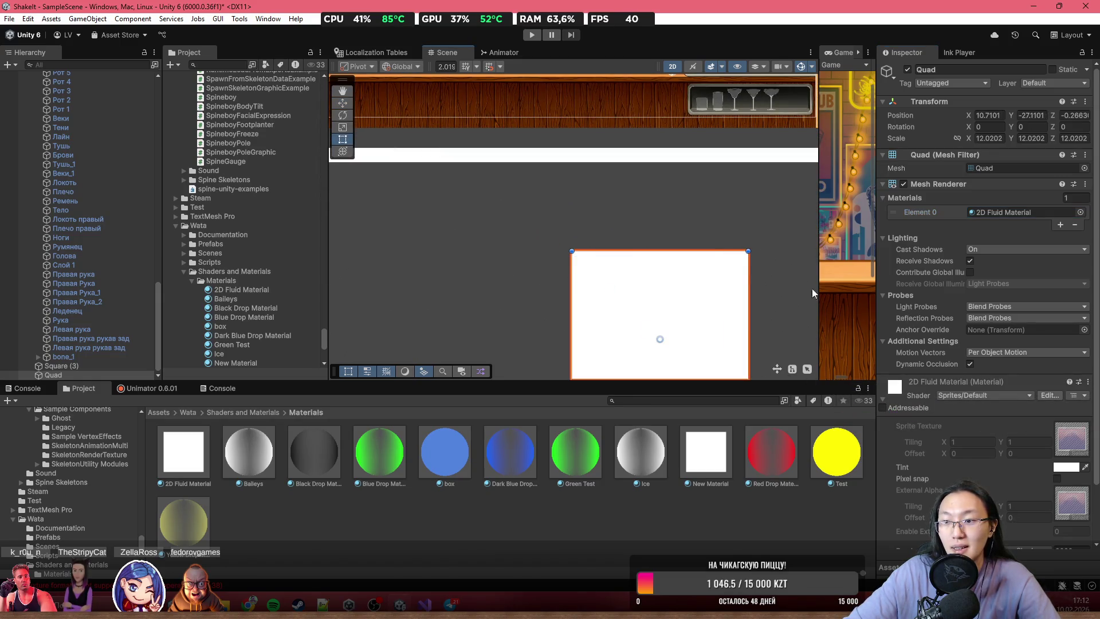
scroll(1047, 462, "down", 2)
left_click(992, 333)
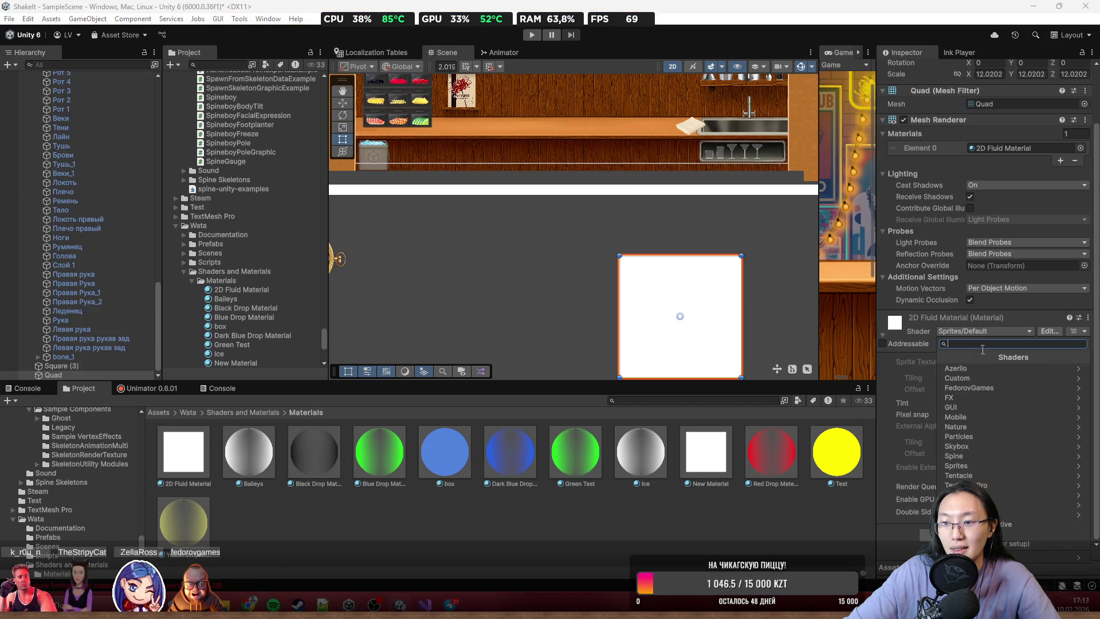
left_click(971, 367)
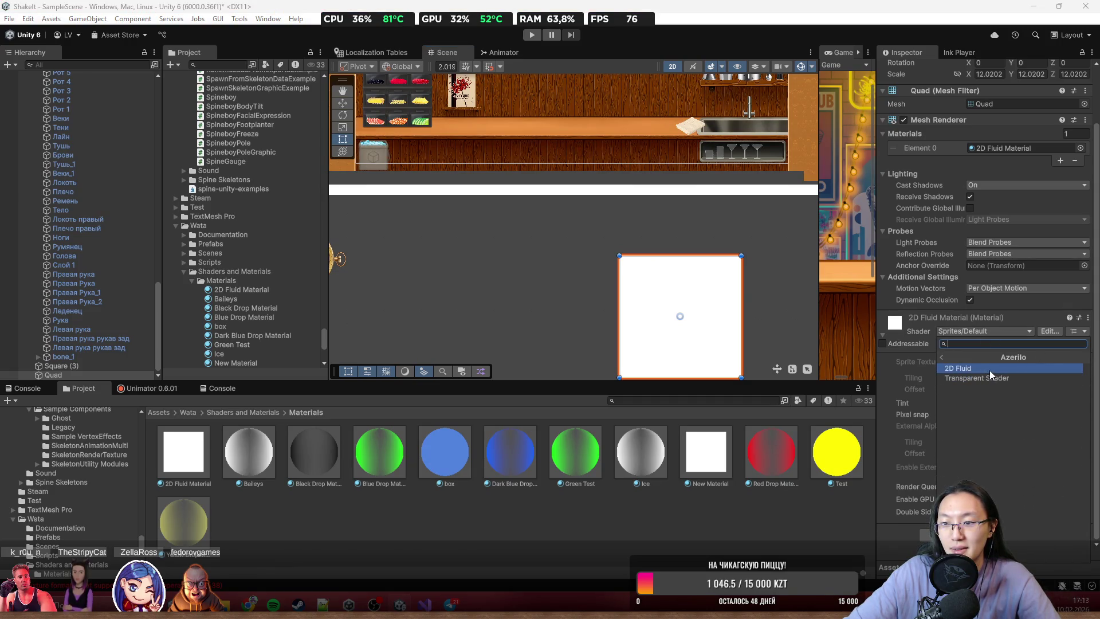
left_click(989, 371)
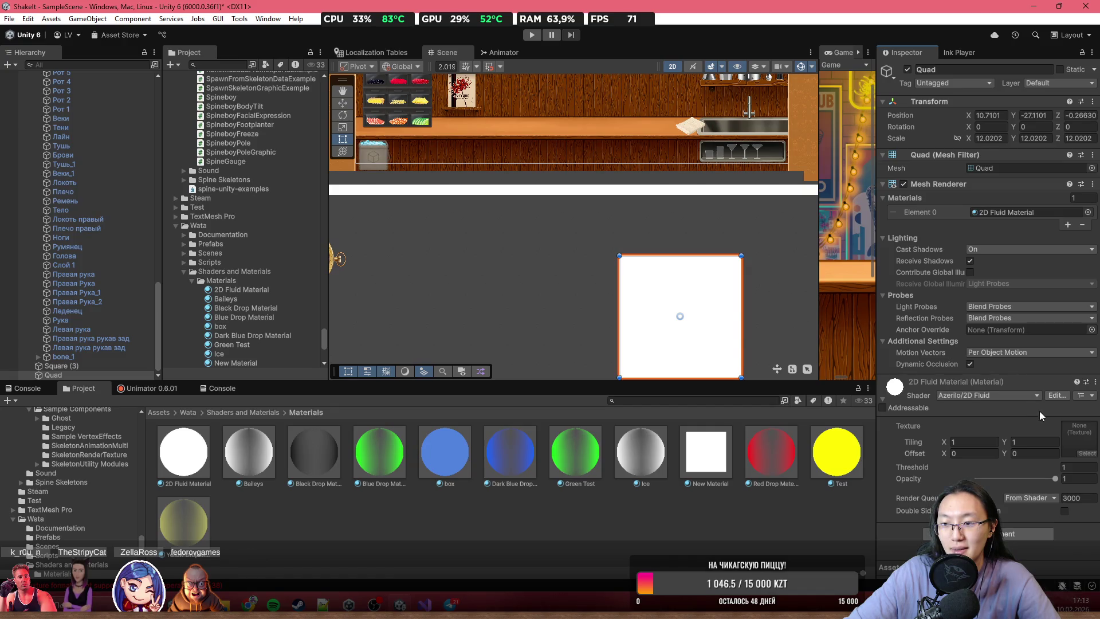
left_click(1036, 394)
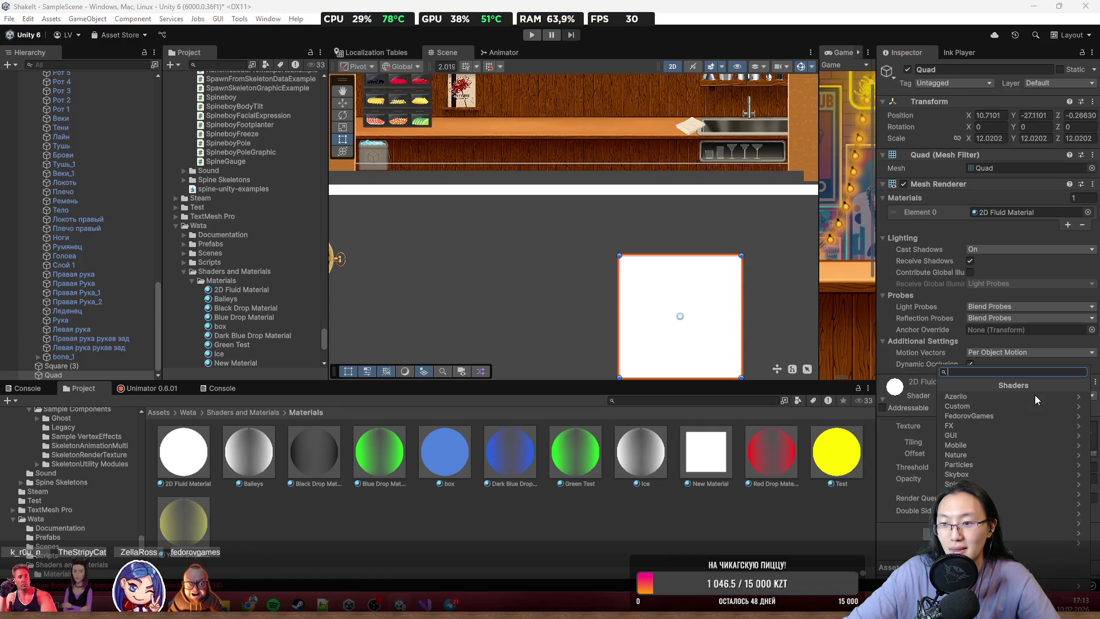
left_click(907, 436)
- Apply the character texture and stretch the Quad over the bar scene, about 41 × 29.5
left_click(1078, 455)
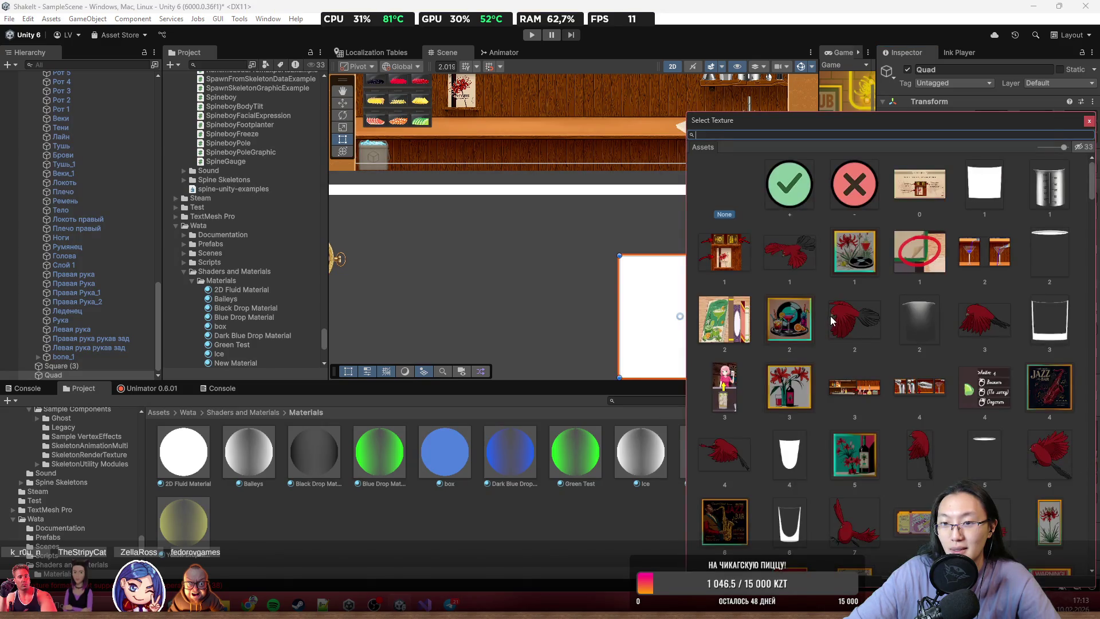
type("char")
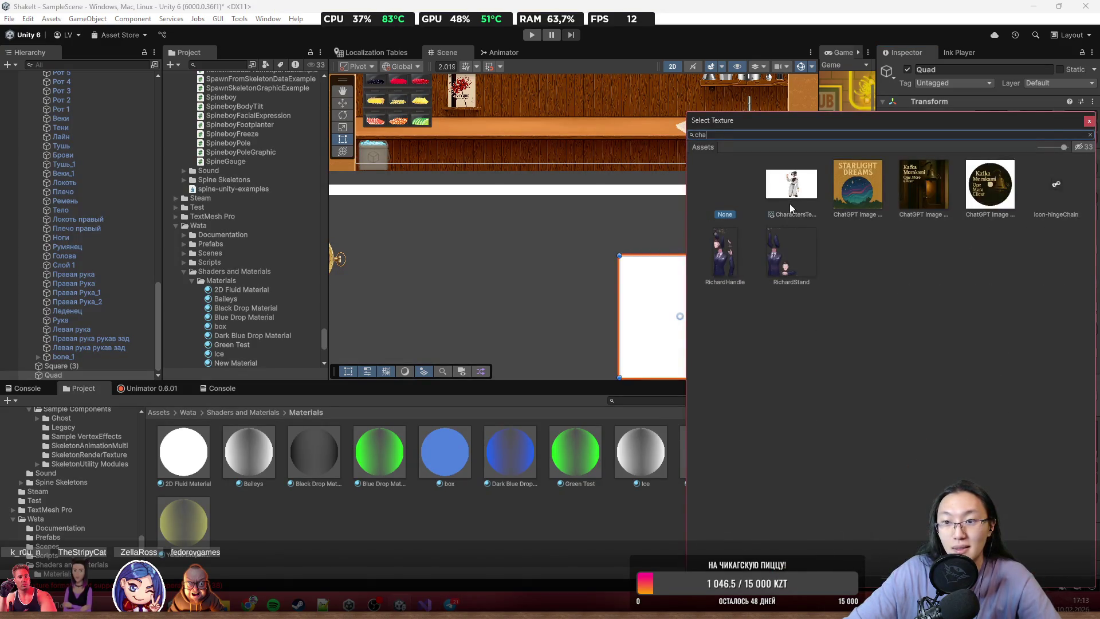
double_click(789, 190)
mouse_move(704, 327)
left_mouse_down()
mouse_move(534, 260)
mouse_move(634, 248)
mouse_move(781, 270)
mouse_move(762, 308)
mouse_move(796, 425)
mouse_move(868, 490)
left_mouse_up()
mouse_move(742, 326)
left_mouse_down()
mouse_move(652, 189)
mouse_move(636, 202)
left_mouse_up()
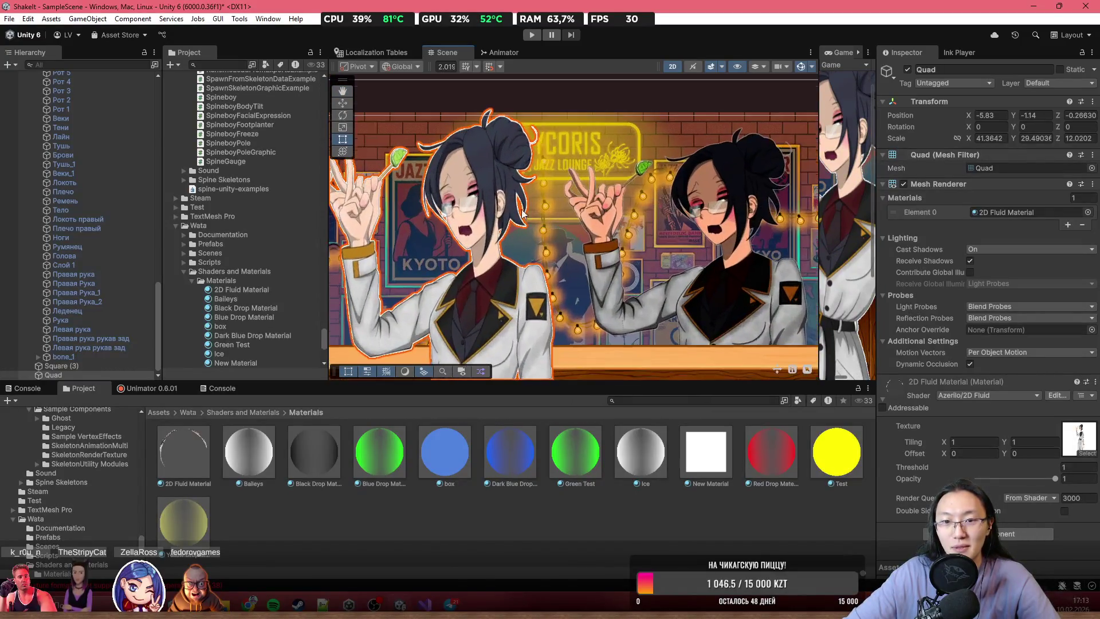
scroll(559, 201, "up", 2)
scroll(559, 201, "down", 3)
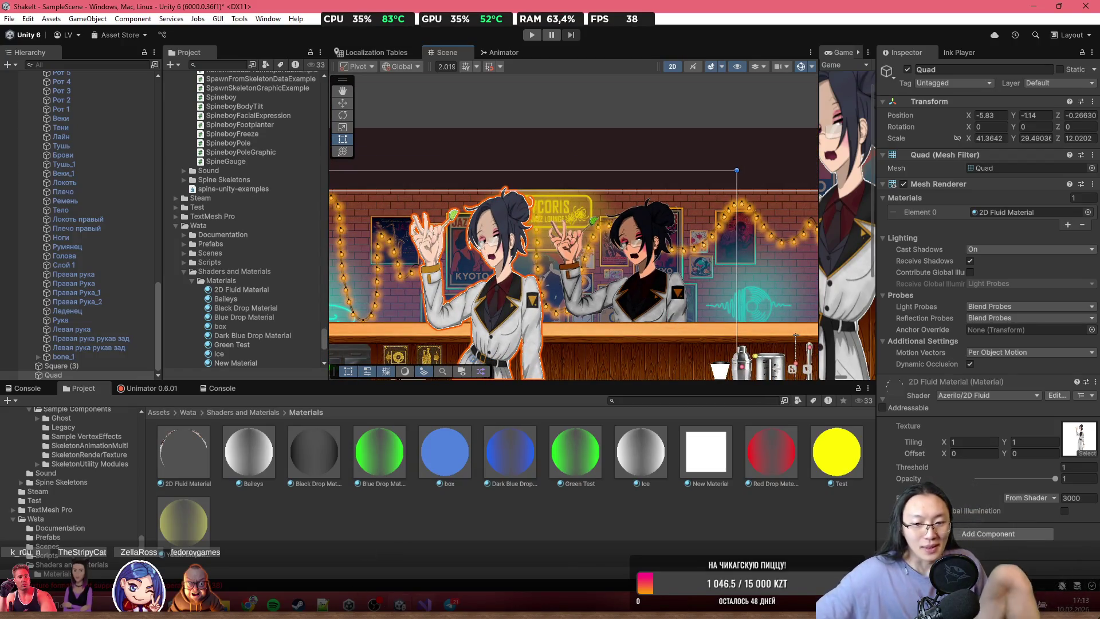
key("alt+Tab")
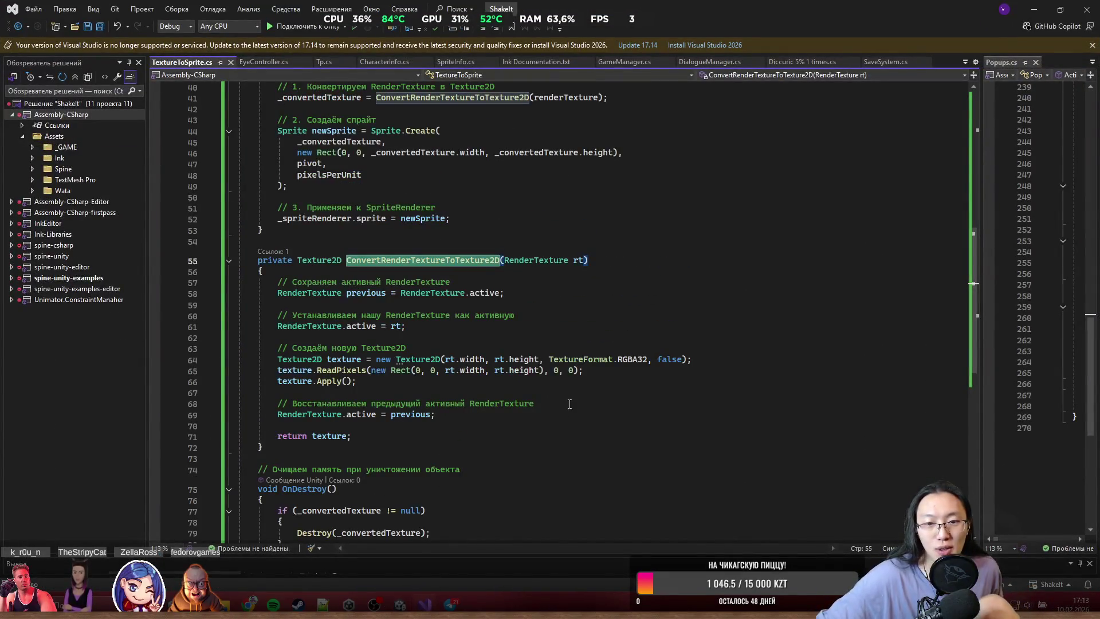
mouse_move(619, 360)
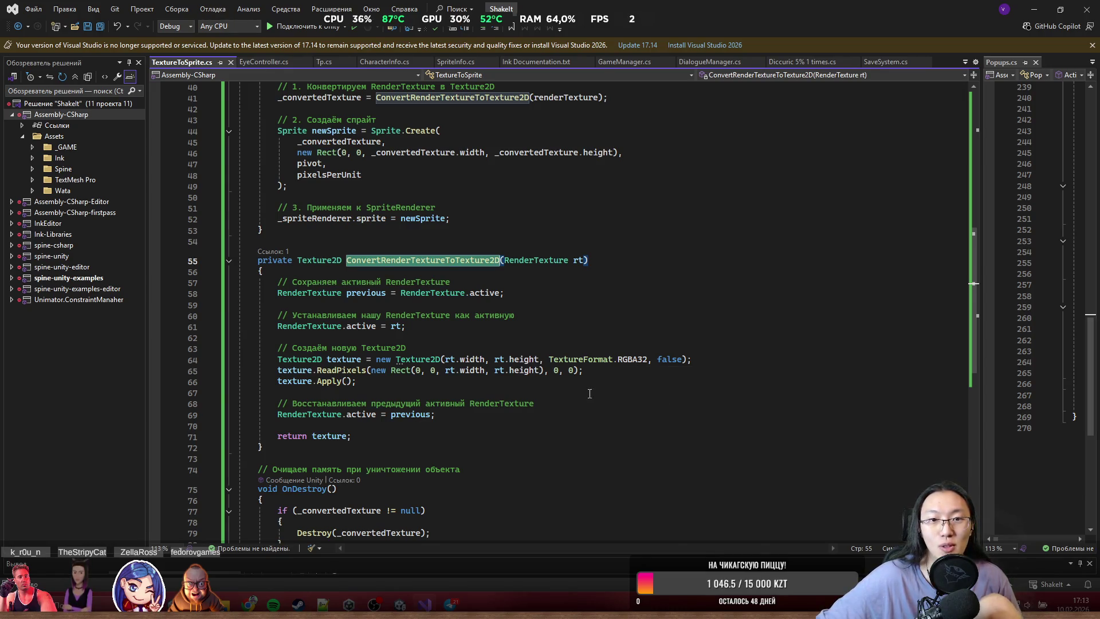
scroll(581, 392, "up", 3)
scroll(581, 395, "up", 3)
key("alt+Tab")
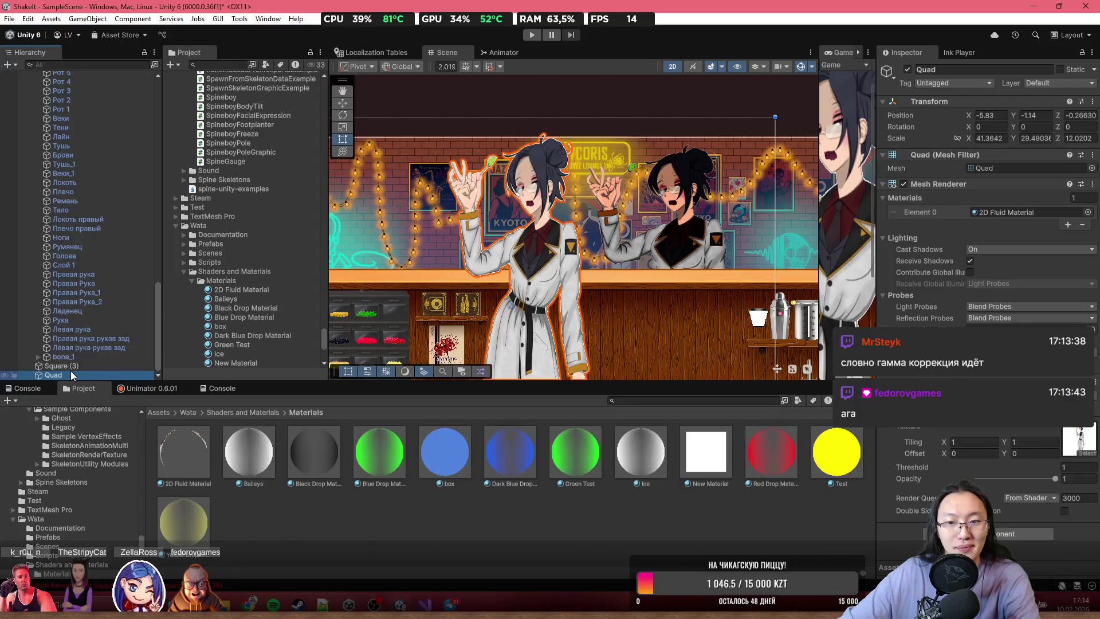
- Select Square (3) to review its Render Texture To Sprite settings, then return to Visual Studio
scroll(649, 243, "up", 4)
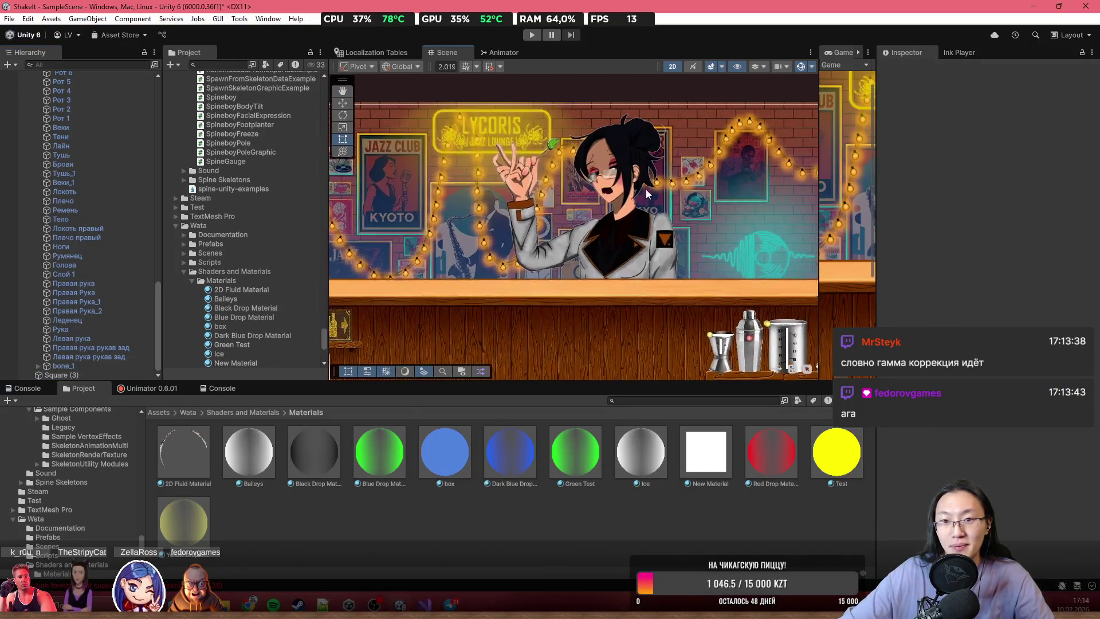
left_click(606, 188)
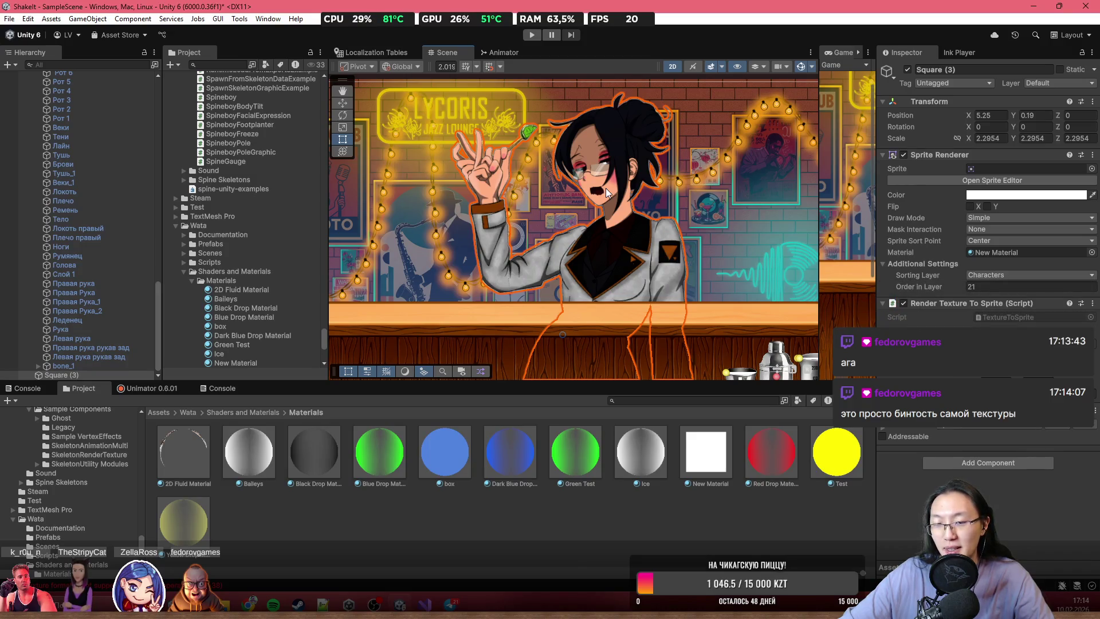
scroll(526, 373, "down", 2)
left_click(425, 604)
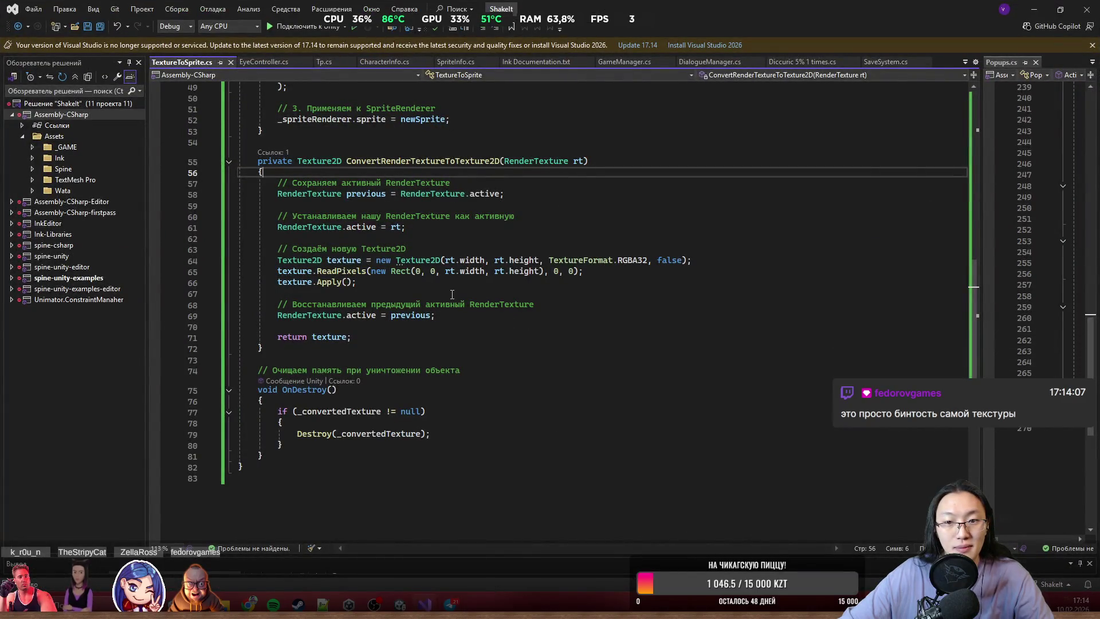
- Select the RGBA32 texture format on line 64 and start retyping it
scroll(457, 295, "up", 4)
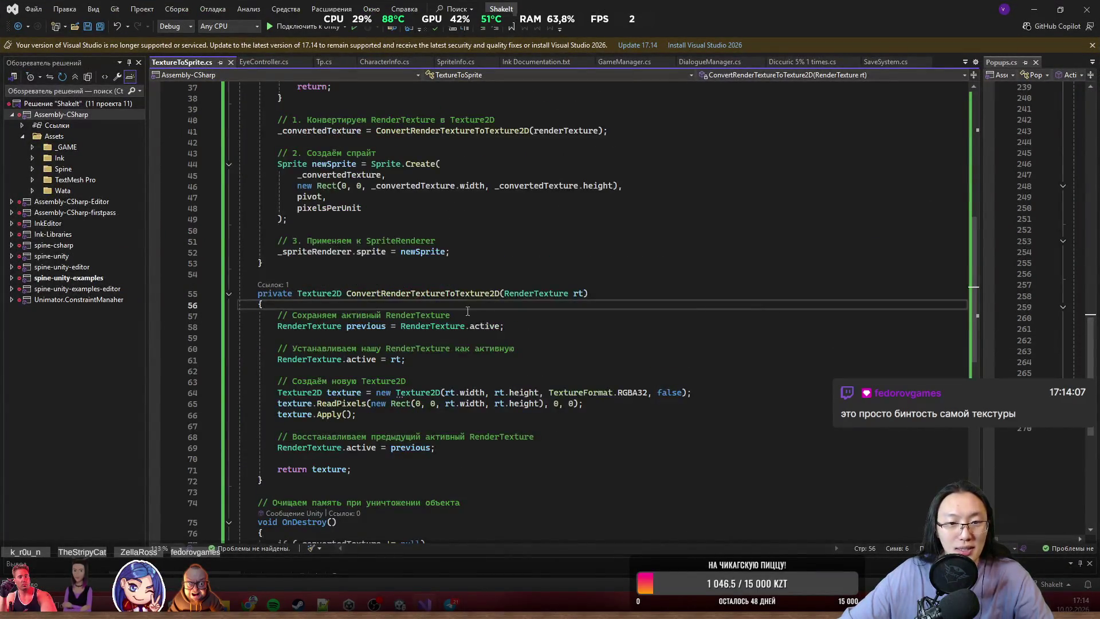
scroll(531, 390, "up", 3)
scroll(530, 389, "up", 8)
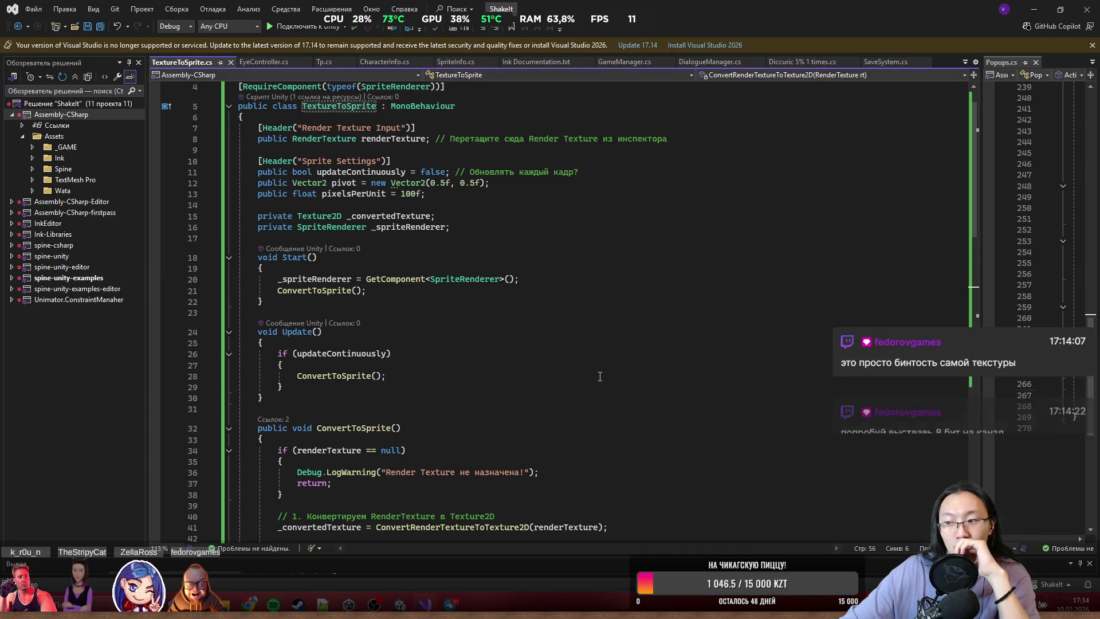
scroll(655, 364, "down", 14)
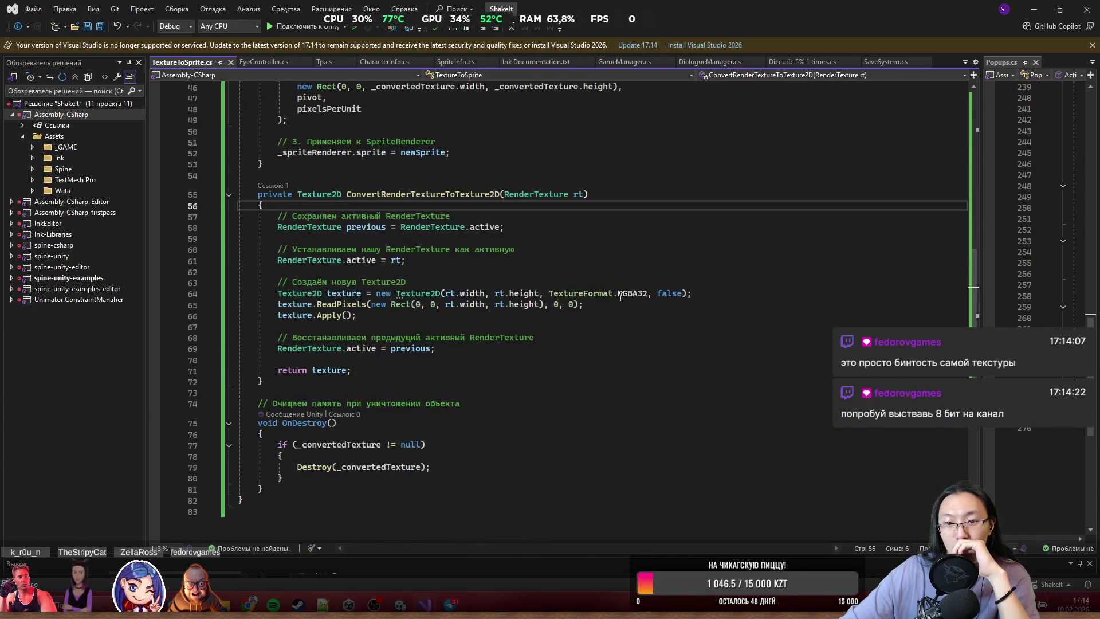
double_click(620, 297)
type("8")
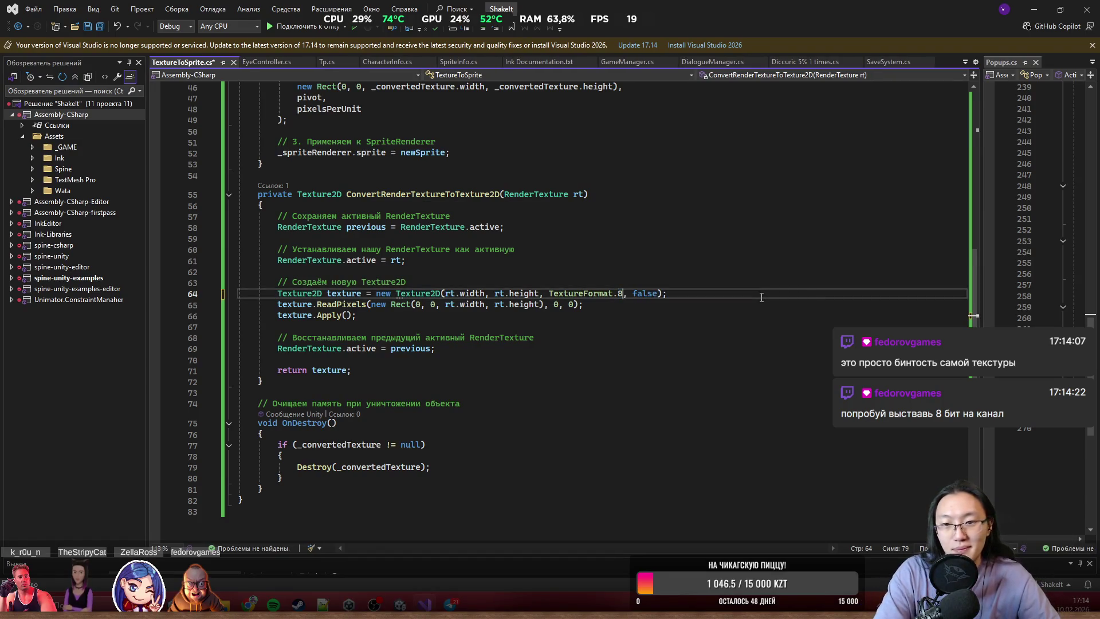
type(".")
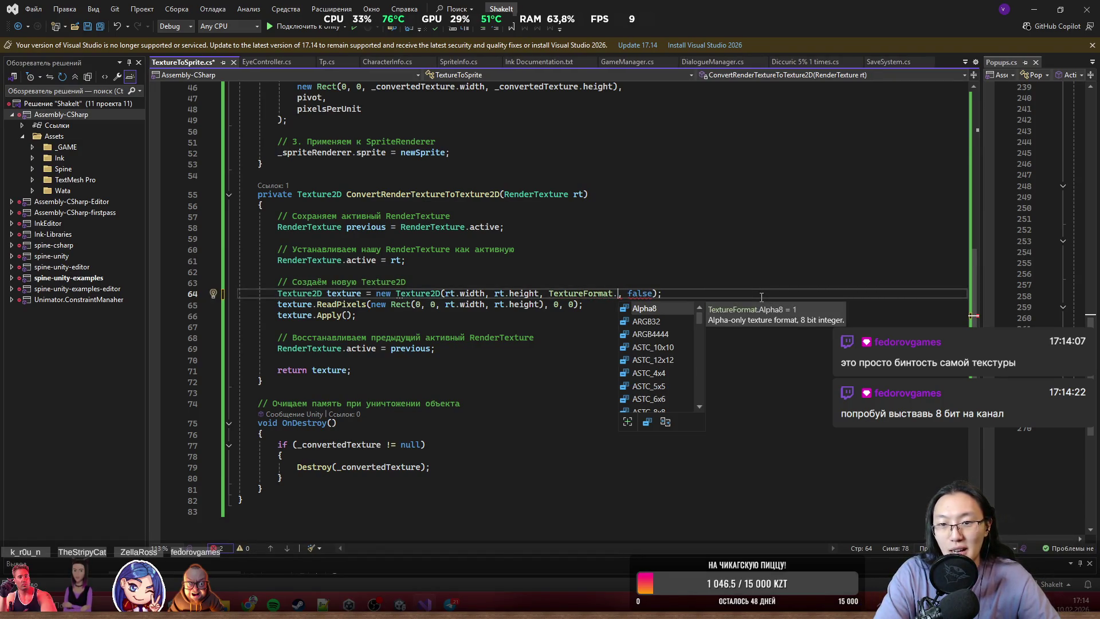
- Choose Alpha8 from the TextureFormat suggestions and save the TextureToSprite script
key("Down")
key("Down")
key("Down")
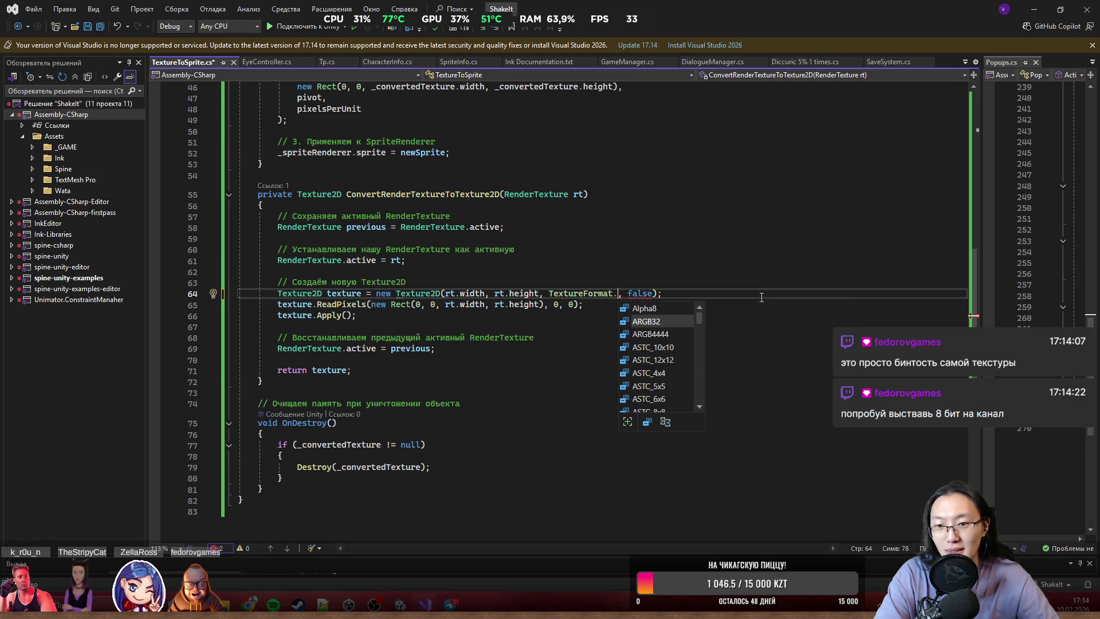
key("Down")
key("Down")
key("Down")
key("Down")
key("Down")
key("Down")
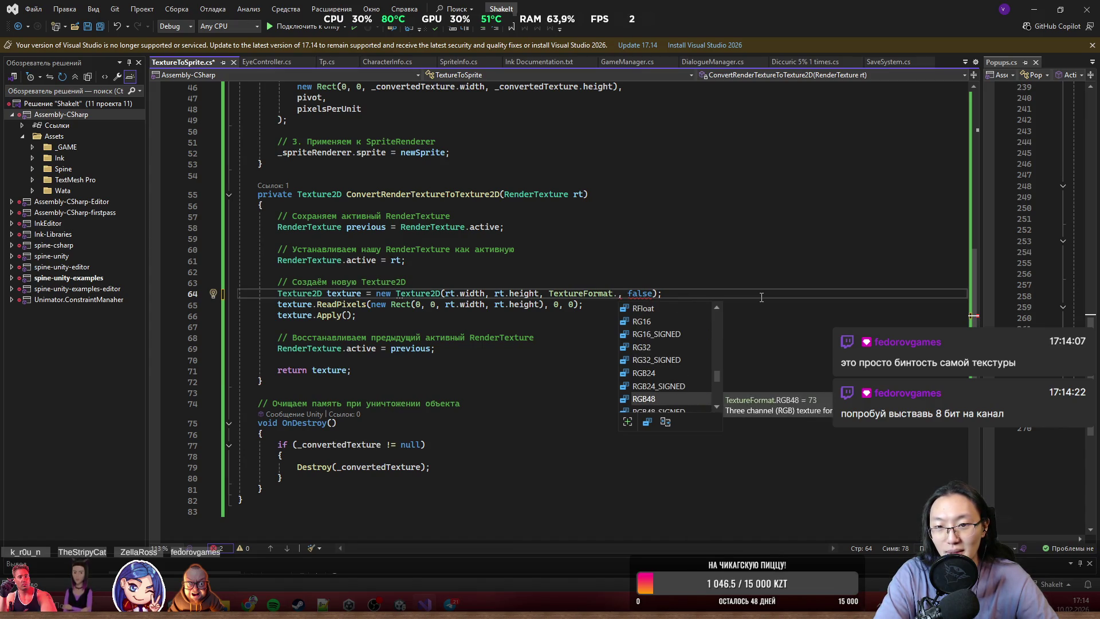
key("Down")
key("Down")
key("Down")
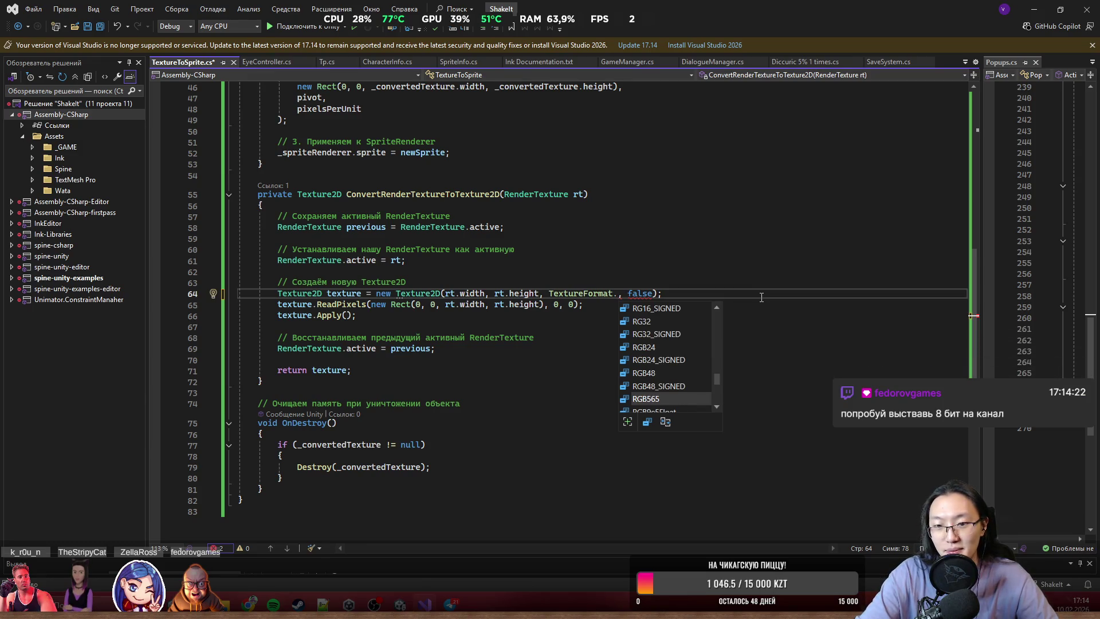
key("Down")
key("Down")
key("Down")
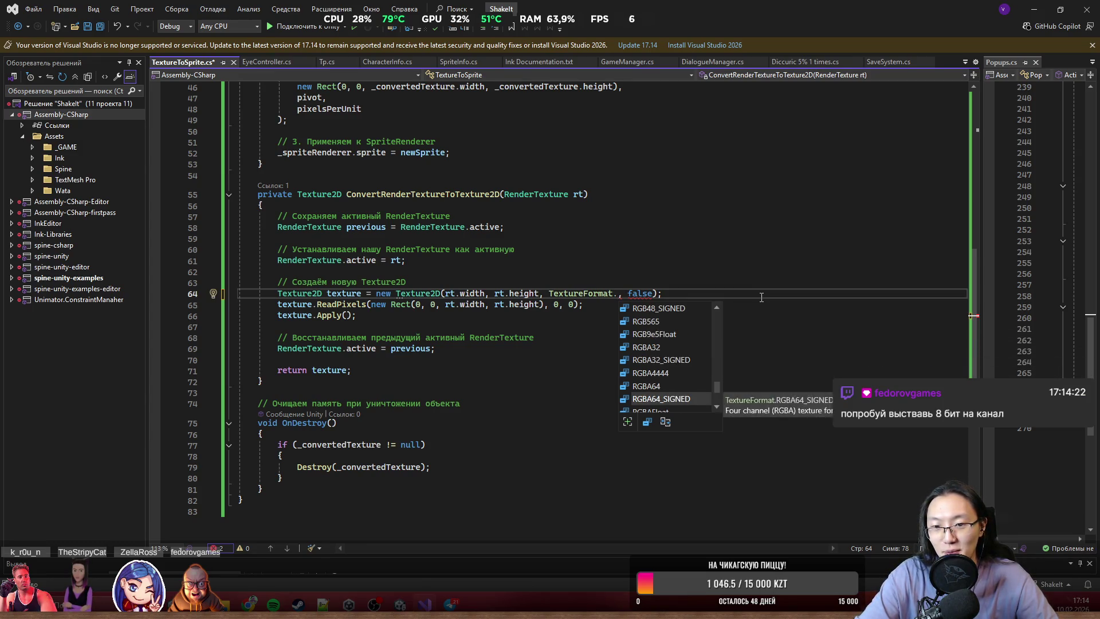
key("Down")
key("Down")
key("Down")
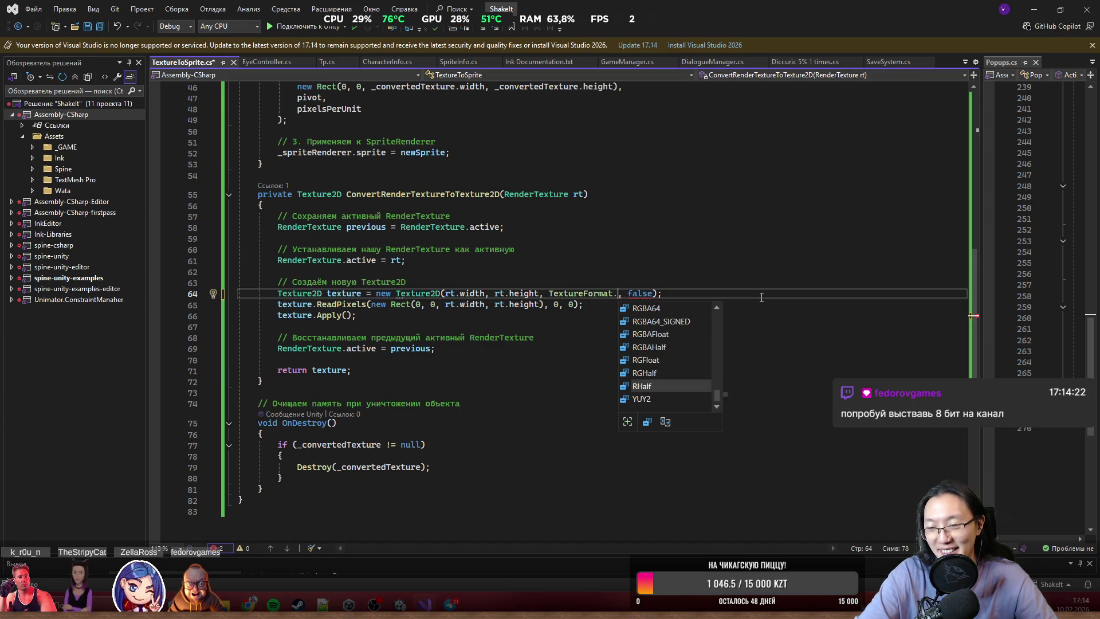
key("Page_Up")
key("Page_Up")
key("Page_Up")
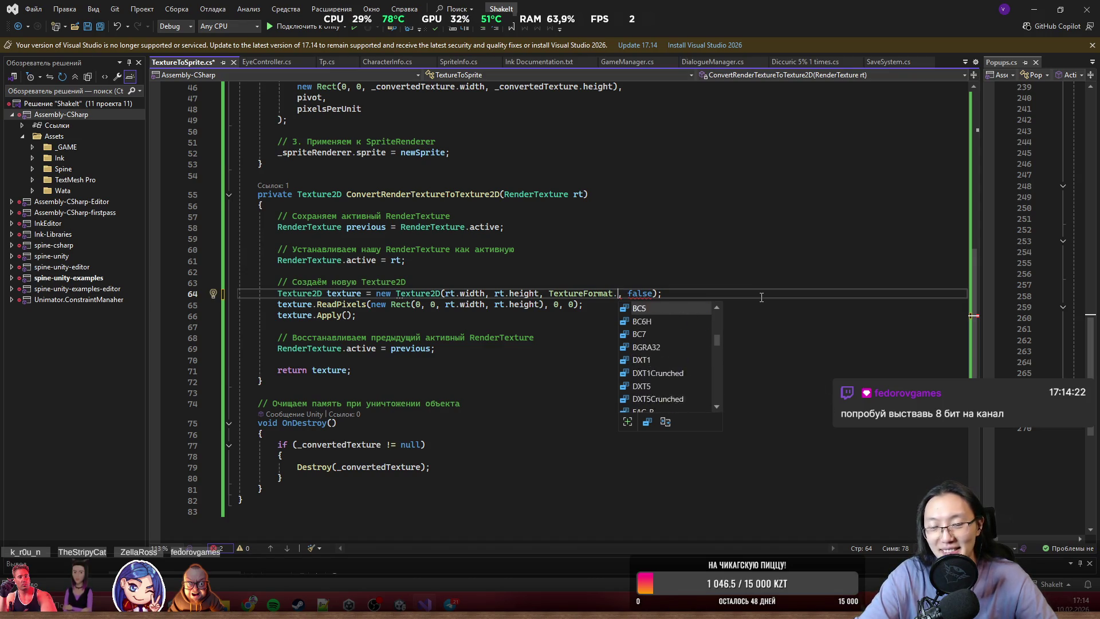
key("Page_Up")
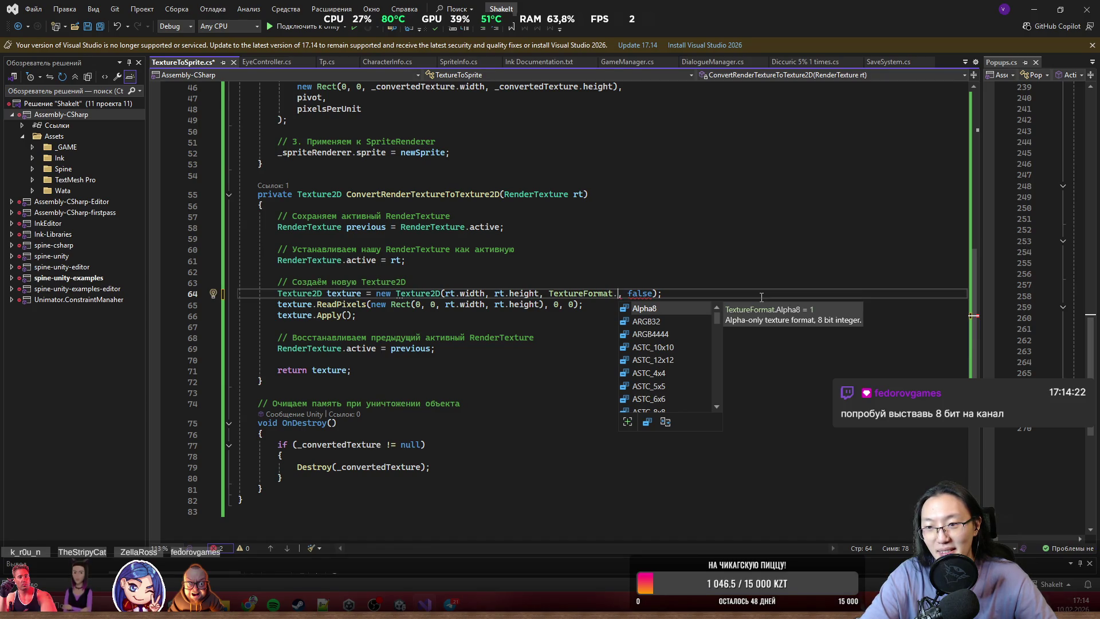
key("Tab")
key("ctrl+s")
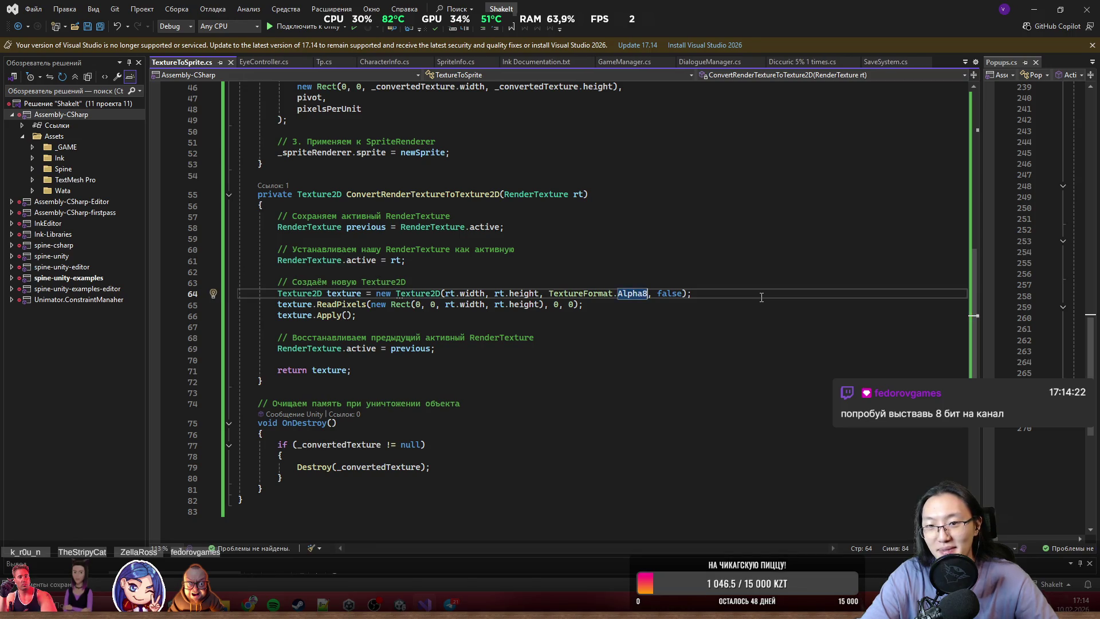
left_click(1034, 10)
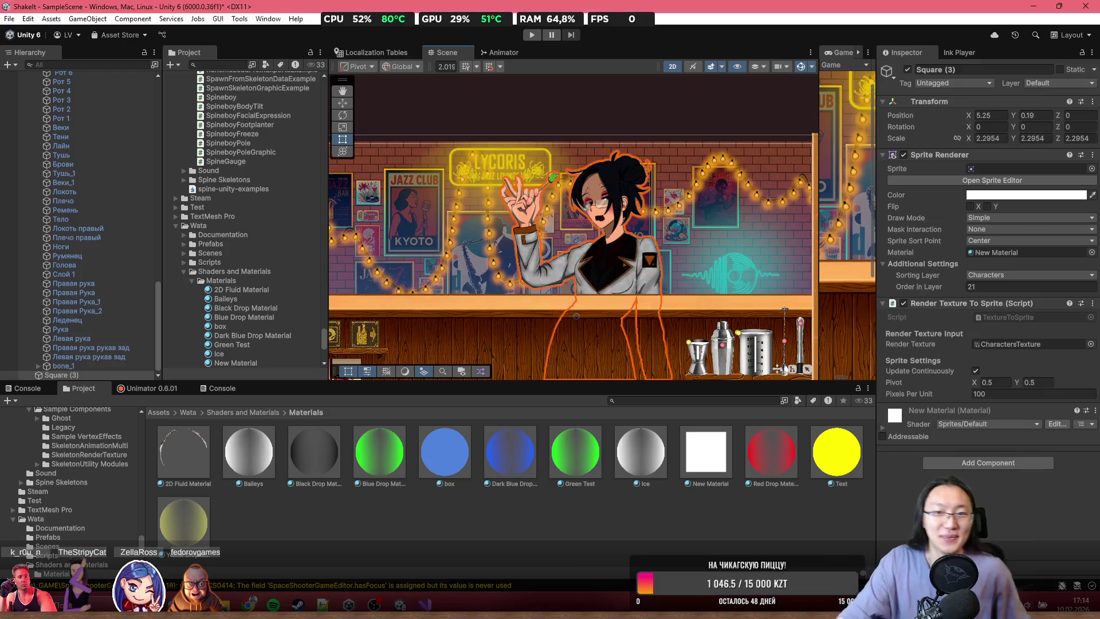
scroll(586, 262, "up", 2)
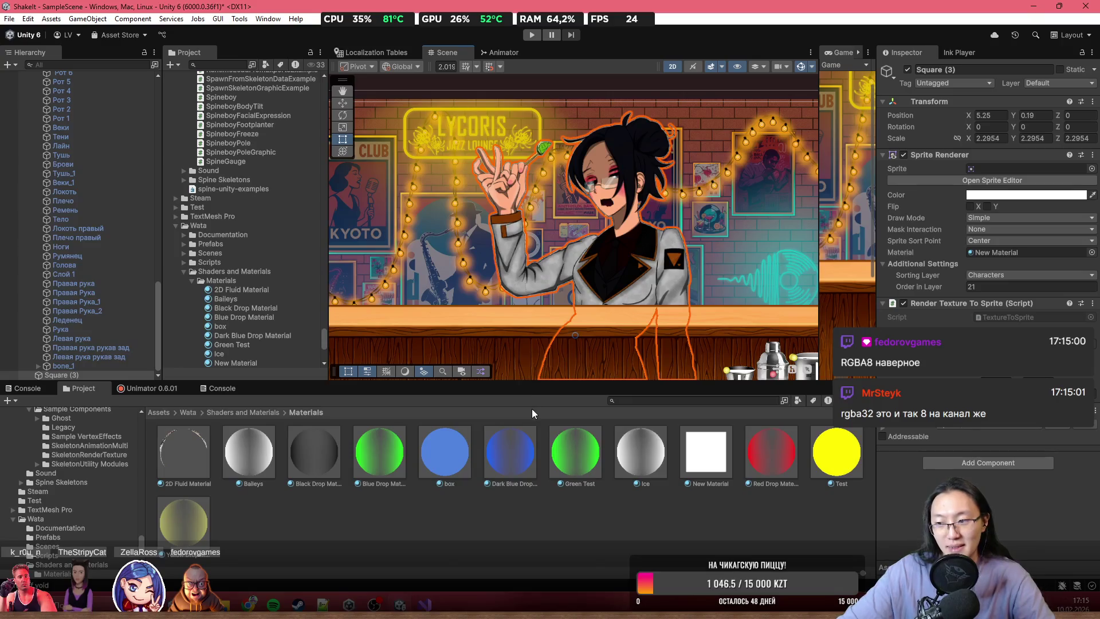
key("alt+Tab")
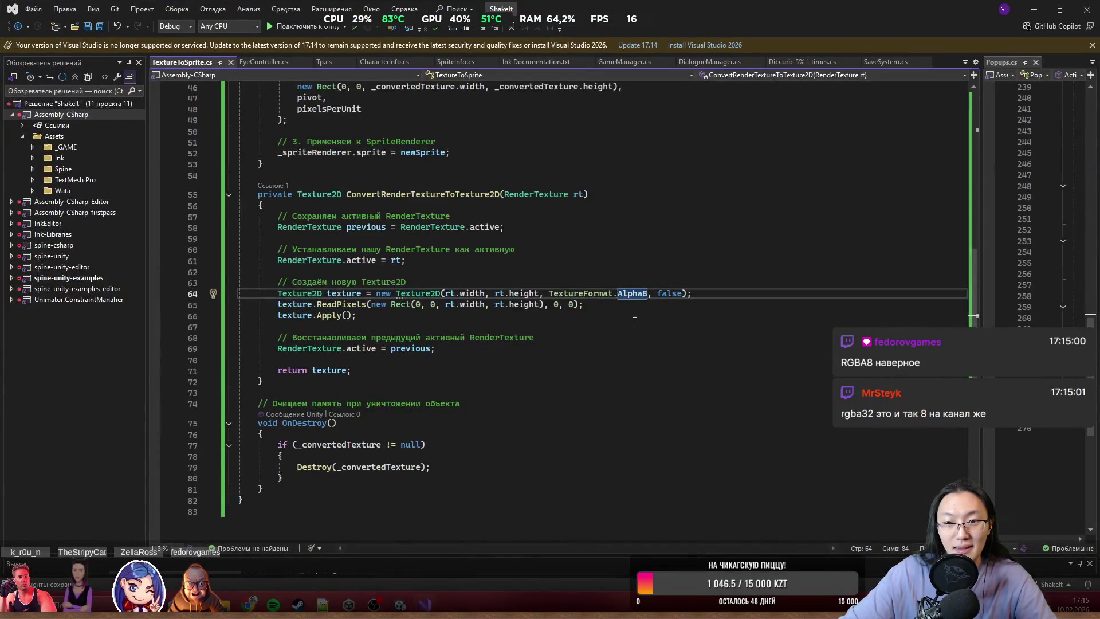
- Replace line 64's texture format with ETC2_RGBA8 via IntelliSense and save the script
type("Rh")
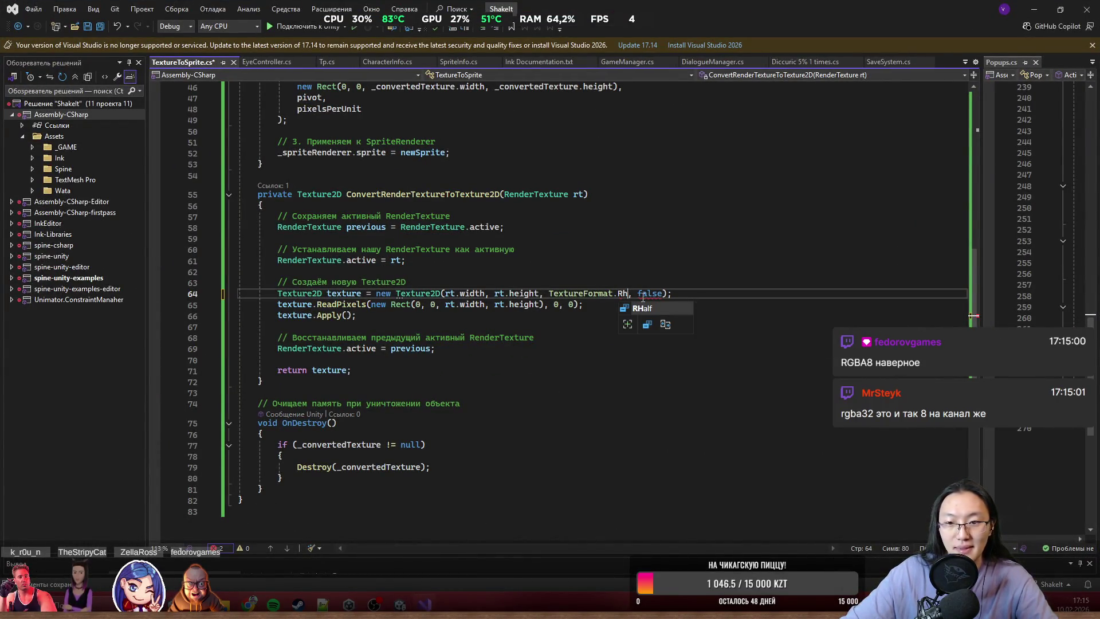
key("BackSpace")
type("G")
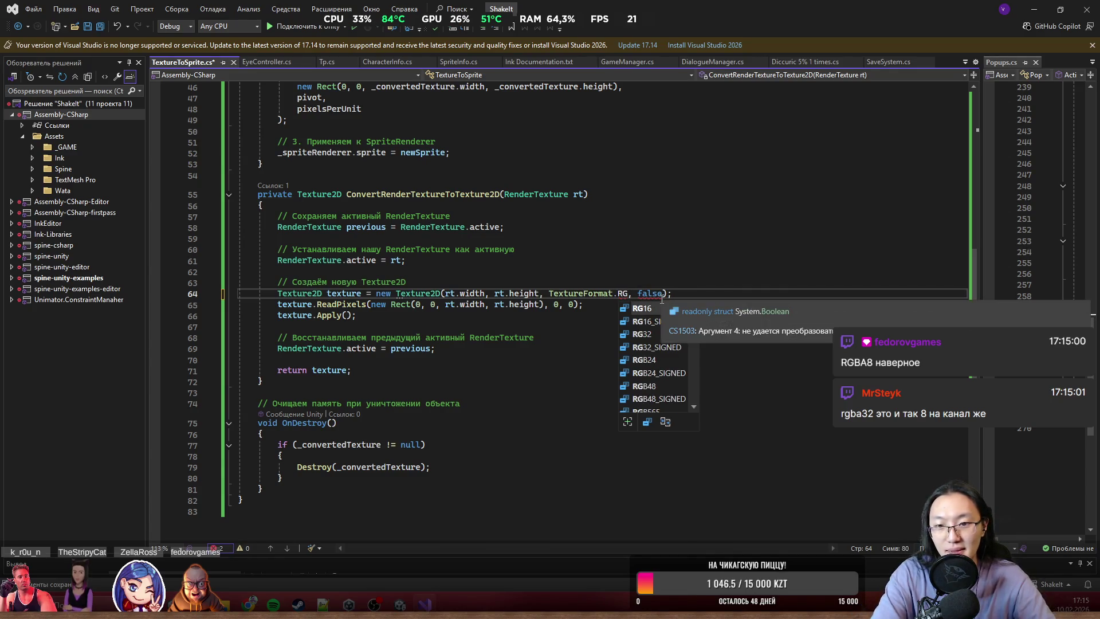
type("BA9")
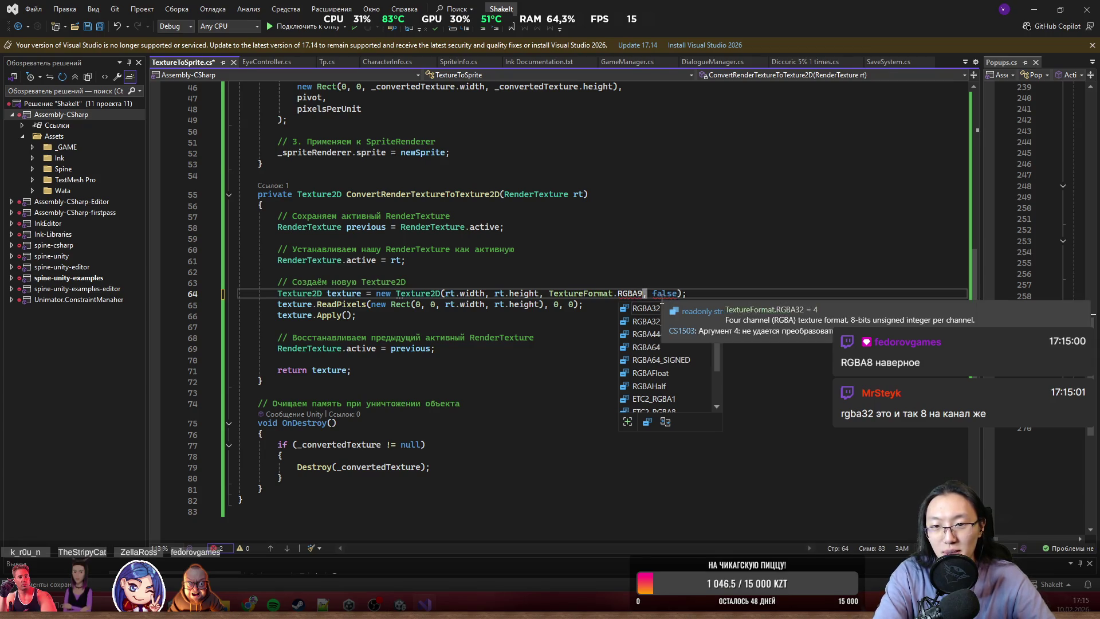
key("Insert")
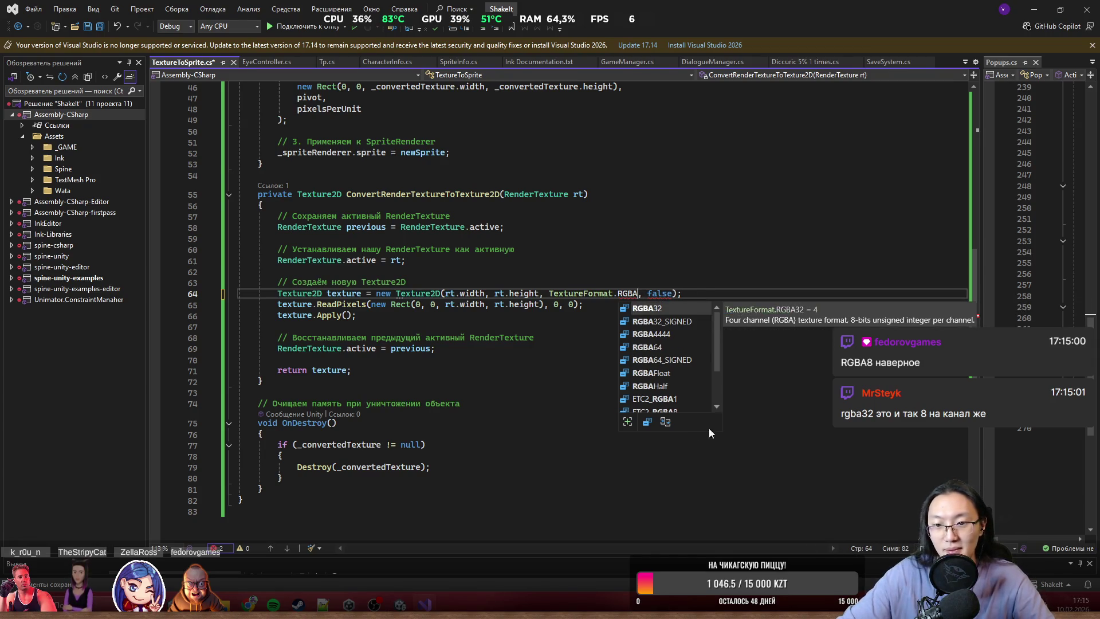
left_click_drag(718, 345, 724, 389)
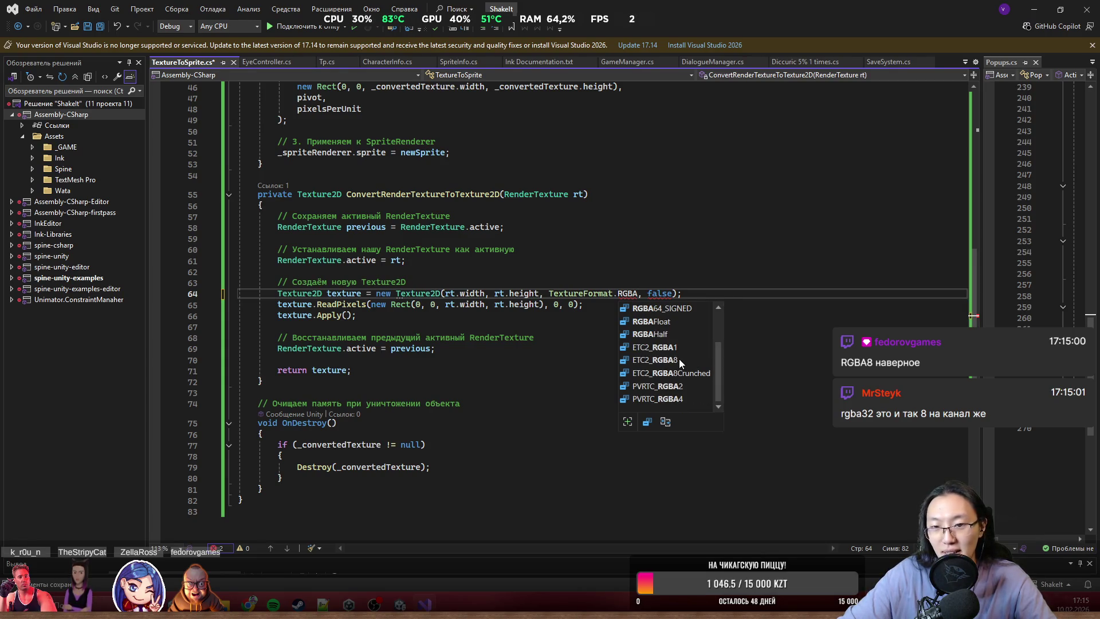
scroll(679, 359, "up", 2)
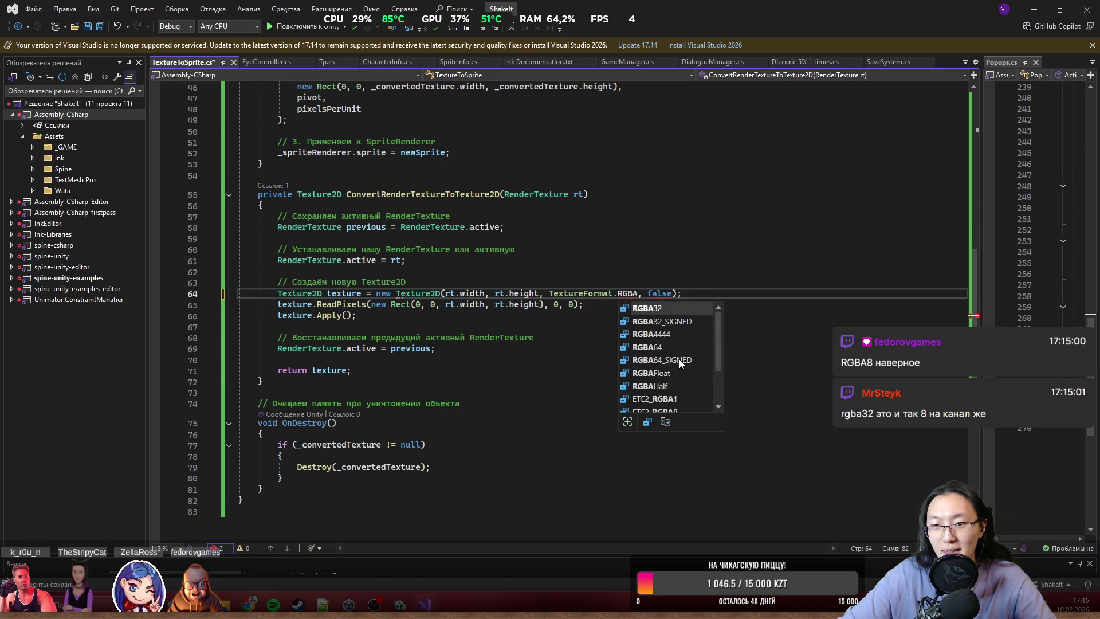
double_click(696, 401)
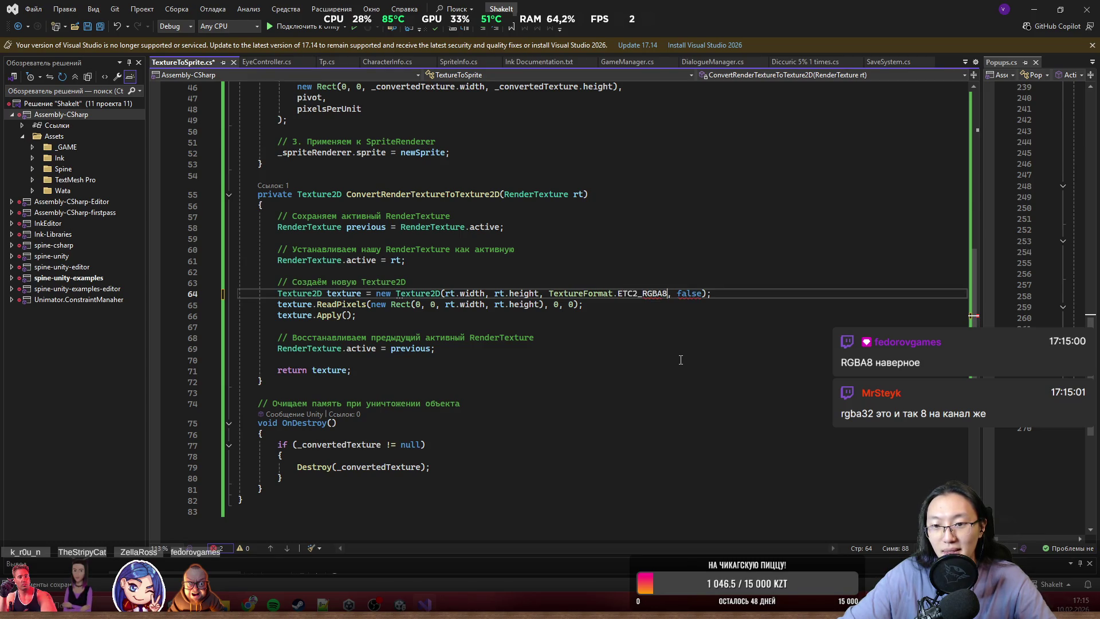
left_click(721, 372)
key("ctrl+s")
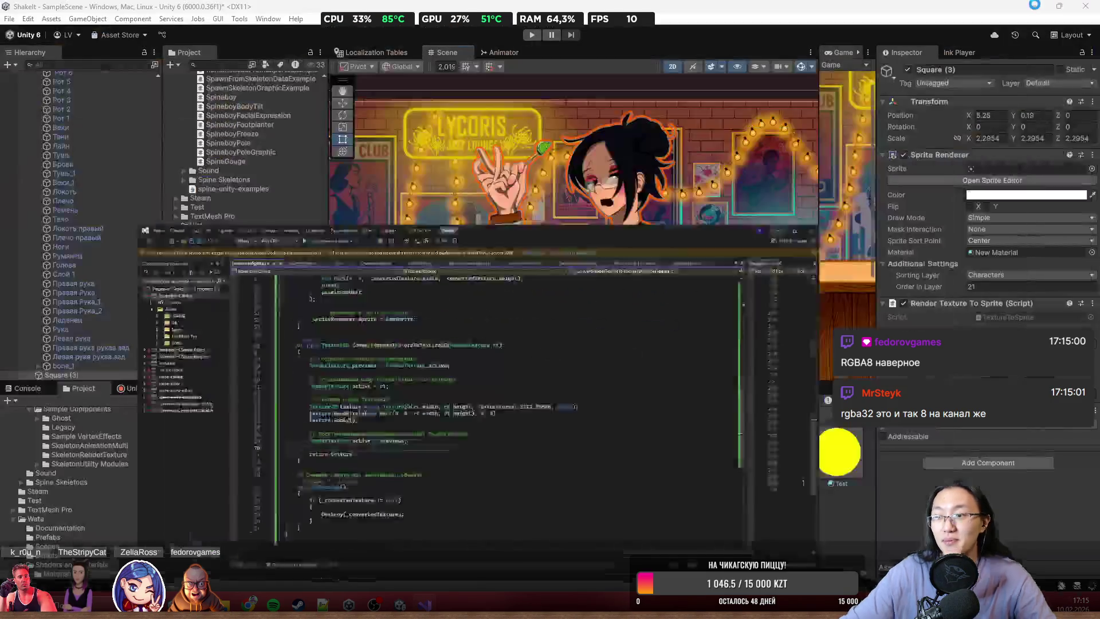
- Enable Update Continuously, check the live render in the bar scene, then delete Square (3)
key("alt+Tab")
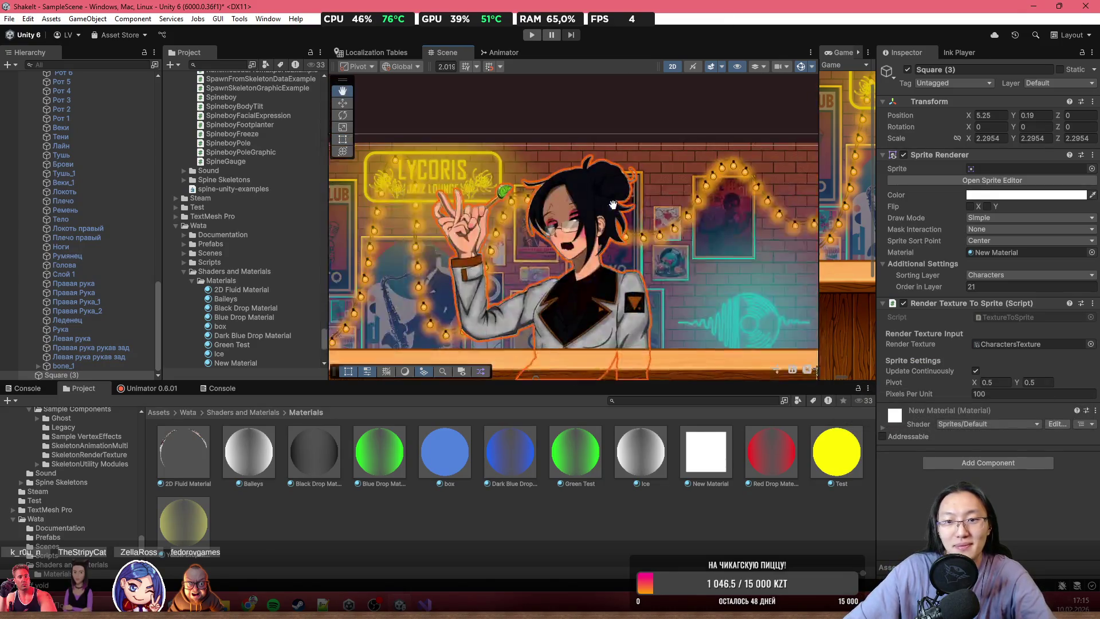
left_click(976, 370)
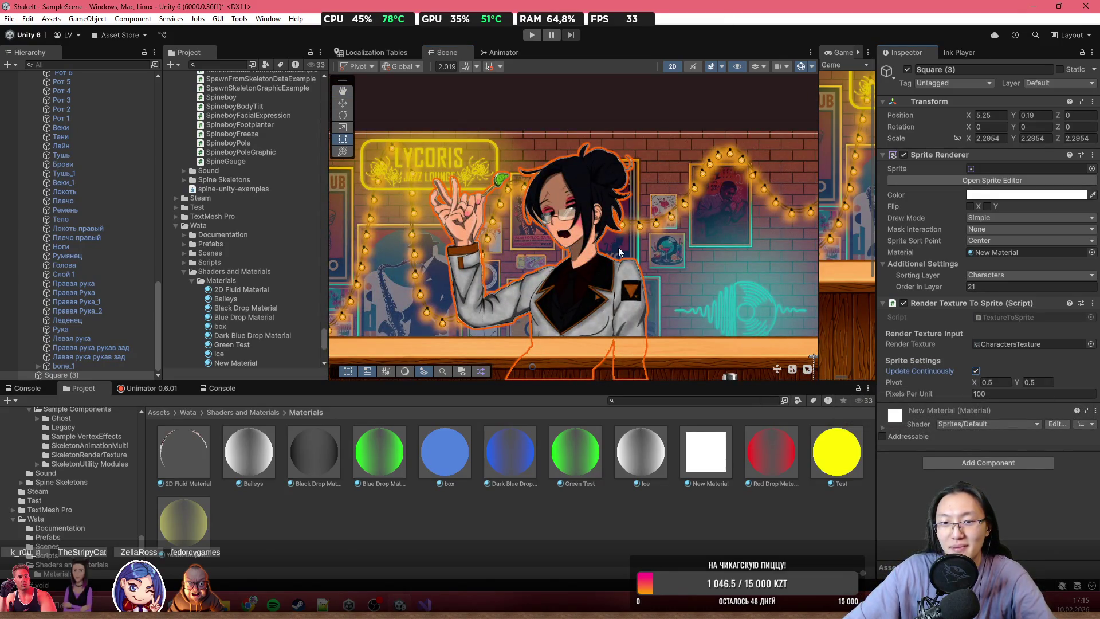
scroll(628, 255, "up", 5)
scroll(531, 181, "down", 6)
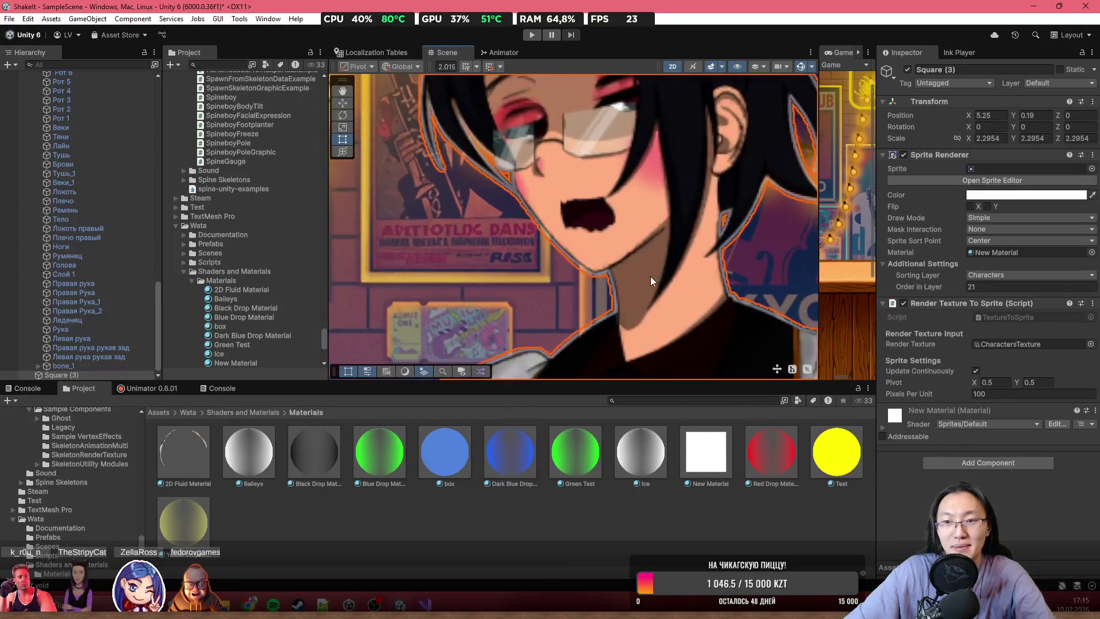
left_click_drag(642, 257, 609, 231)
scroll(609, 231, "down", 3)
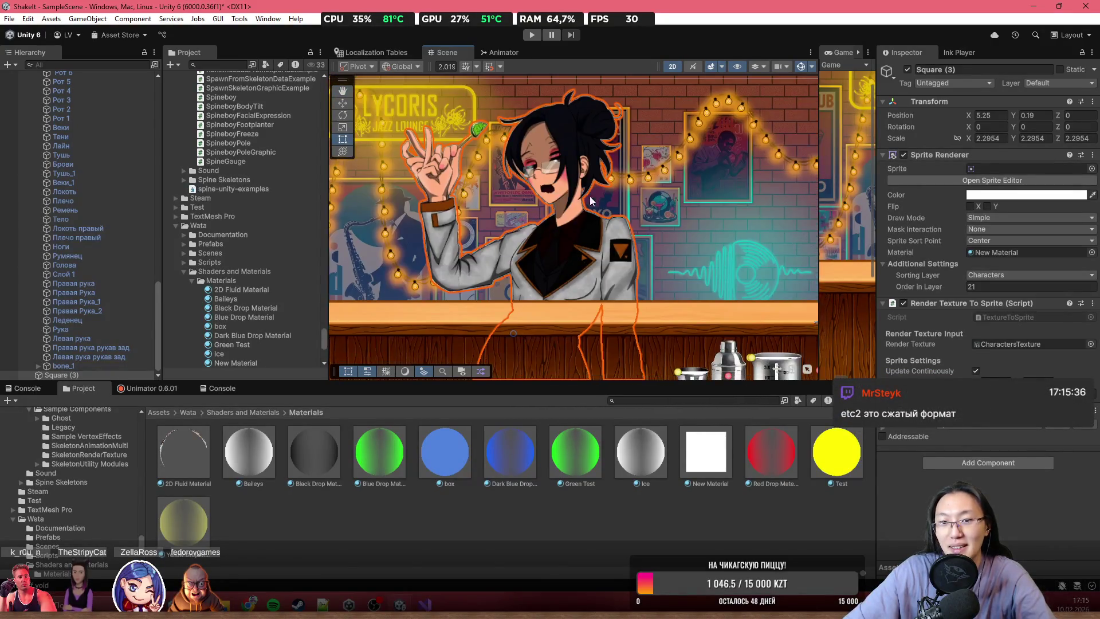
scroll(633, 295, "down", 3)
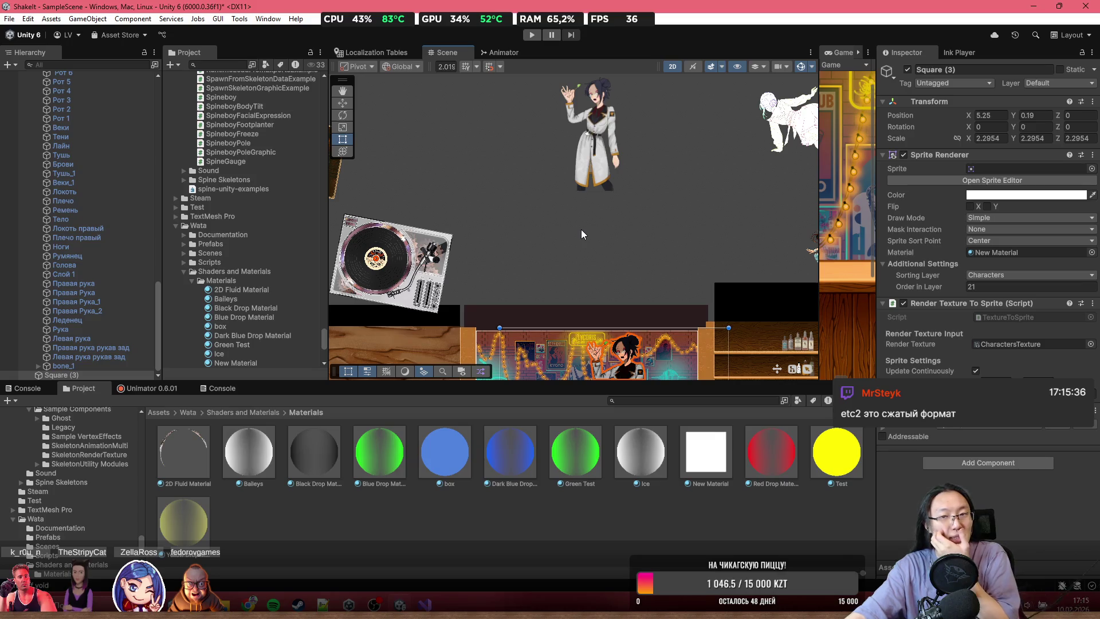
key("f")
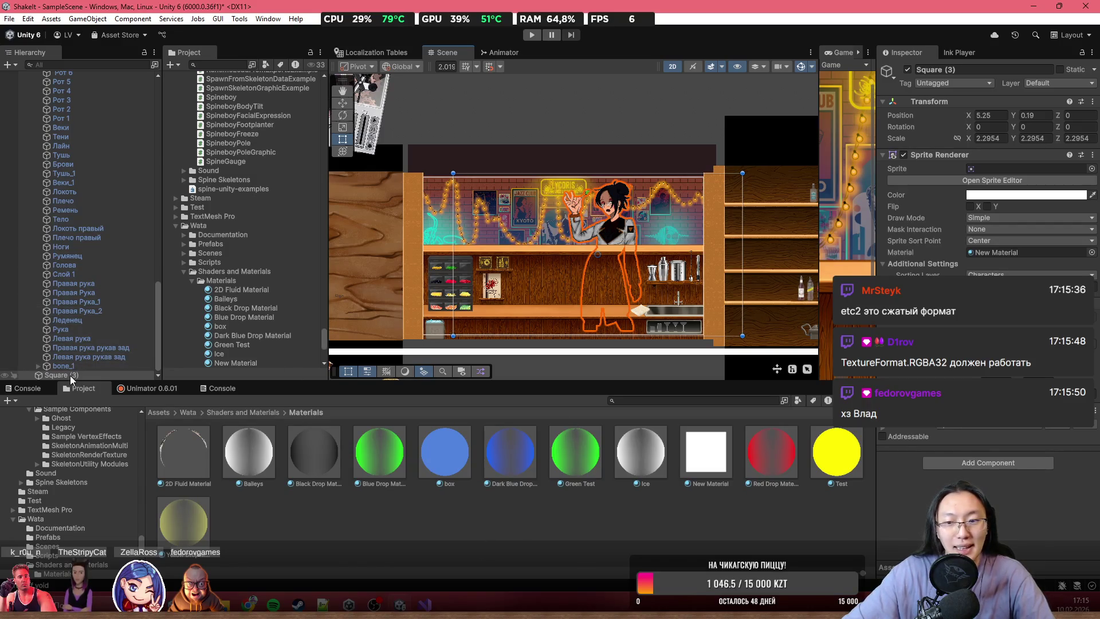
key("Delete")
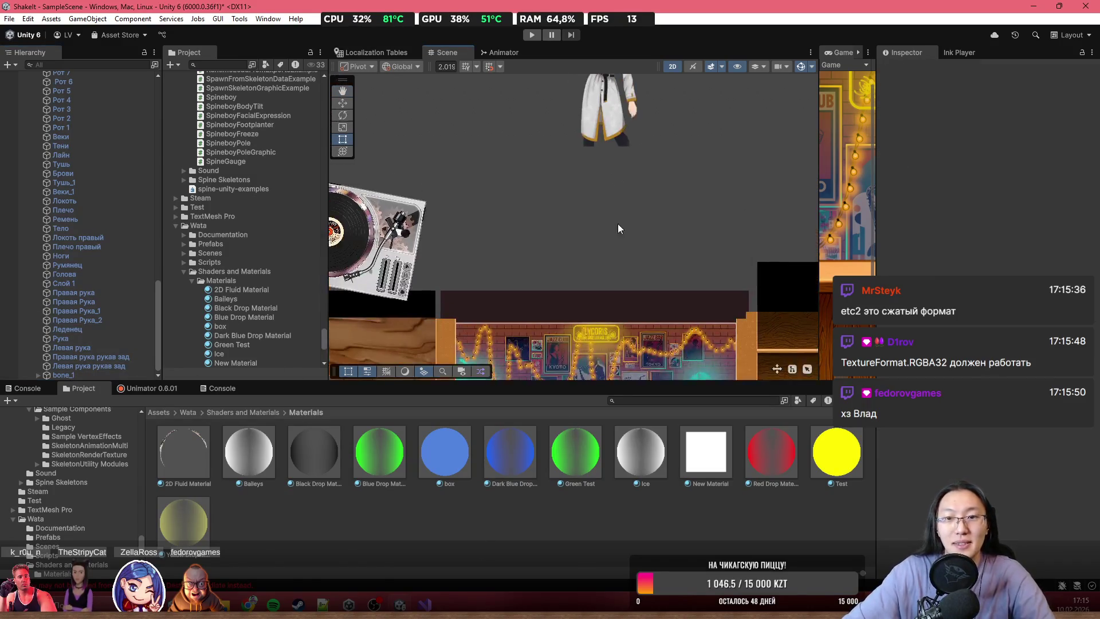
- Frame Mia, enter Play mode, and maximize the Game view
scroll(638, 258, "down", 2)
left_click(625, 135)
key("f")
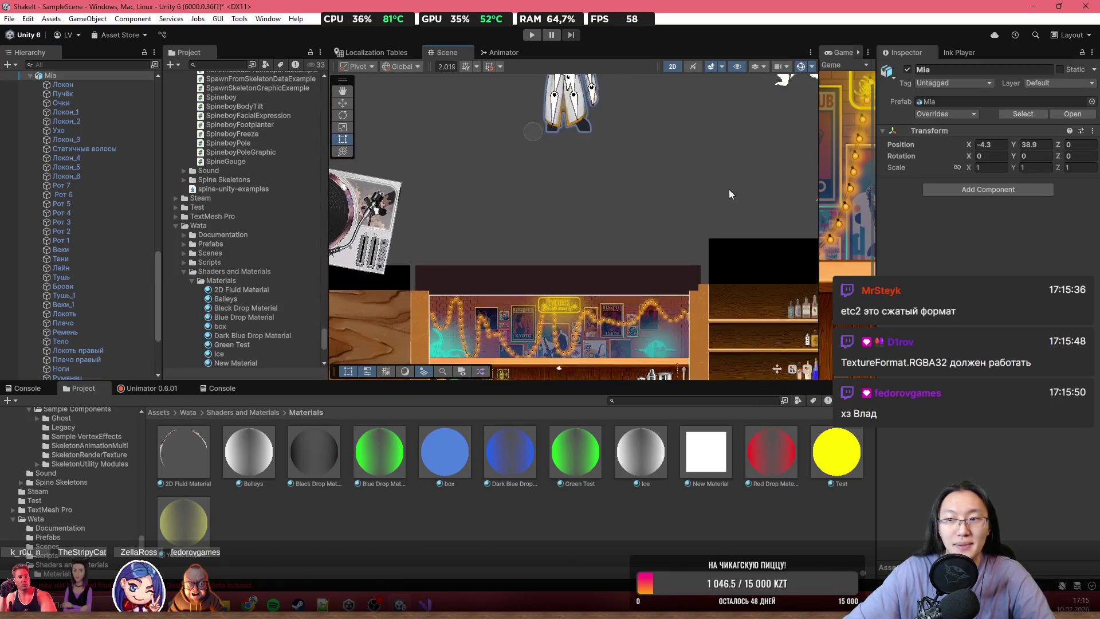
left_click(530, 35)
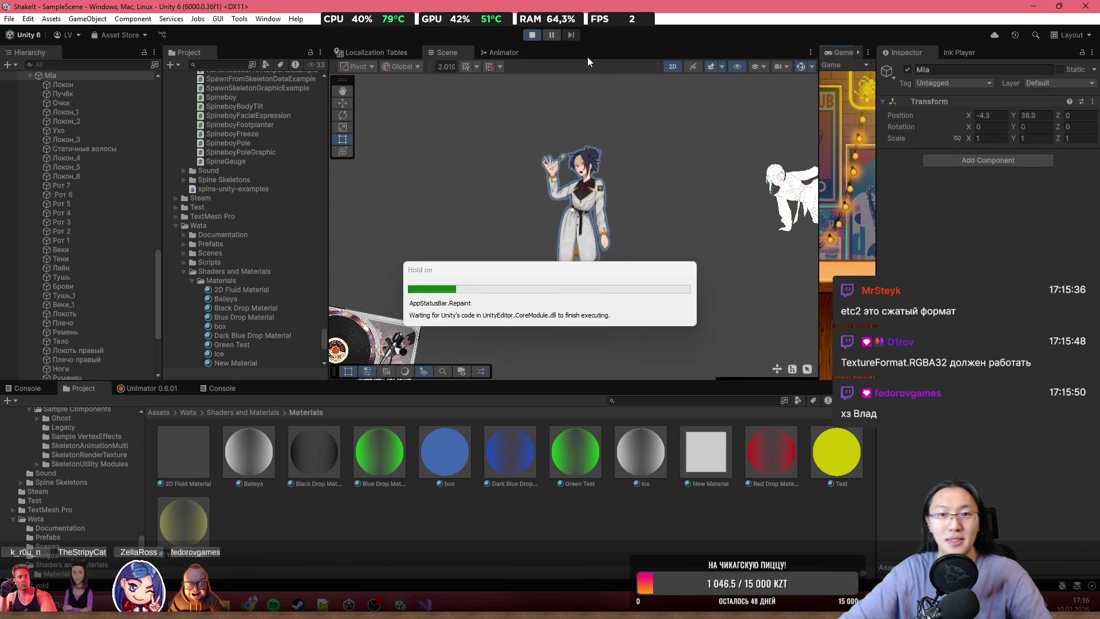
double_click(836, 54)
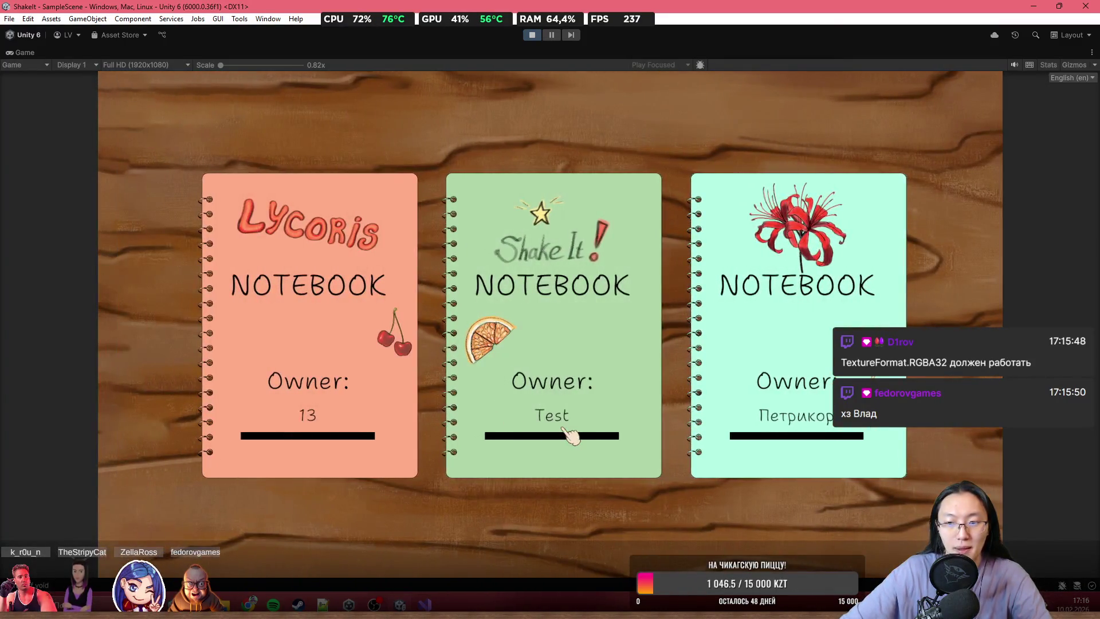
- Open the Test save notebook and advance the intro dialogue until the boss enters
left_click(568, 430)
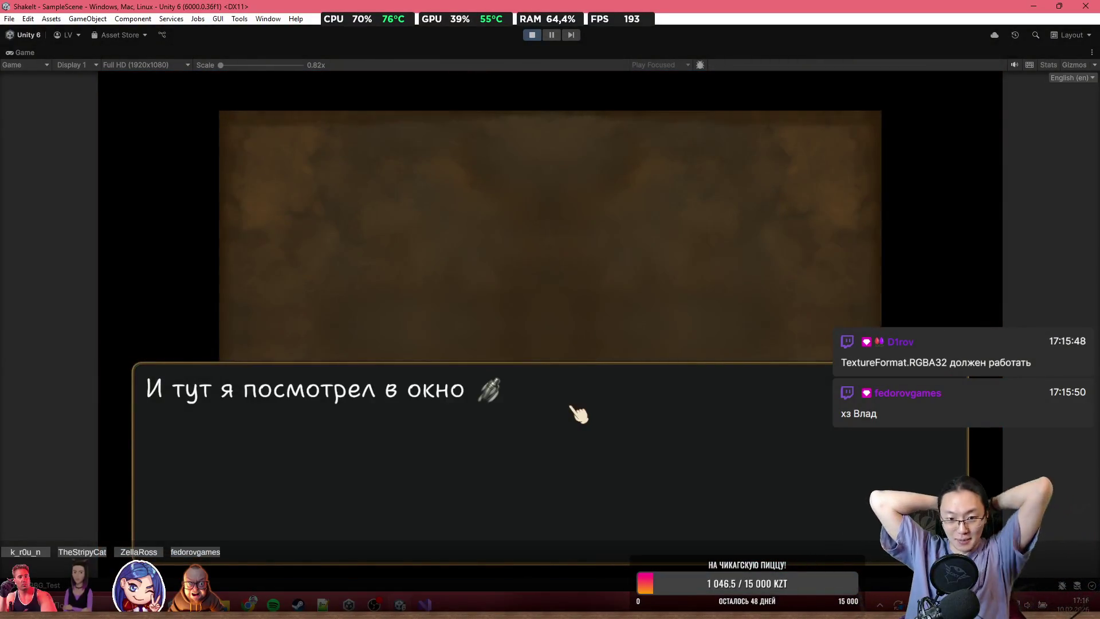
left_click(573, 407)
left_click(574, 411)
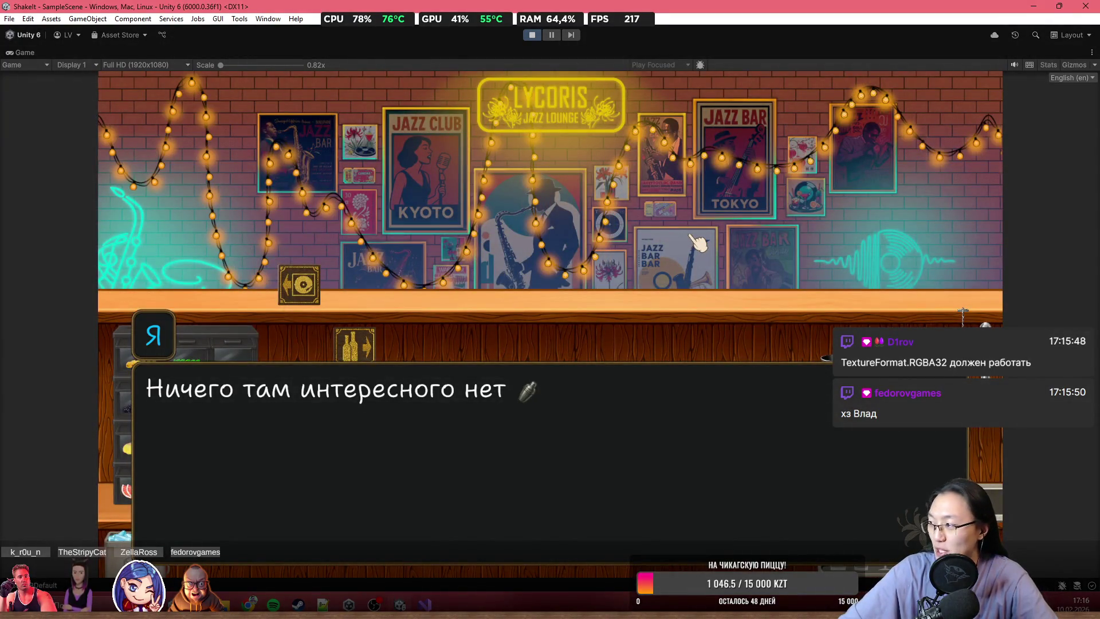
left_click(699, 243)
left_click(701, 244)
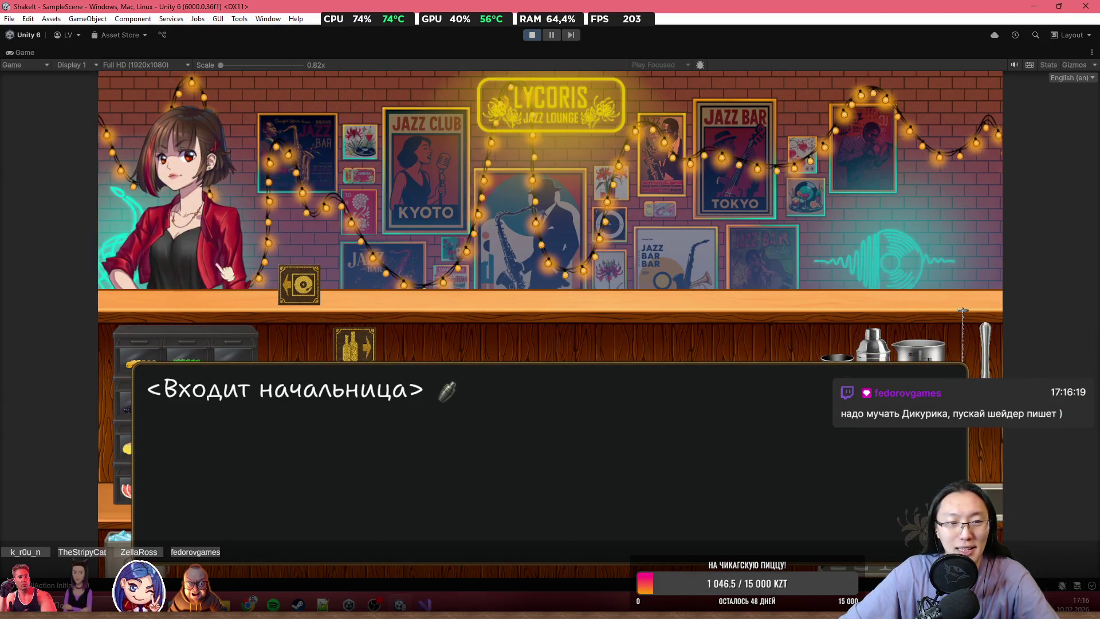
- Advance the dialogue past the boss's entrance until she goes to her place on the right
left_click(225, 270)
left_click(217, 255)
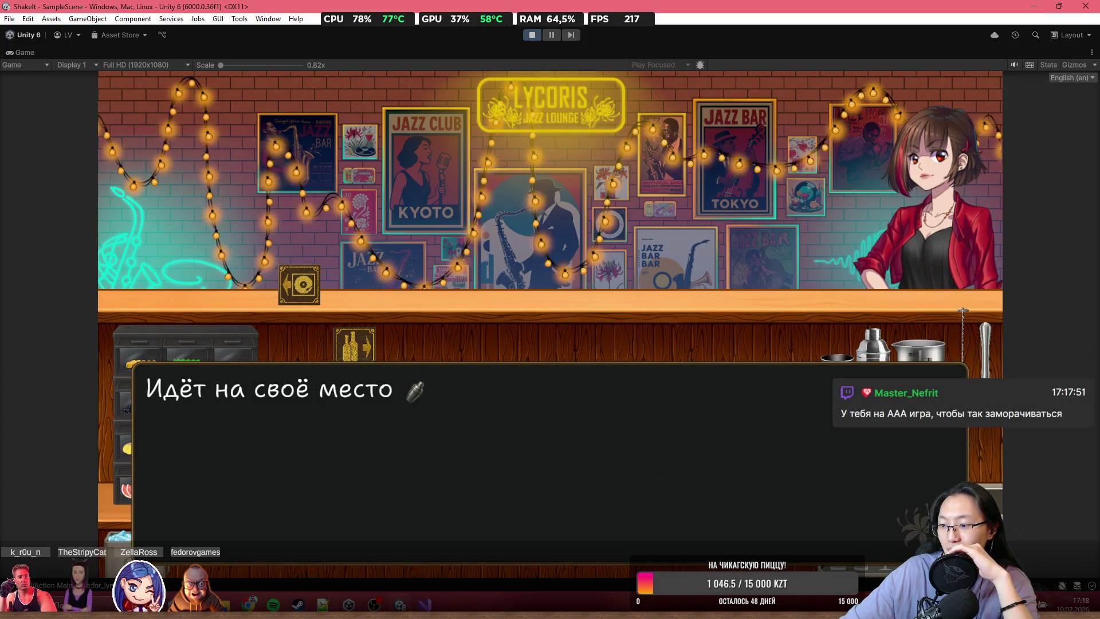
left_click(212, 596)
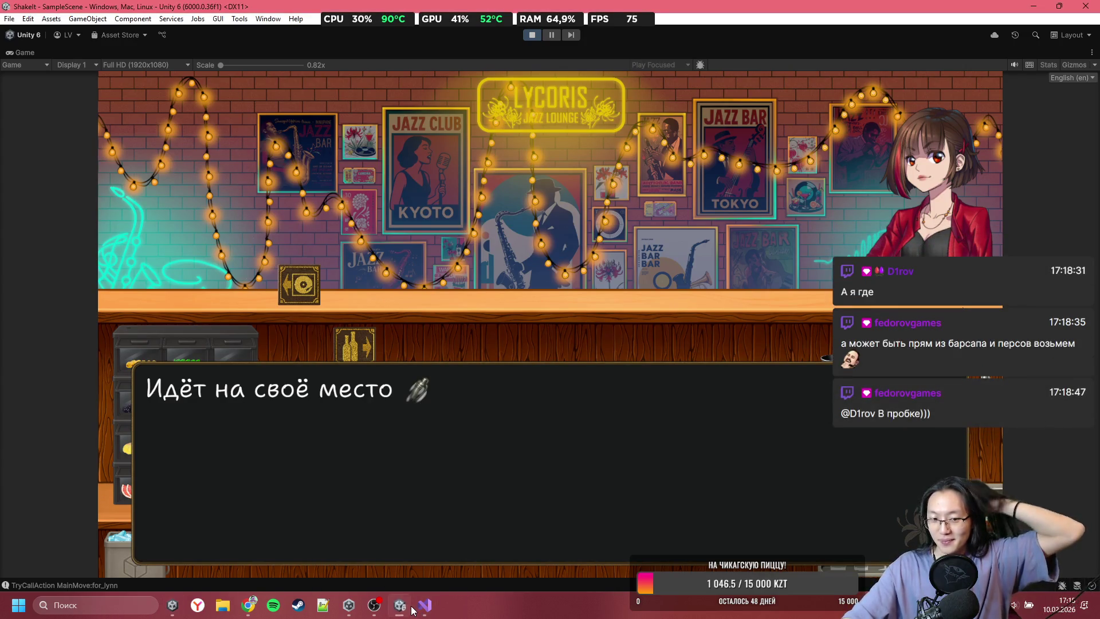
- Refocus the Game view and advance until Натсуми welcomes the player to the Shake It tech demo
mouse_move(399, 609)
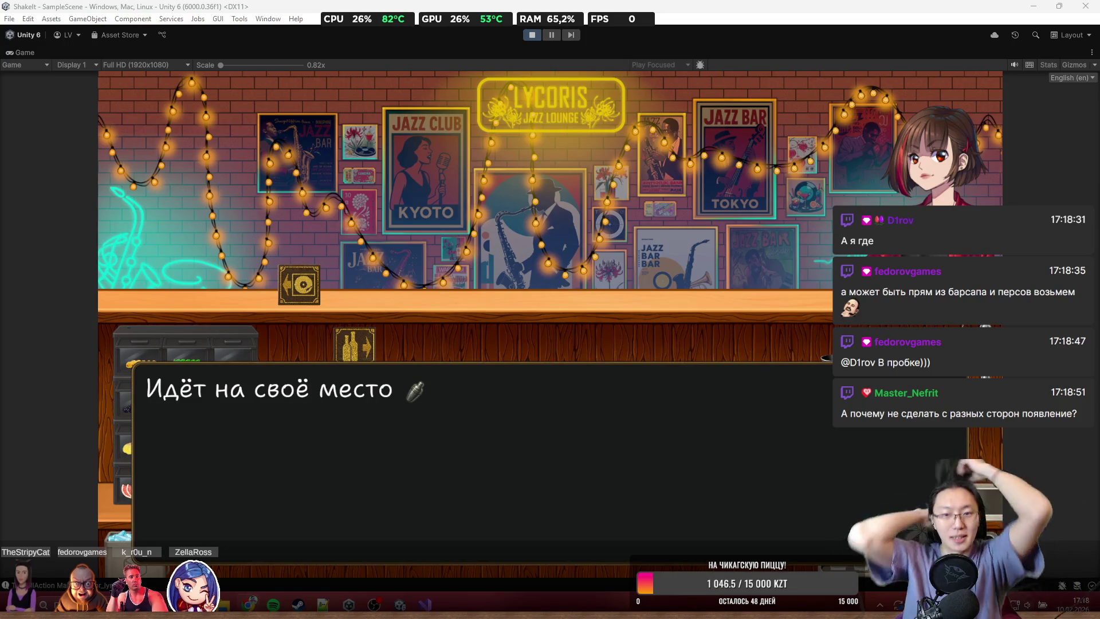
left_click(499, 228)
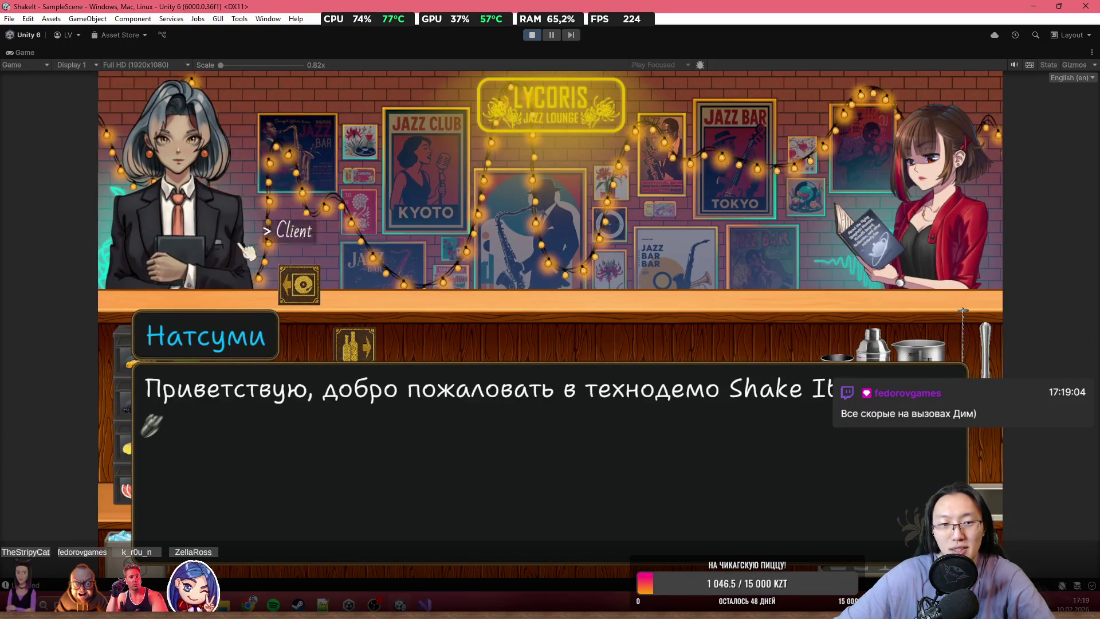
- Finish Натсуми's greeting and the tutorial prompt, then switch the game language to Russian (ru)
left_click(174, 381)
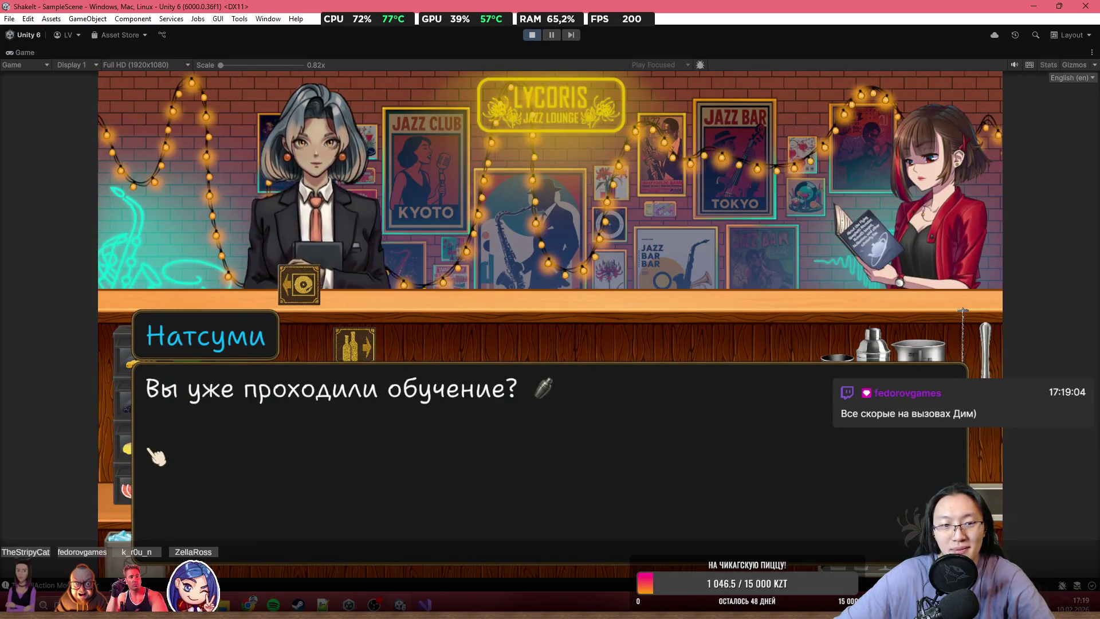
left_click(612, 312)
left_click(612, 344)
left_click(612, 344)
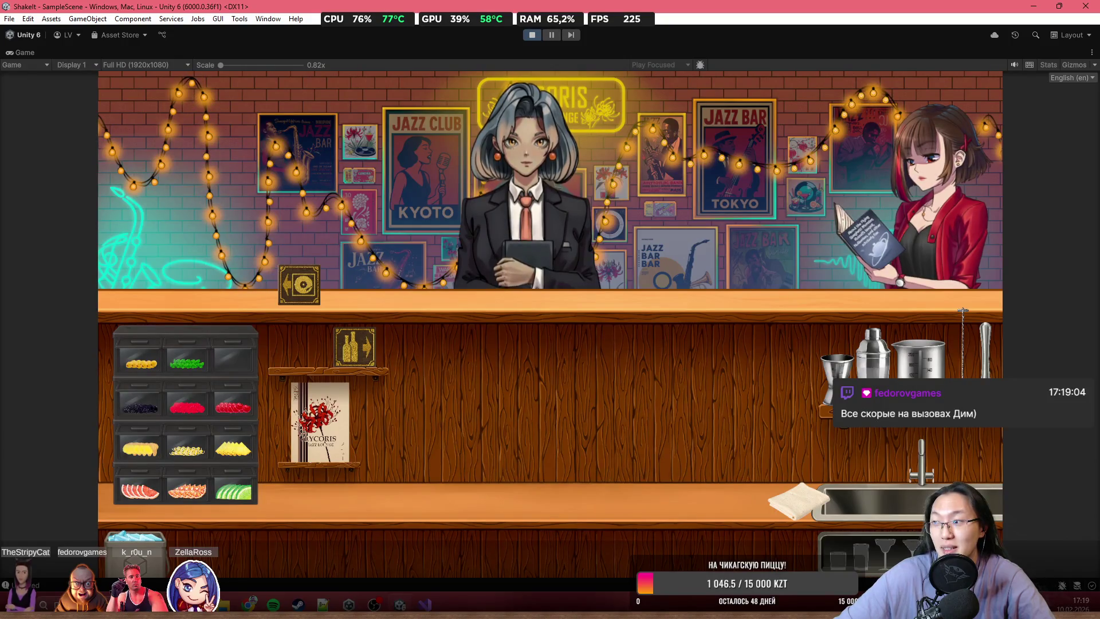
left_click(1072, 77)
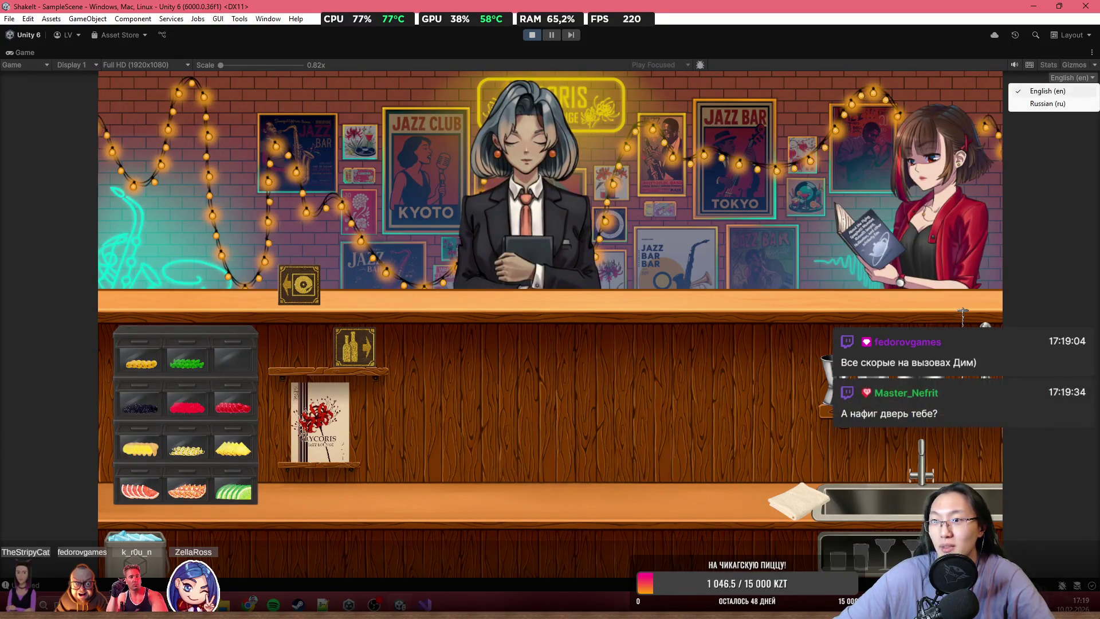
left_click(1043, 103)
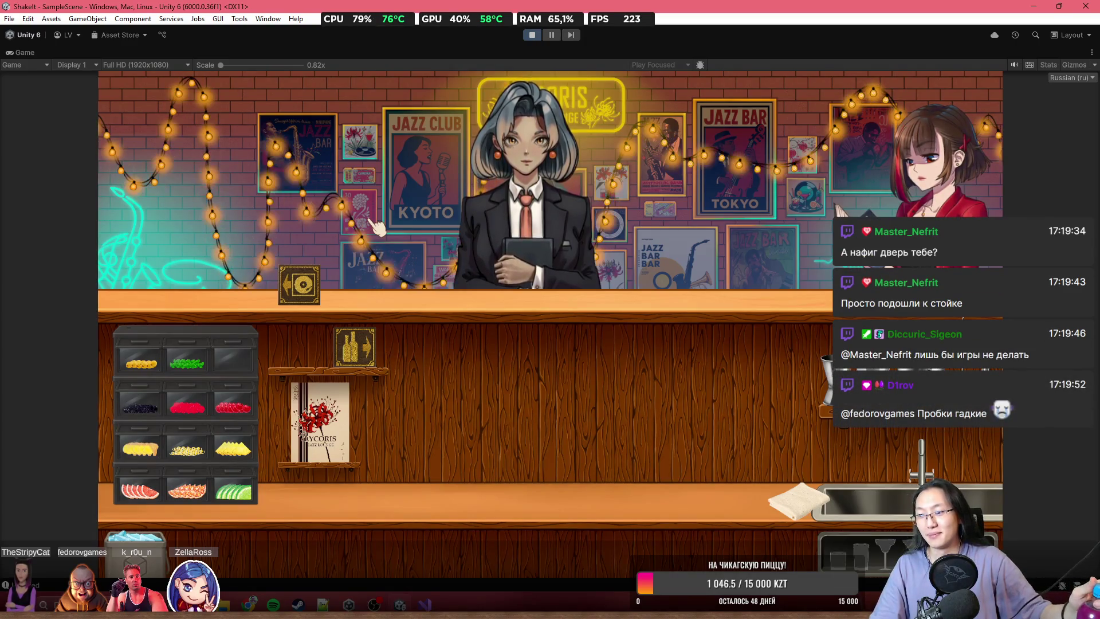
- Read the Чёрный Русский recipe from the bar book's cocktail list, then put the book away
left_click(334, 425)
left_click(475, 190)
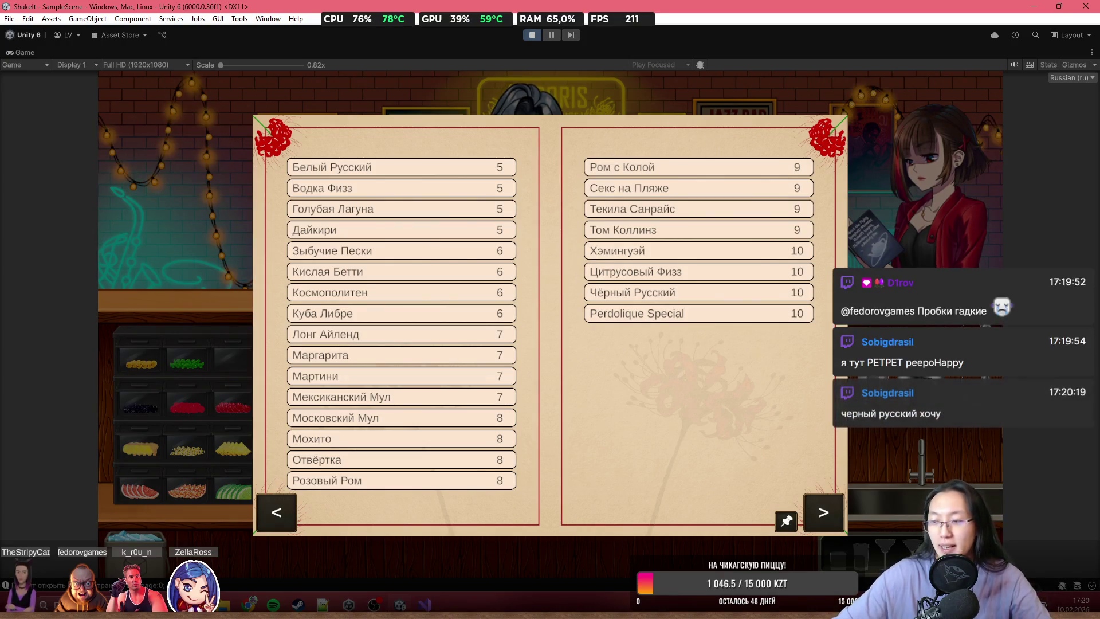
left_click(648, 293)
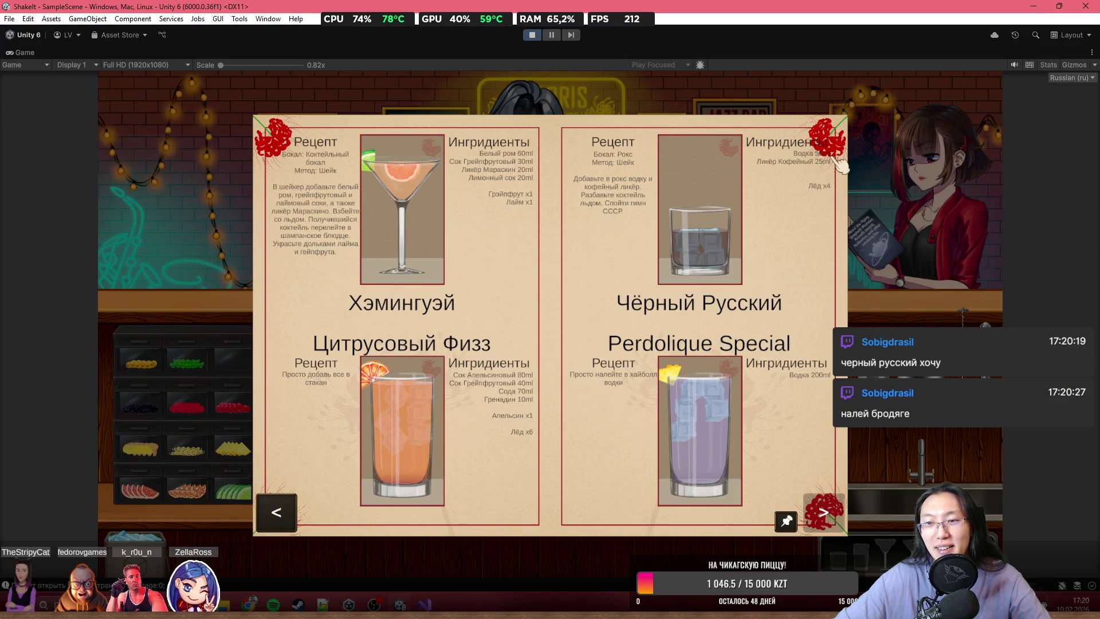
left_click(733, 350)
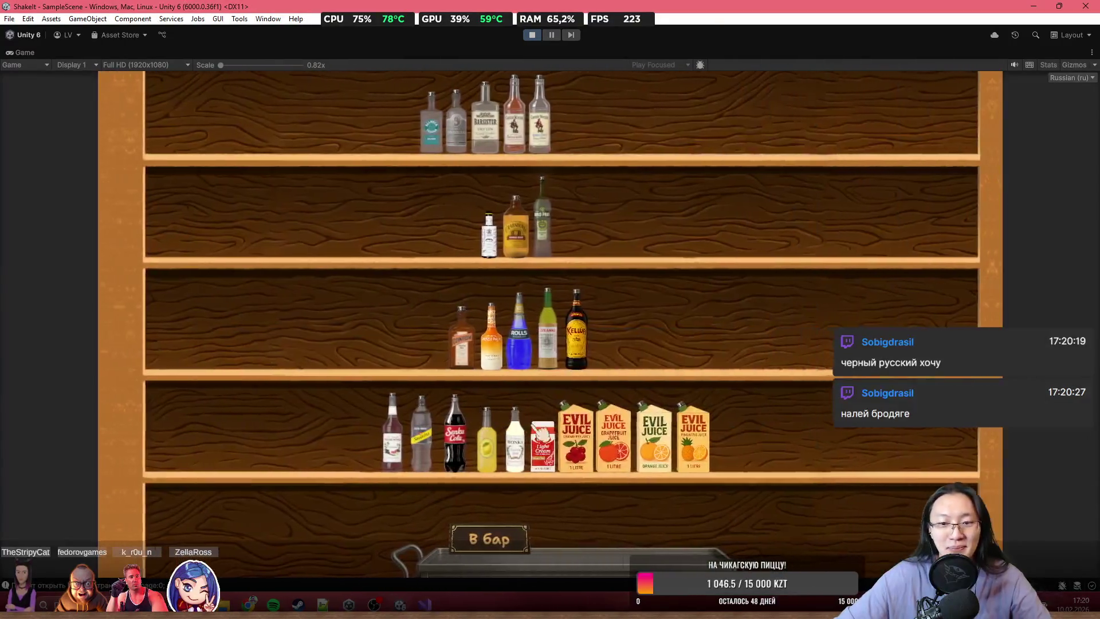
- Take the coffee liqueur and vodka from the shelves and drop the bar spoon into the rocks glass
left_click(566, 332)
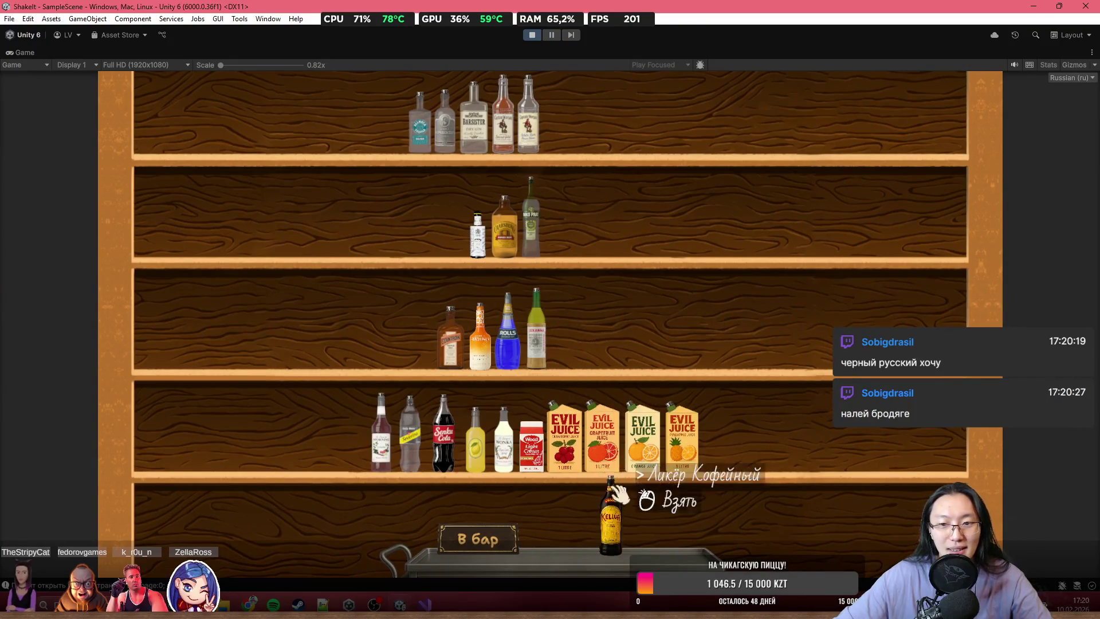
left_click(420, 123)
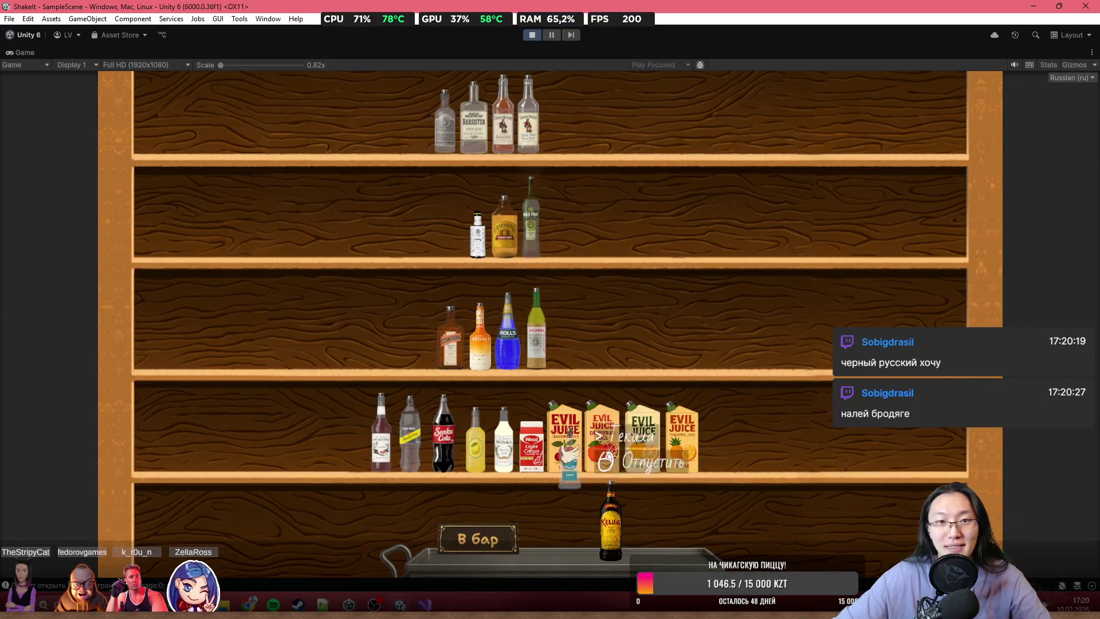
left_click(418, 168)
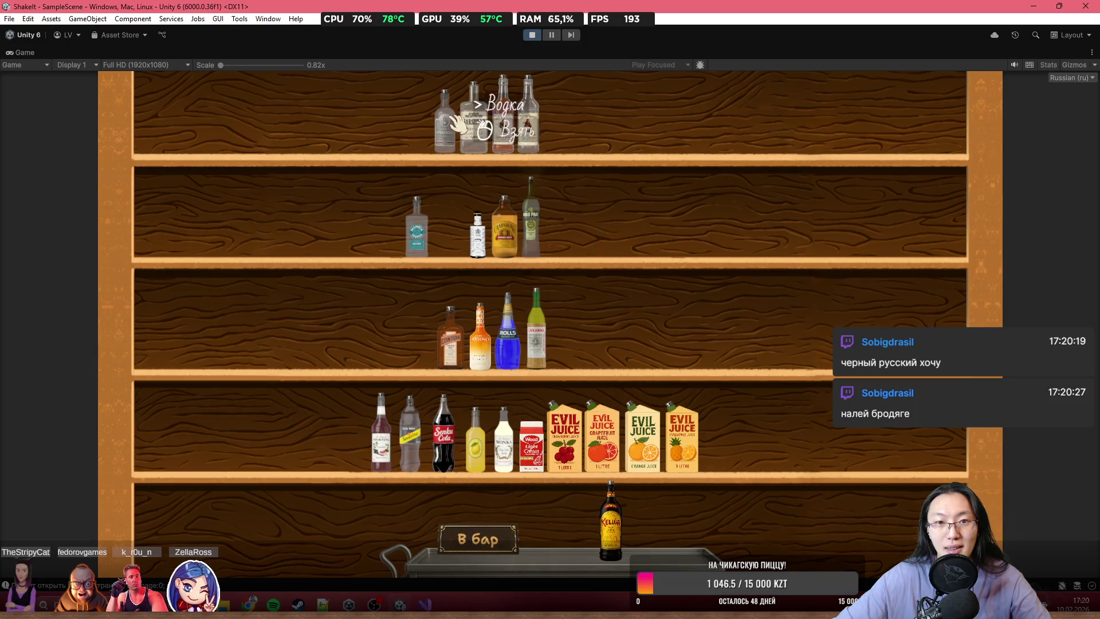
left_click(464, 127)
left_click(478, 539)
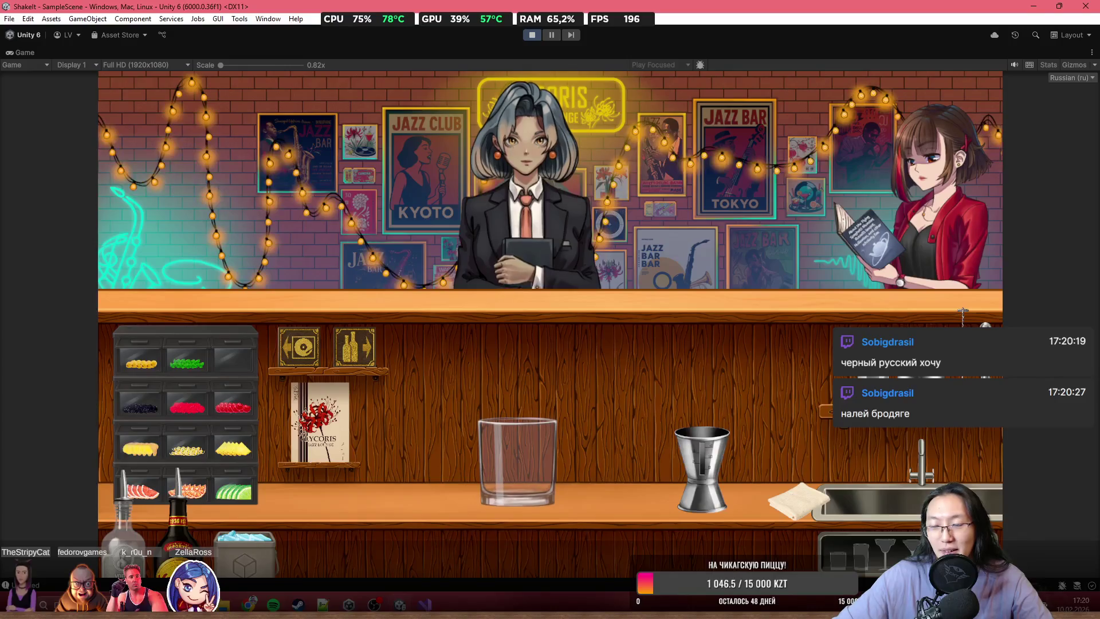
left_click(811, 352)
left_click(573, 441)
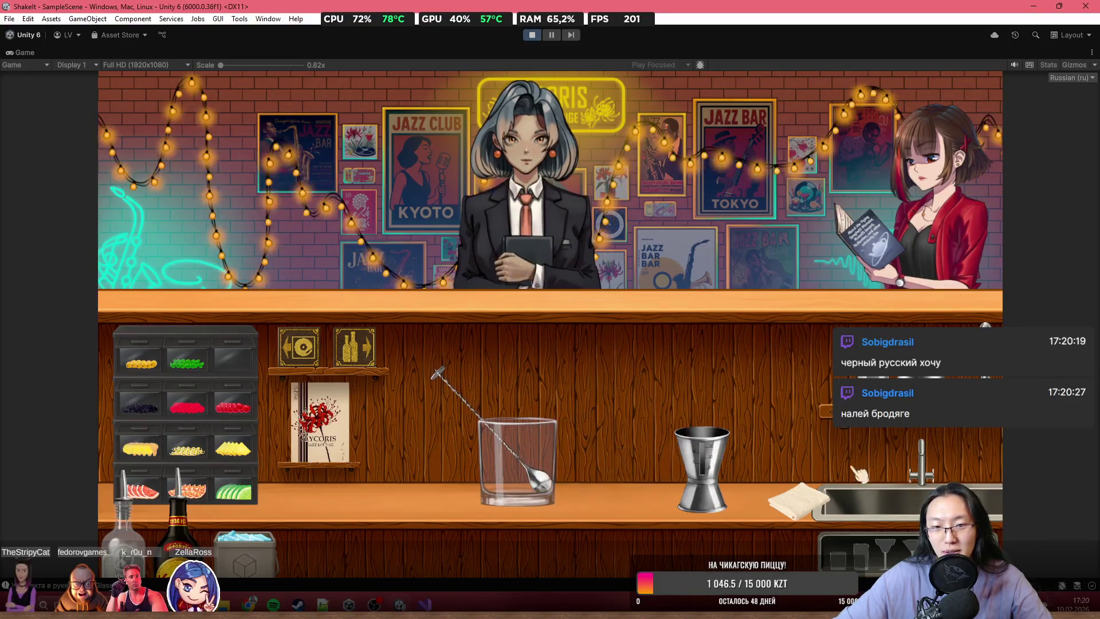
- Measure coffee liqueur in the jigger and pour it into the rocks glass
left_click(184, 527)
left_click_drag(792, 346, 793, 346)
left_click(702, 459)
left_click_drag(663, 427, 542, 312)
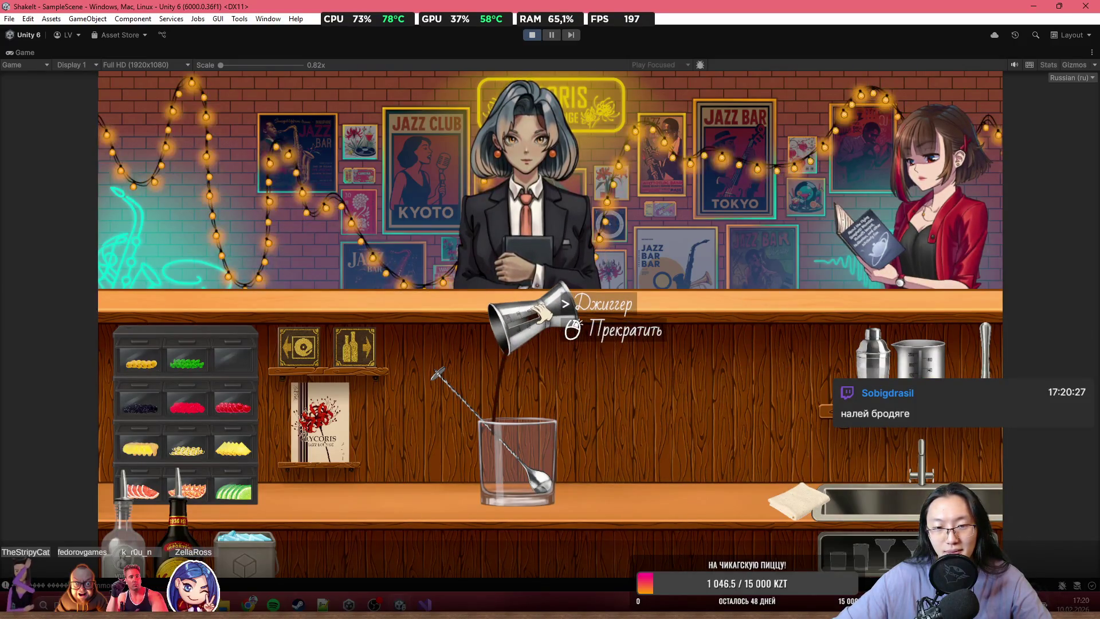
right_click(599, 367)
- Measure vodka in the jigger and pour it into the rocks glass
left_click(135, 527)
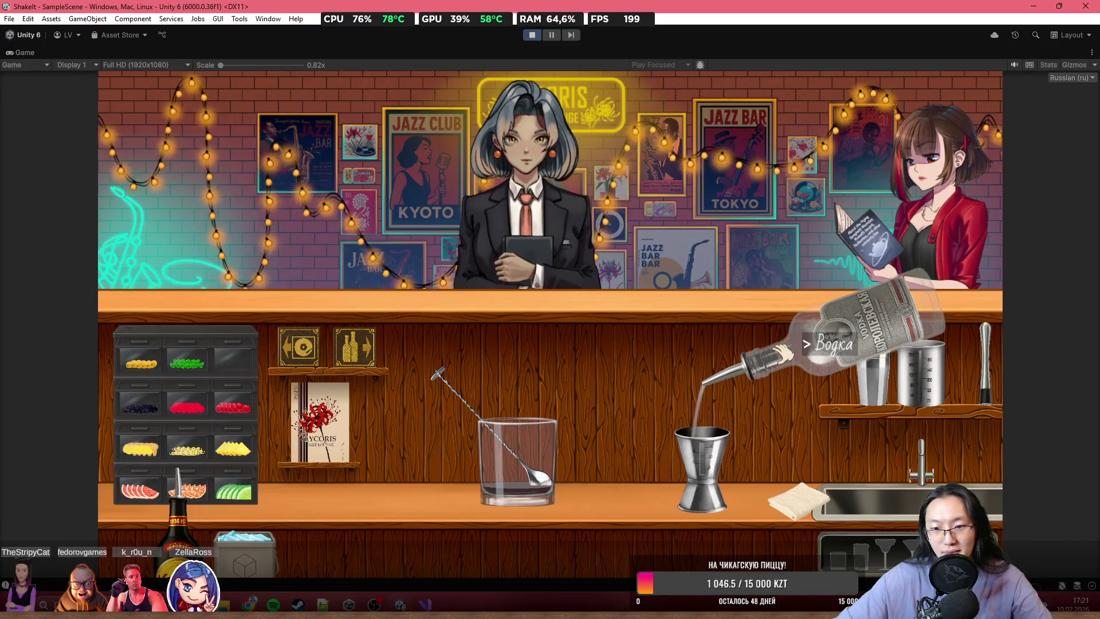
left_click(781, 355)
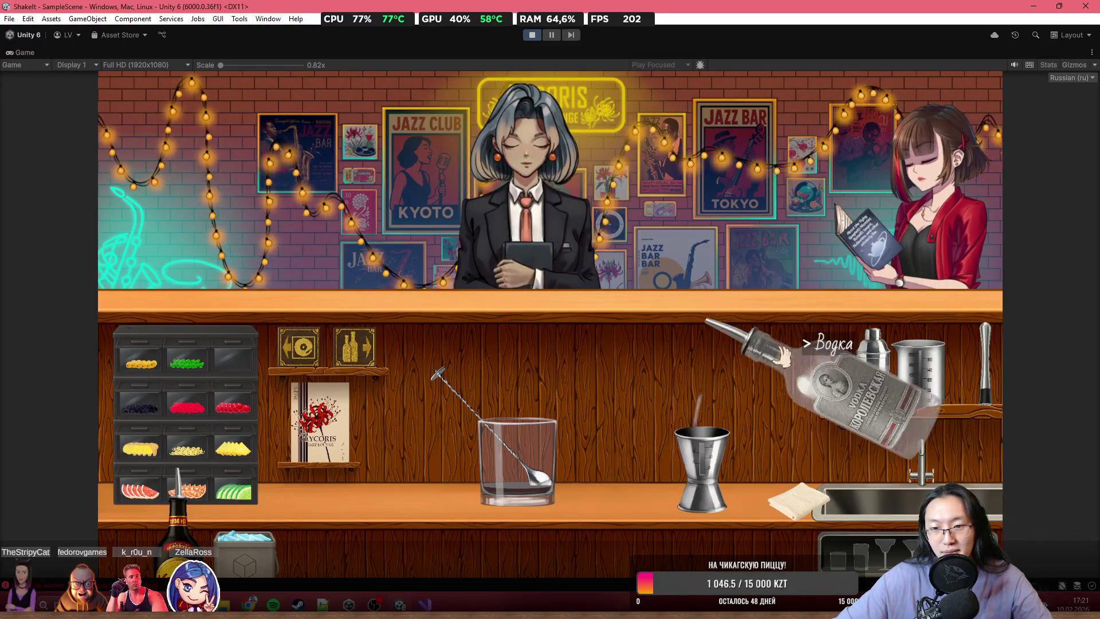
right_click(802, 373)
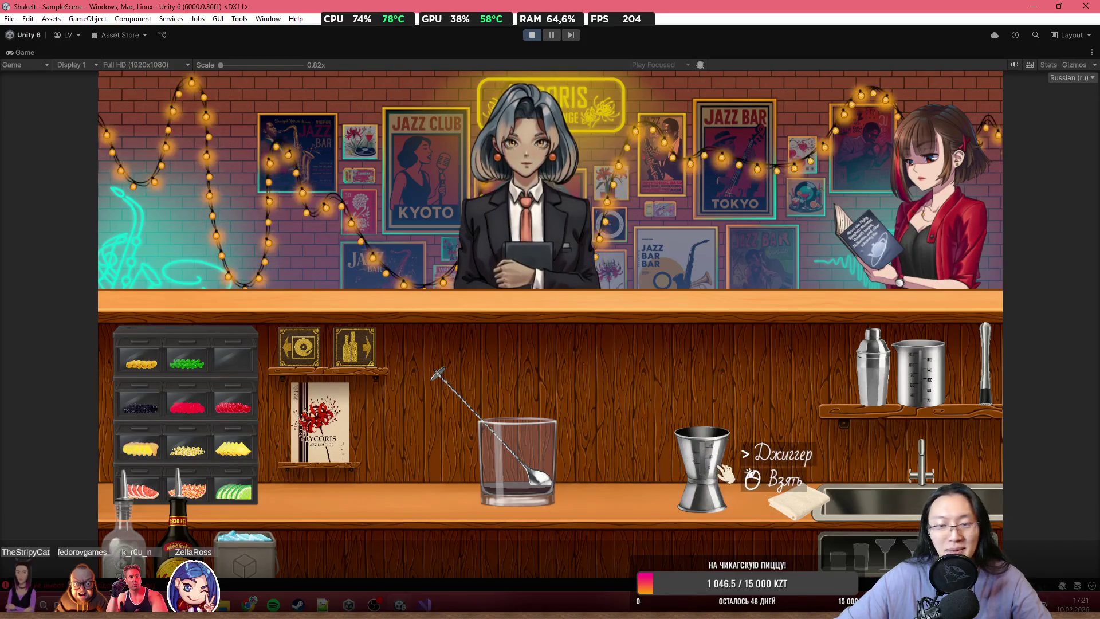
left_click(725, 473)
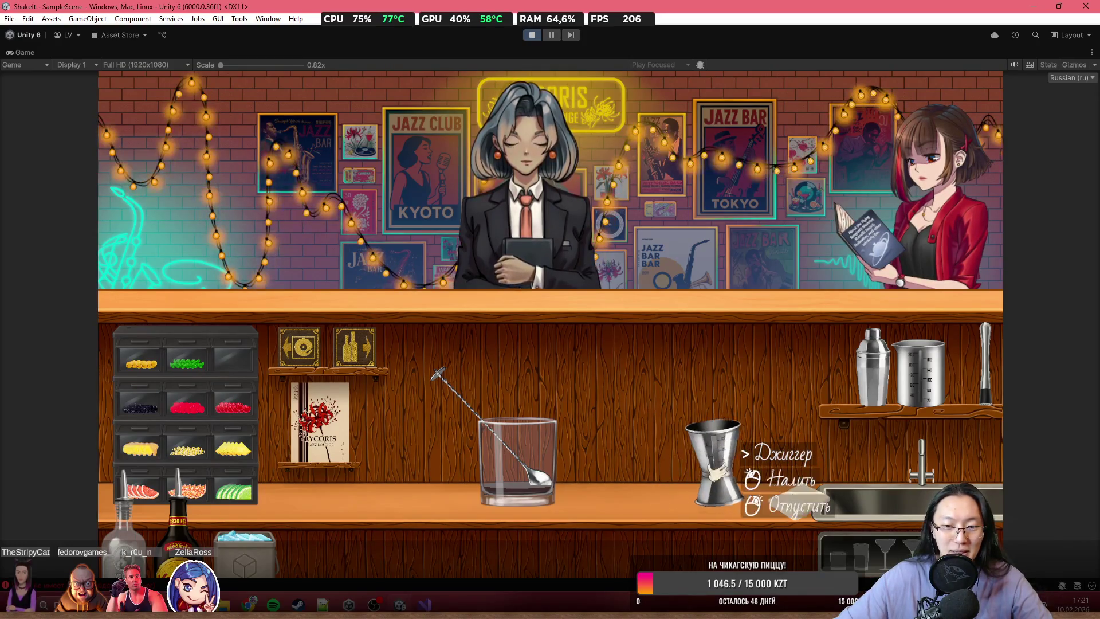
left_click(536, 359)
left_click(535, 358)
right_click(539, 358)
- Put the bar spoon back and set the jigger down on the counter
right_click(831, 370)
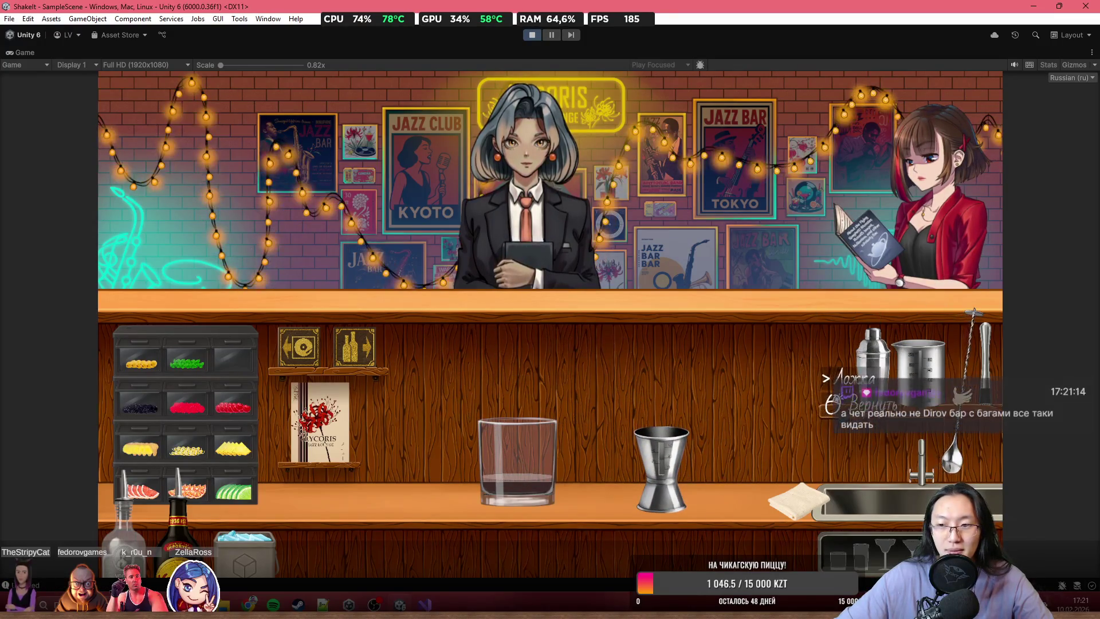
left_click(660, 458)
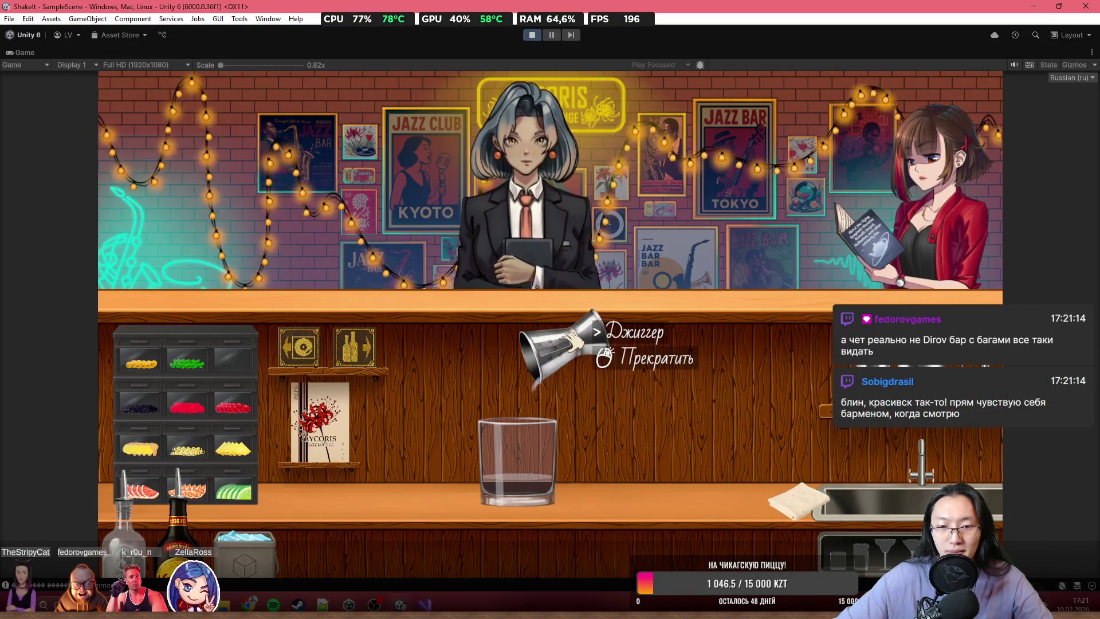
left_click_drag(573, 343, 576, 327)
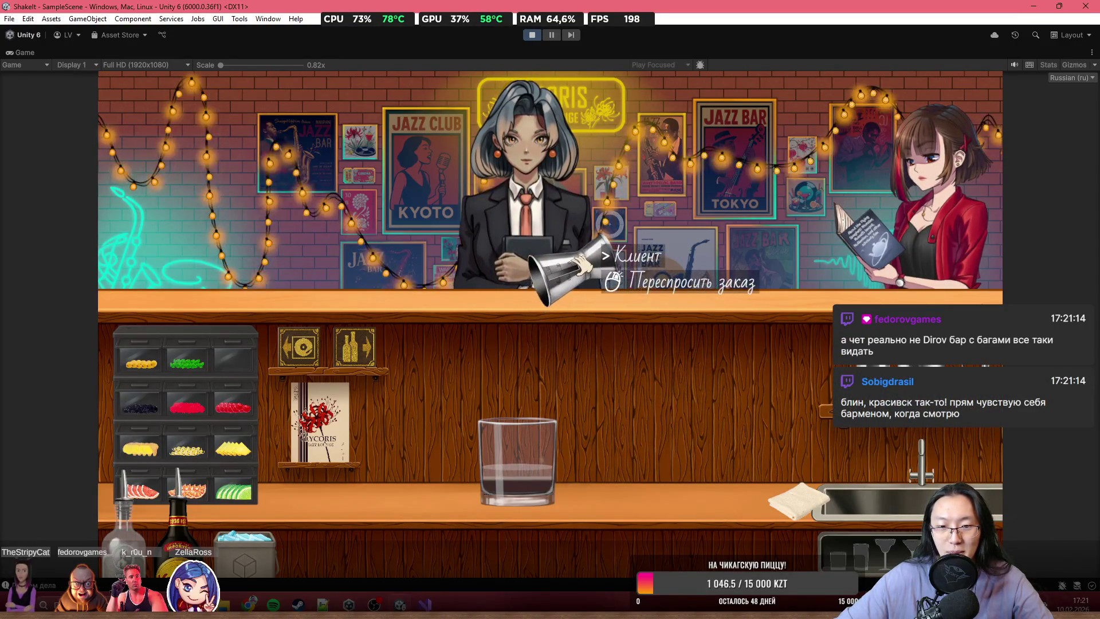
right_click(675, 405)
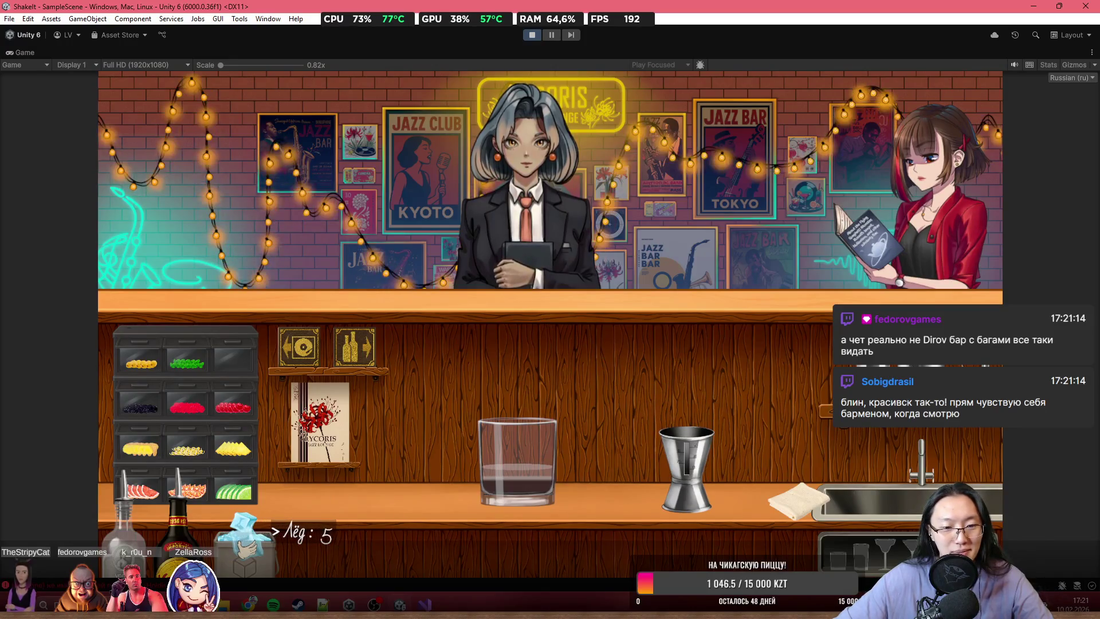
- Drop ice cubes into the glass, set it down, and wipe up the stray ice with the towel
left_click(528, 369)
left_click(499, 368)
left_click(533, 375)
left_click(533, 375)
left_click(519, 369)
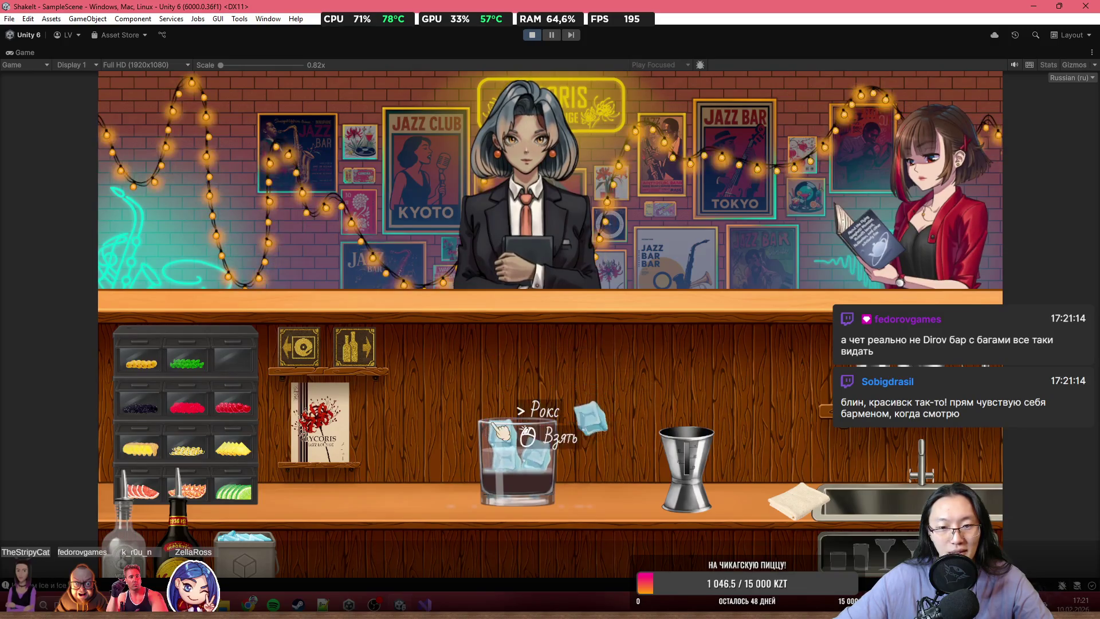
left_click(516, 423)
right_click(493, 452)
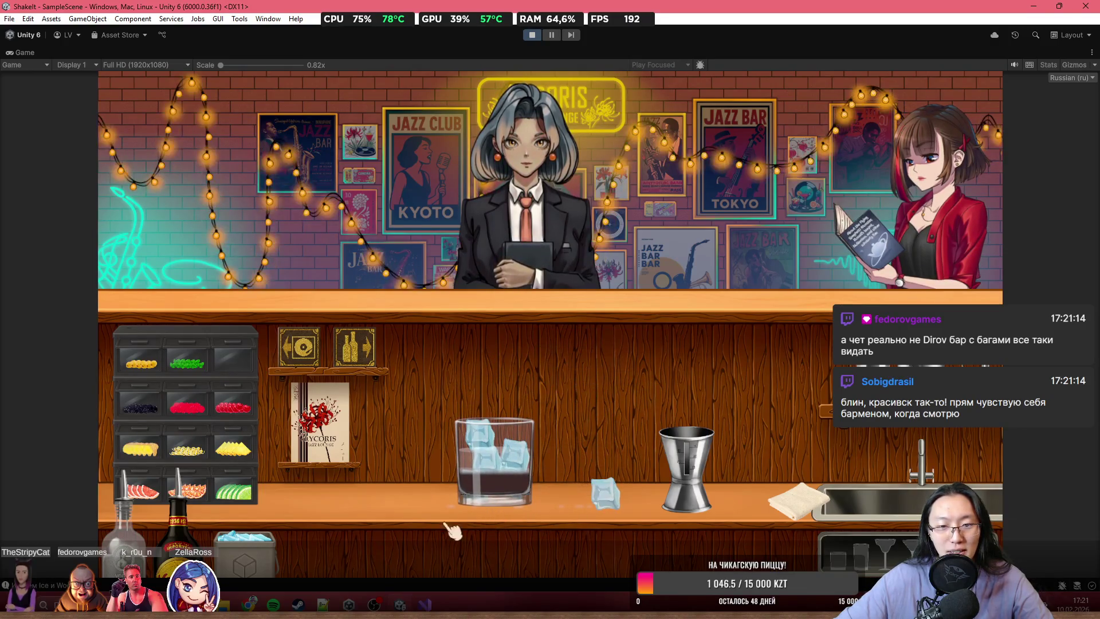
left_click(796, 499)
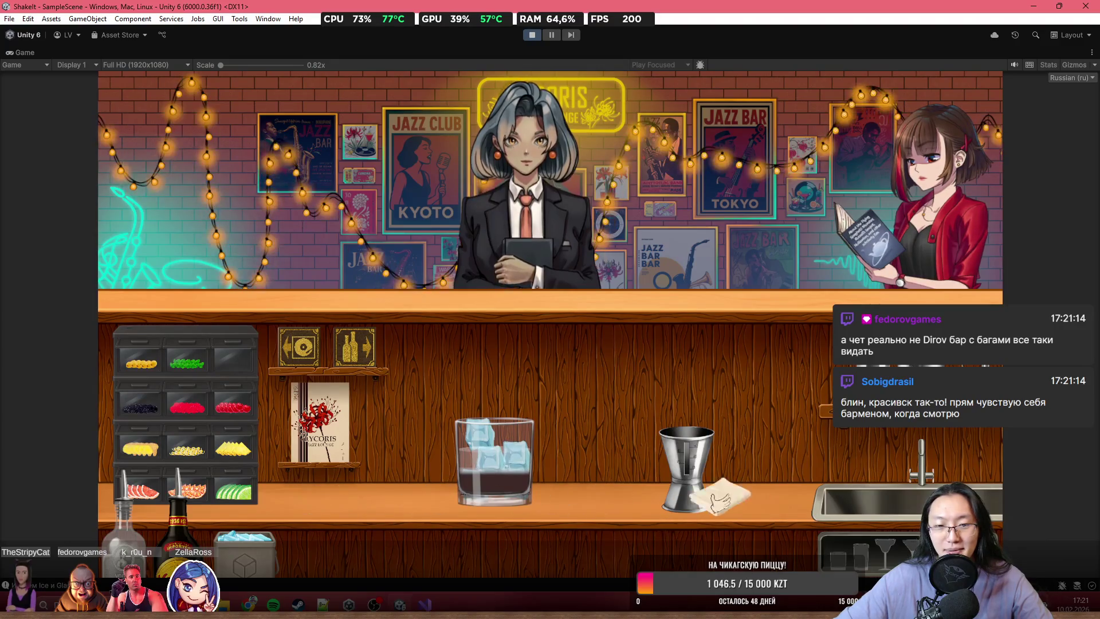
right_click(315, 507)
- Check the recipe book, set out a new rocks glass, and pour vodka into it
left_click(321, 424)
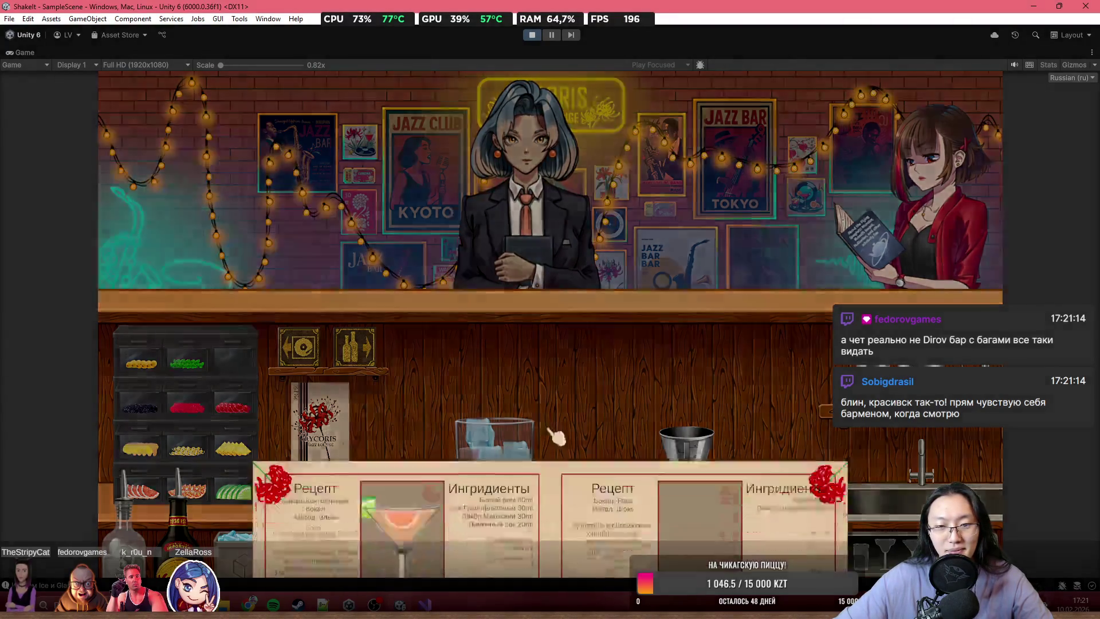
right_click(796, 398)
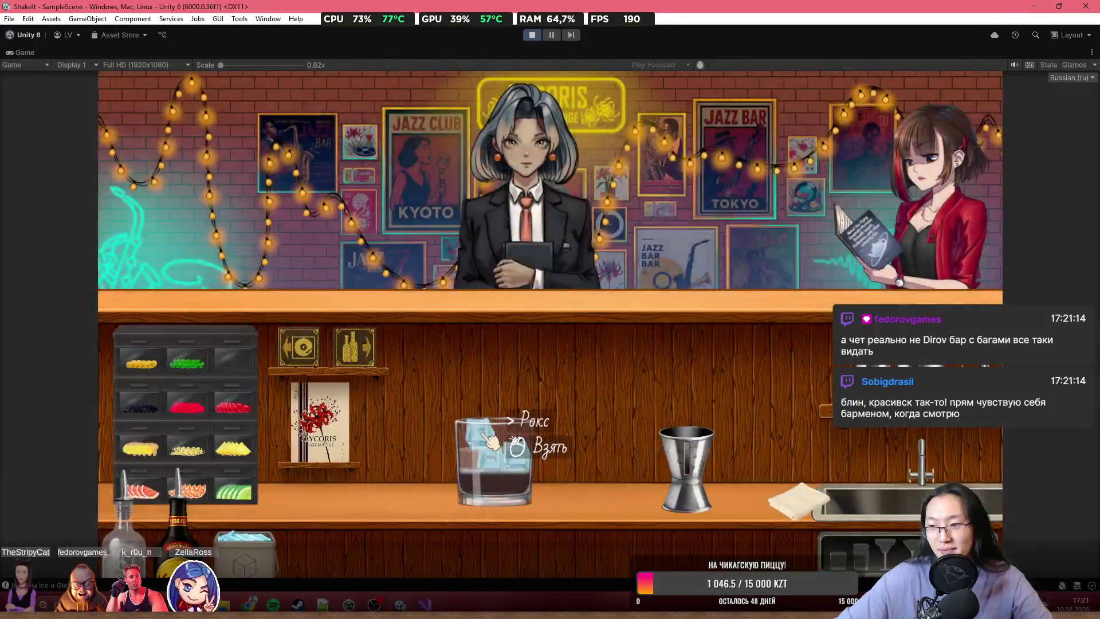
left_click(513, 459)
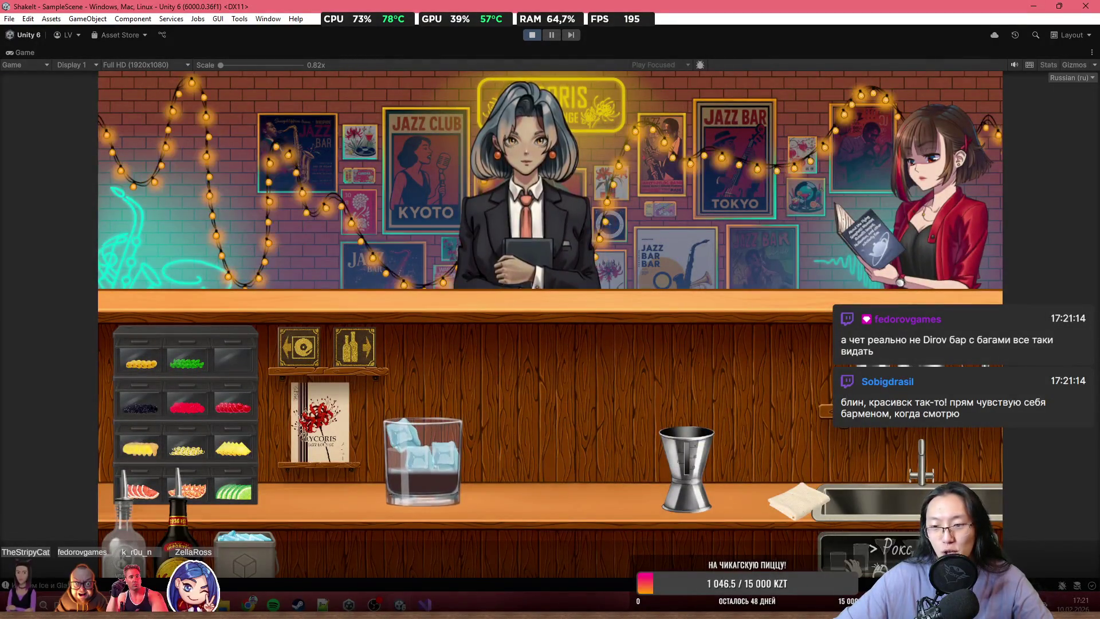
left_click(175, 504)
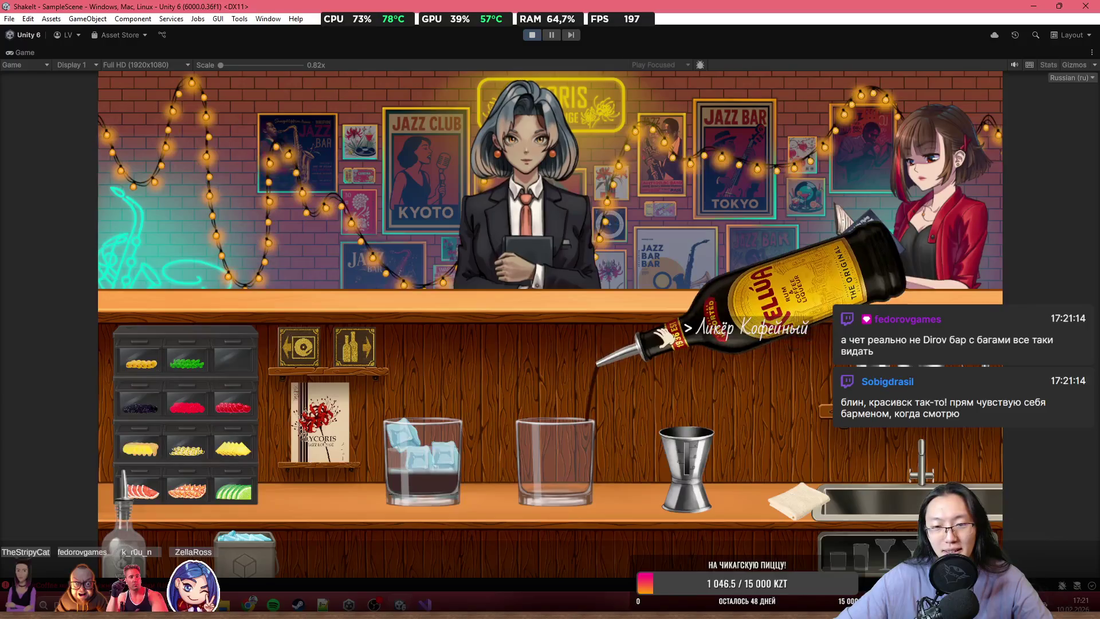
left_click(132, 504)
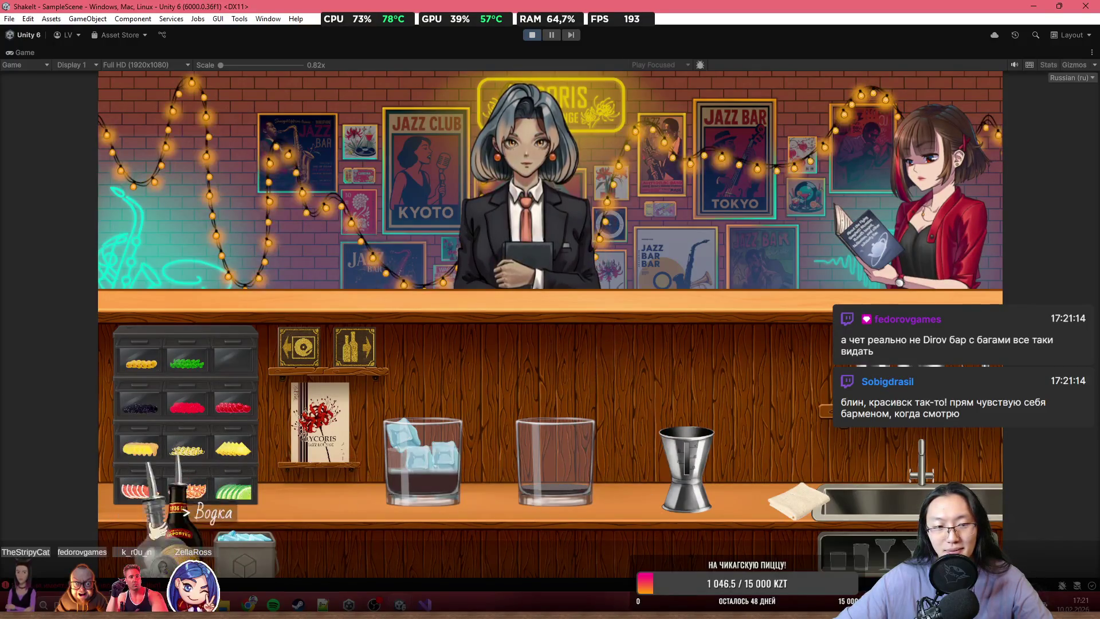
left_click_drag(654, 314, 645, 322)
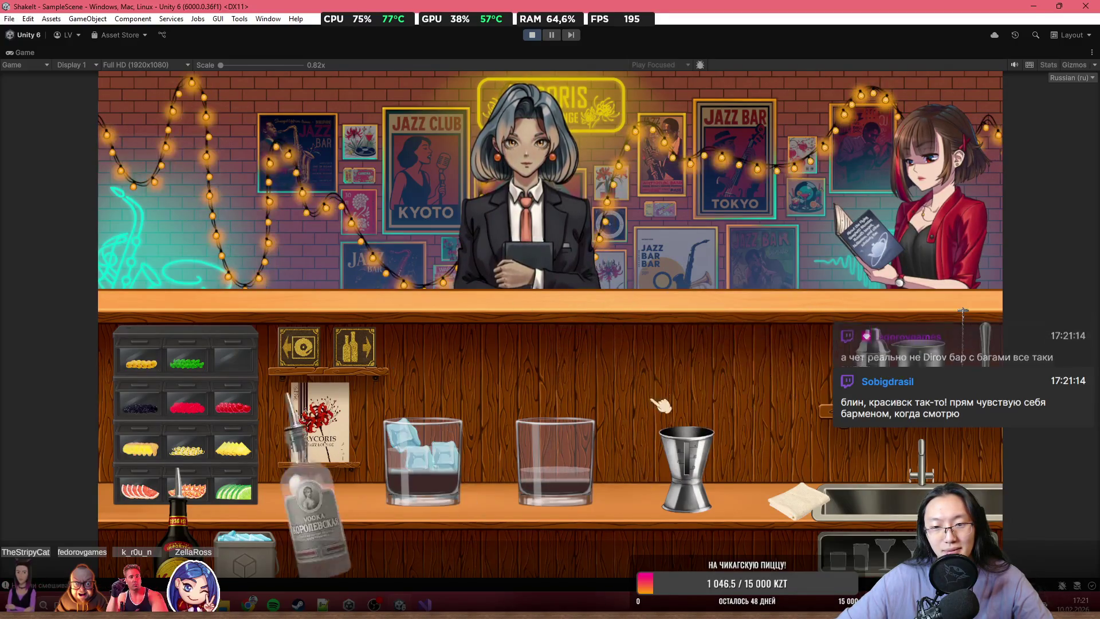
left_click_drag(143, 519, 623, 313)
- Add coffee liqueur and ice, move the spare glass aside, and serve the Black Russian to Натсуми
mouse_move(172, 481)
left_mouse_down()
mouse_move(605, 312)
mouse_move(608, 274)
mouse_move(665, 269)
mouse_move(665, 310)
mouse_move(602, 458)
left_mouse_up()
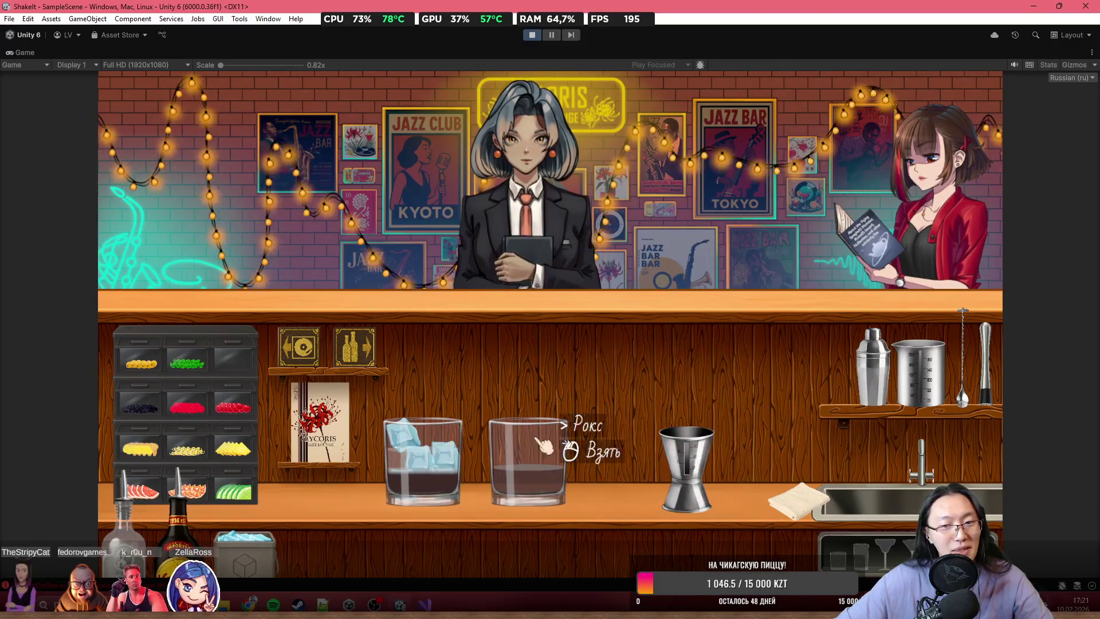
mouse_move(244, 547)
left_mouse_down()
mouse_move(524, 367)
mouse_move(810, 427)
mouse_move(755, 508)
left_mouse_up()
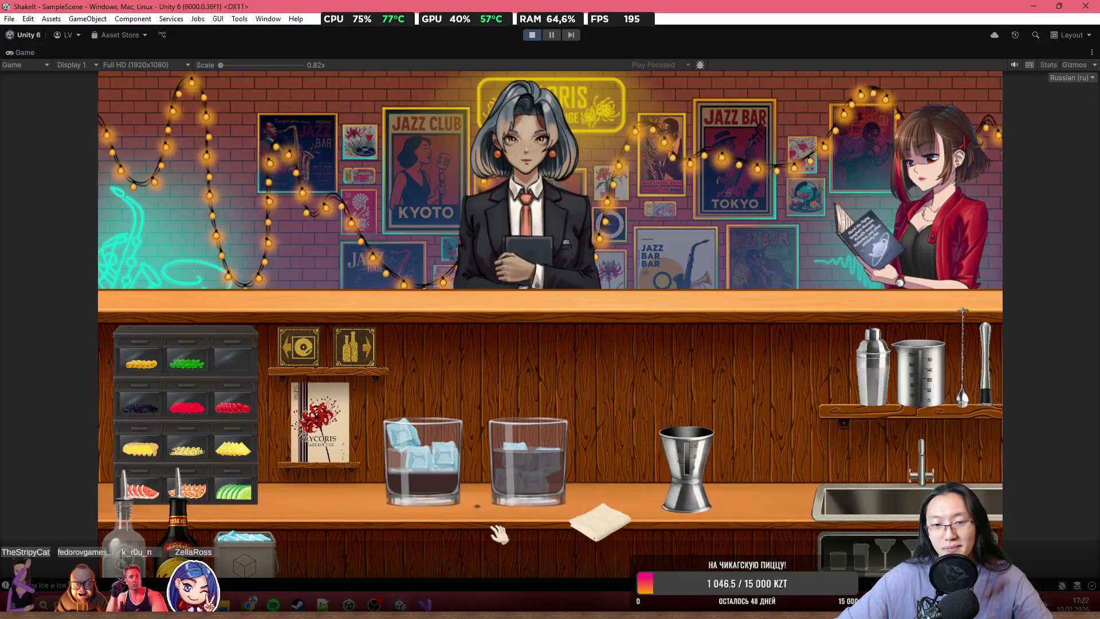
mouse_move(424, 459)
left_mouse_down()
mouse_move(553, 233)
mouse_move(518, 231)
mouse_move(521, 134)
left_mouse_up()
mouse_move(480, 298)
left_mouse_down()
mouse_move(530, 313)
mouse_move(352, 321)
left_mouse_up()
left_click_drag(590, 470, 820, 501)
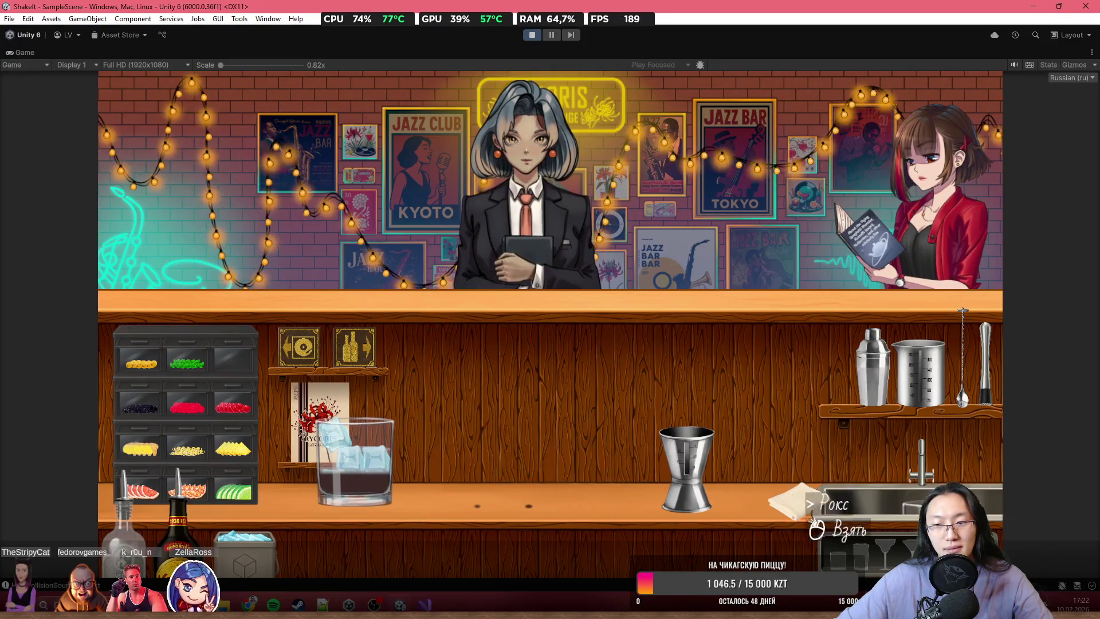
left_click_drag(359, 477, 516, 281)
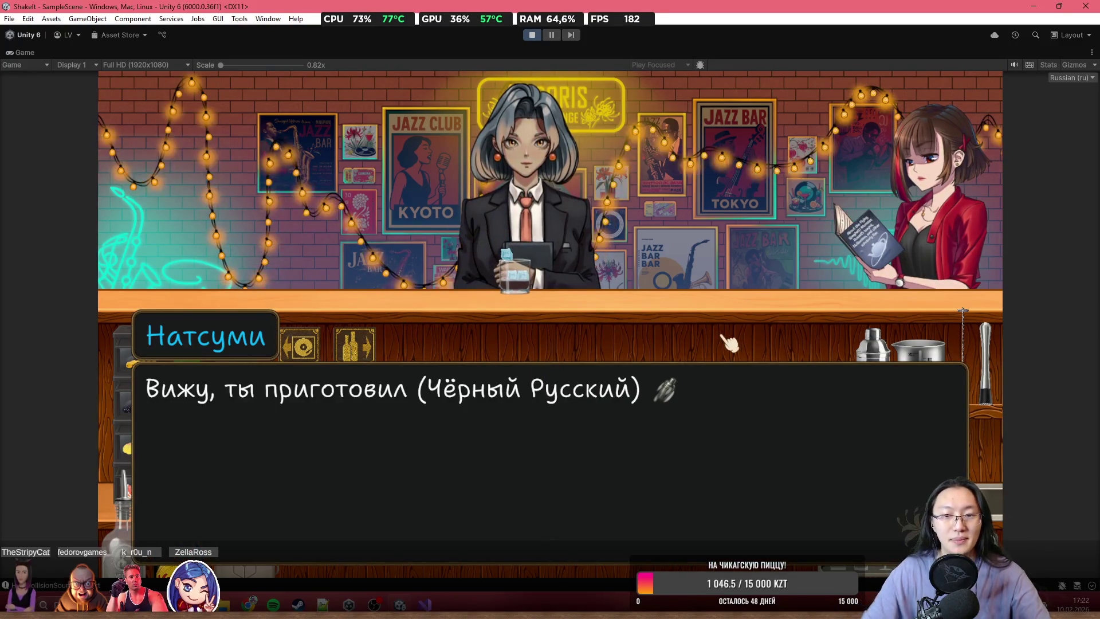
- Advance through Натсуми's praise of a perfect Чёрный Русский until the dialogue closes
left_click(659, 312)
left_click(632, 302)
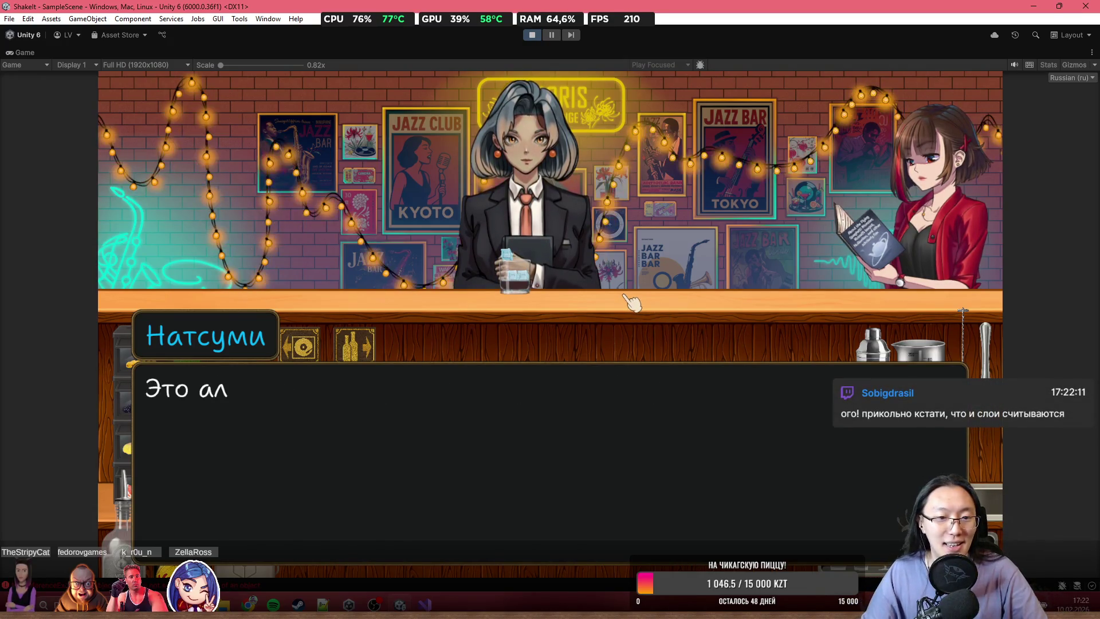
left_click(632, 302)
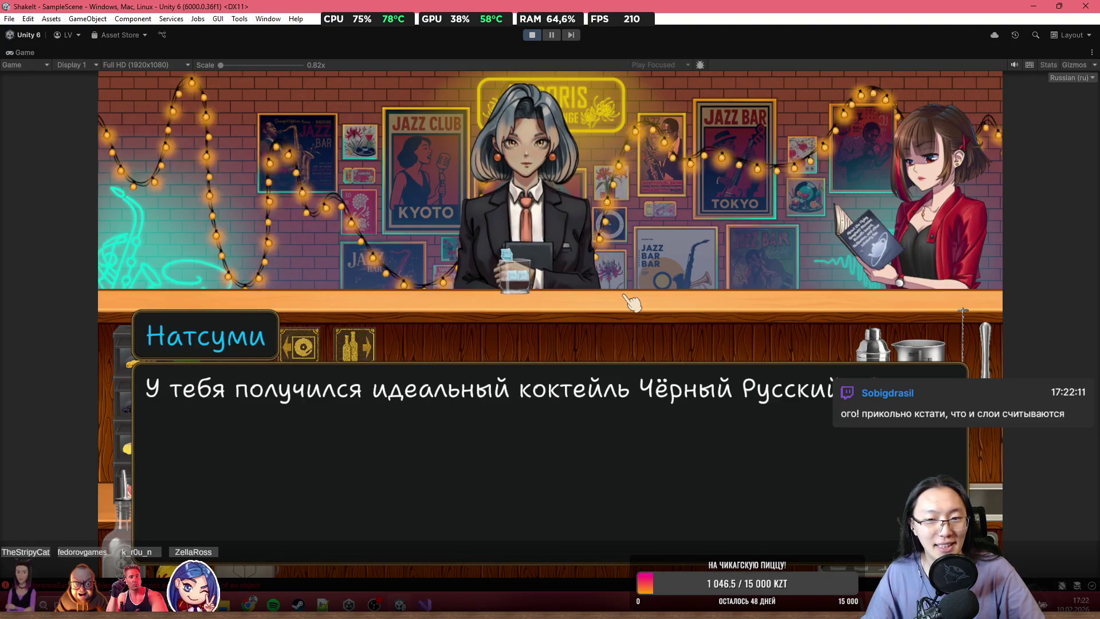
left_click(633, 302)
left_click(633, 302)
left_click(633, 302)
left_click(632, 302)
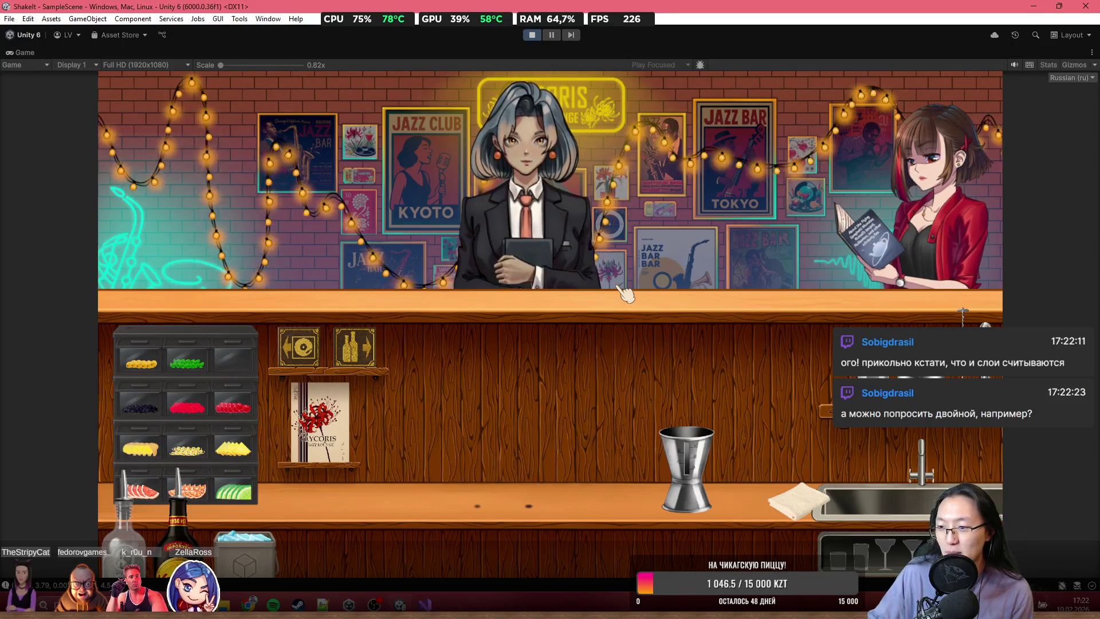
- Wipe the counter, fill the shaker with ice and vodka, and pour it into a martini glass
mouse_move(797, 498)
left_mouse_down()
mouse_move(401, 524)
mouse_move(797, 499)
left_mouse_up()
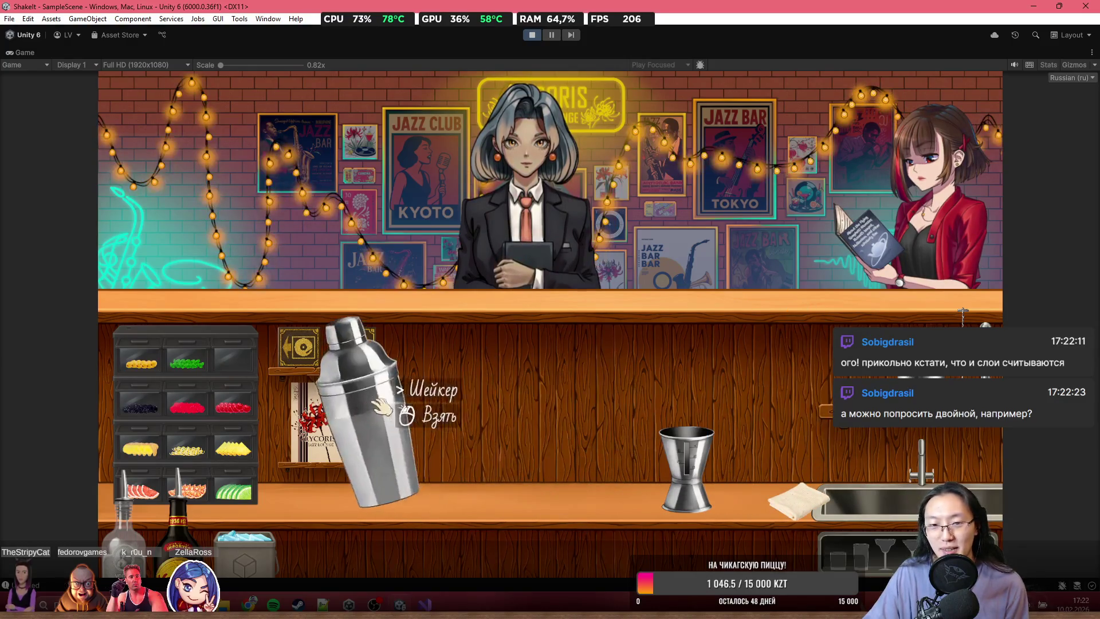
mouse_move(356, 412)
left_mouse_down()
mouse_move(519, 367)
mouse_move(522, 381)
left_mouse_up()
left_click(522, 381)
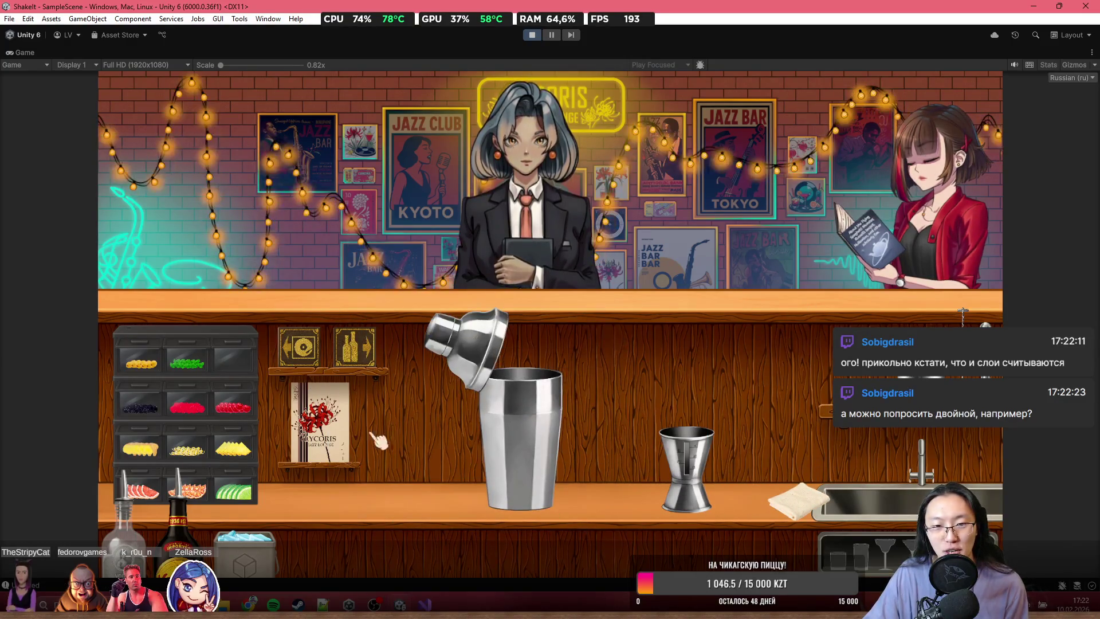
mouse_move(258, 533)
left_mouse_down()
mouse_move(393, 313)
mouse_move(565, 260)
mouse_move(559, 275)
left_mouse_up()
mouse_move(123, 498)
left_mouse_down()
mouse_move(596, 149)
mouse_move(616, 92)
mouse_move(591, 303)
mouse_move(269, 513)
mouse_move(218, 515)
mouse_move(667, 195)
mouse_move(602, 74)
mouse_move(665, 315)
mouse_move(183, 516)
left_mouse_up()
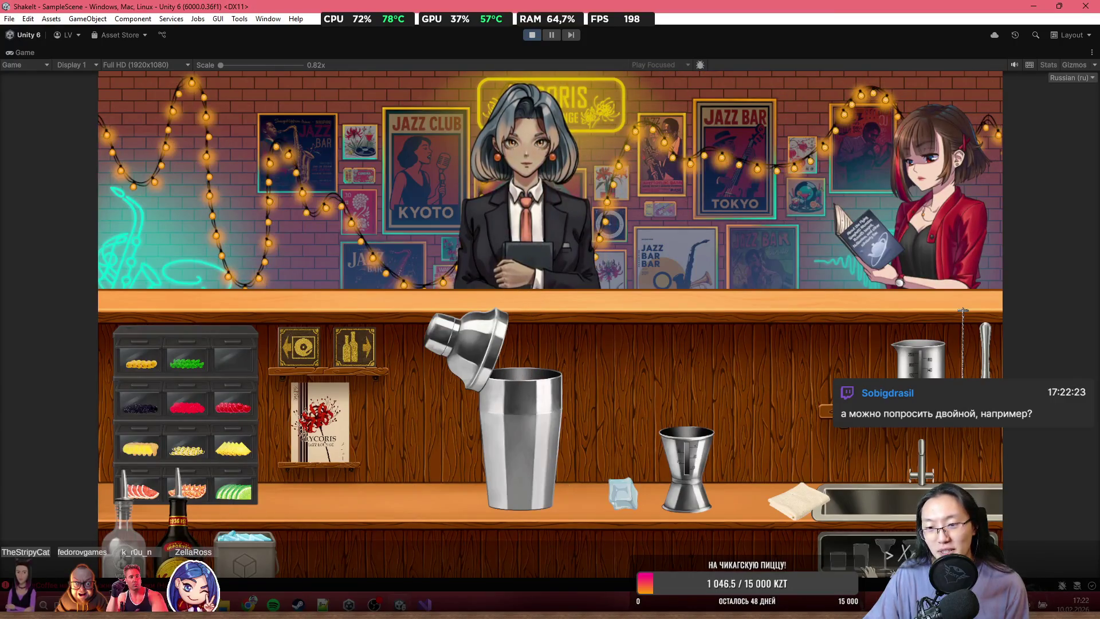
mouse_move(875, 566)
left_mouse_down()
mouse_move(632, 401)
mouse_move(453, 421)
left_mouse_up()
mouse_move(530, 433)
left_mouse_down()
mouse_move(614, 430)
mouse_move(246, 143)
mouse_move(233, 177)
mouse_move(656, 112)
mouse_move(819, 229)
mouse_move(183, 158)
mouse_move(321, 221)
mouse_move(659, 170)
mouse_move(823, 223)
mouse_move(344, 224)
mouse_move(486, 232)
mouse_move(744, 192)
mouse_move(723, 253)
mouse_move(479, 304)
mouse_move(516, 295)
mouse_move(602, 307)
mouse_move(566, 275)
mouse_move(545, 275)
left_mouse_up()
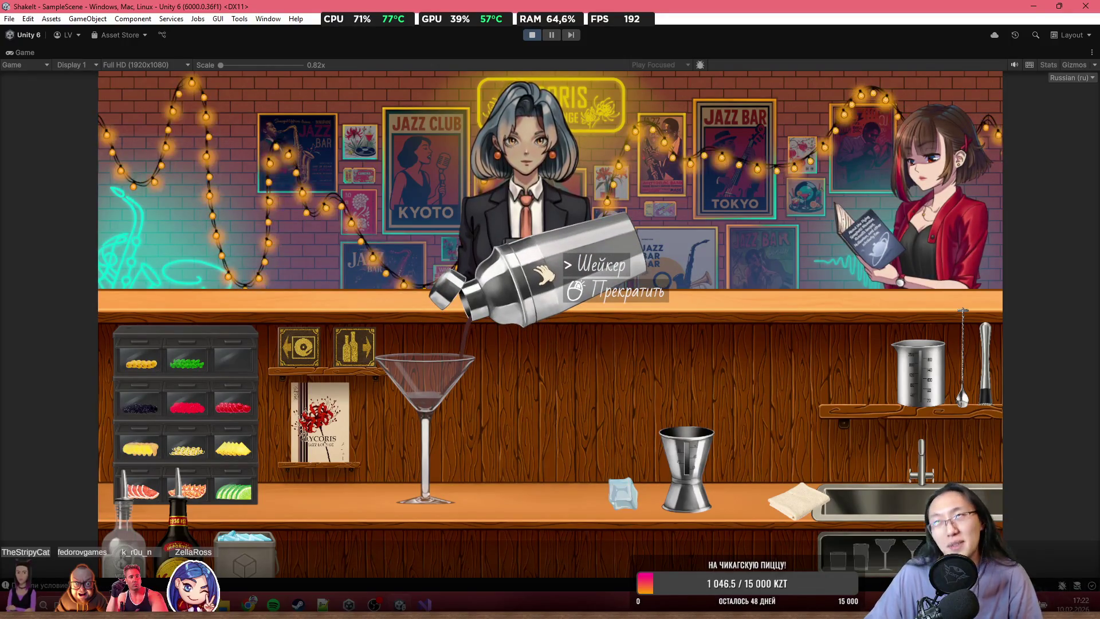
left_click(545, 275)
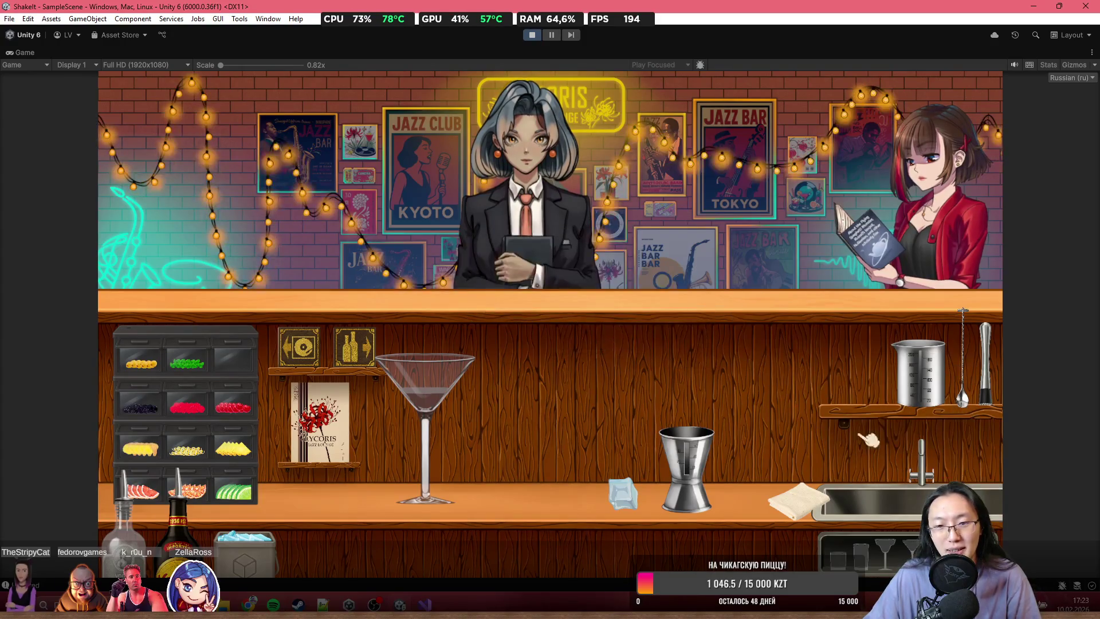
- Garnish the martini glass with orange and mint, then pour in coffee liqueur
left_click(207, 500)
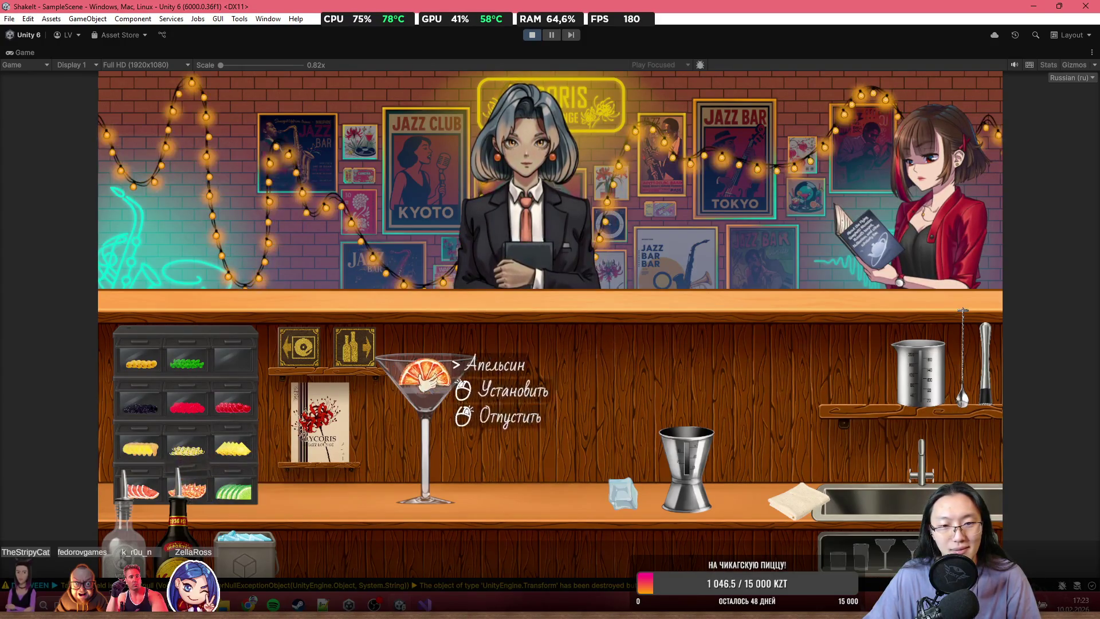
left_click(401, 366)
left_click(185, 364)
left_click(431, 275)
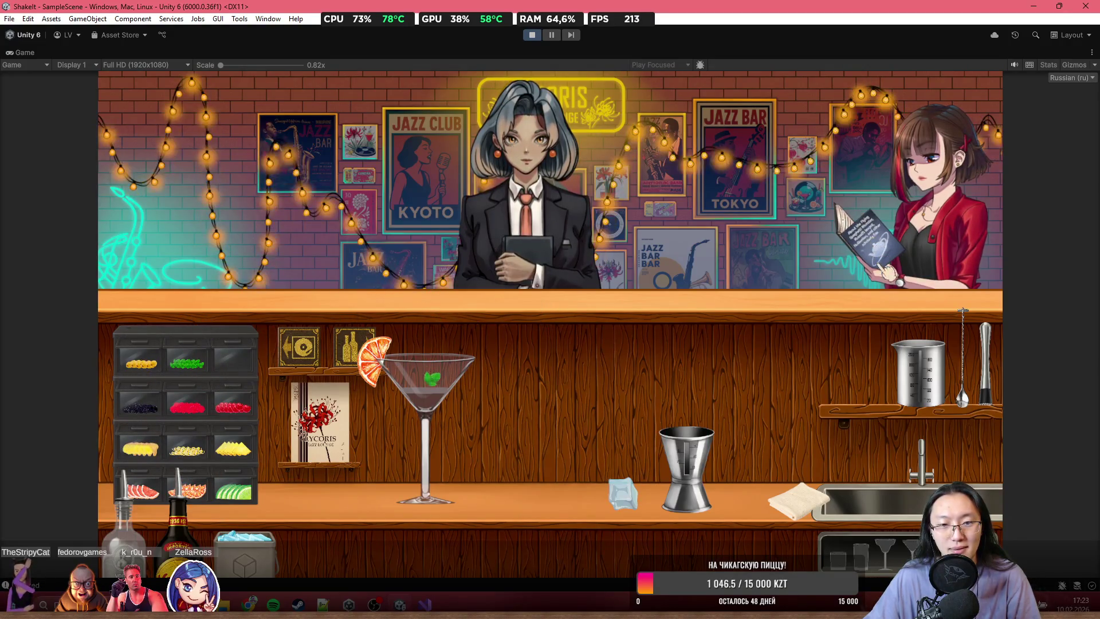
left_click(189, 519)
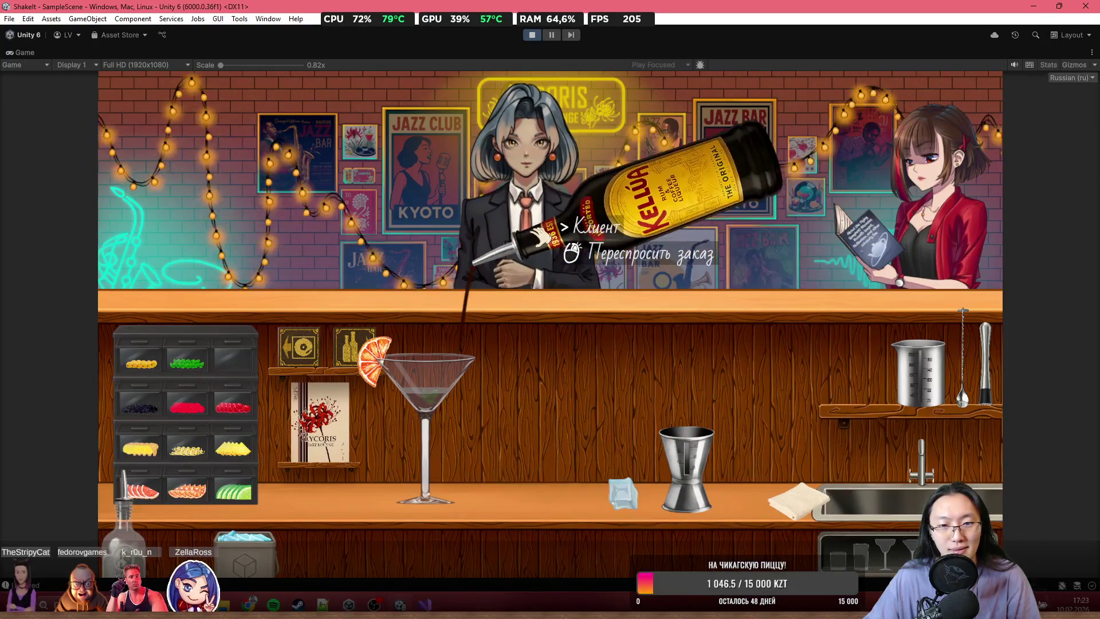
left_click(541, 232)
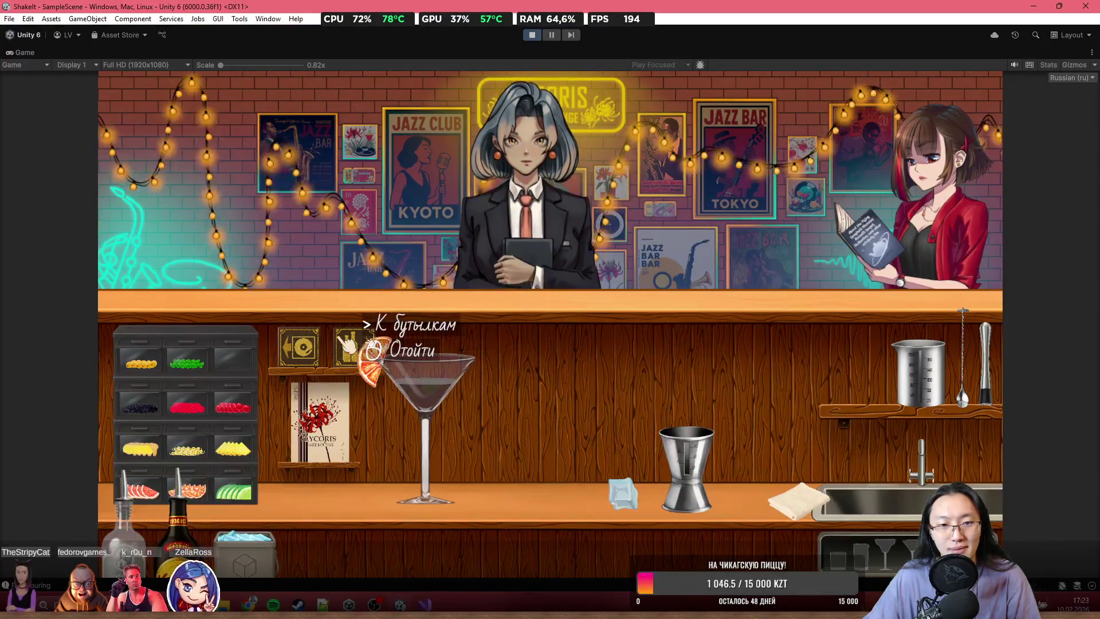
- Visit the bottle shelves, add red syrup to the glass, and serve it to Натсуми
left_click(367, 343)
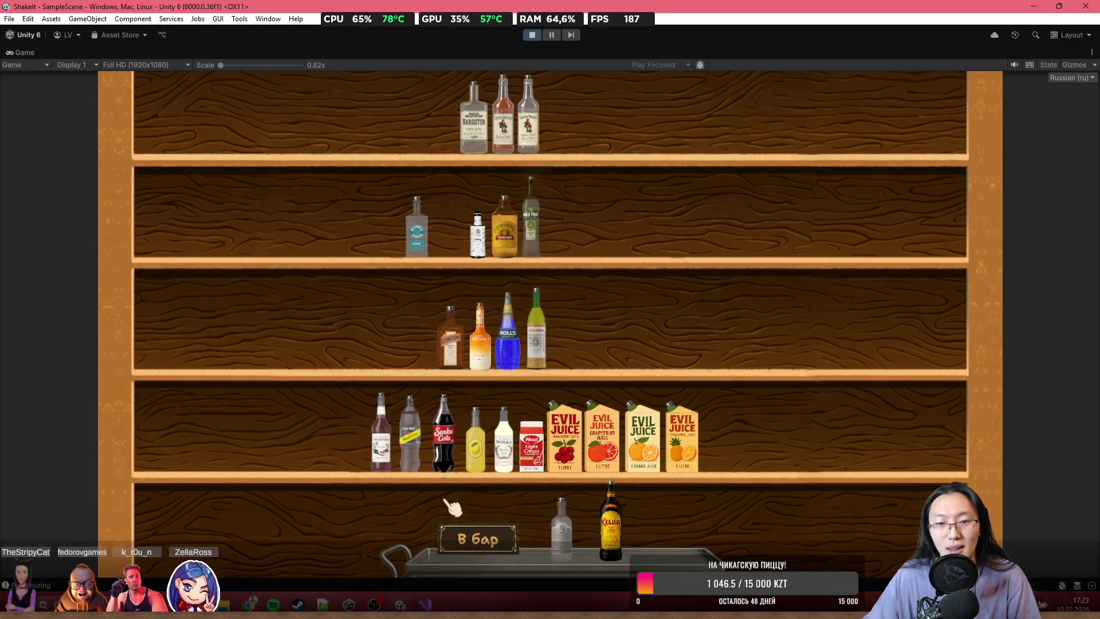
left_click(479, 536)
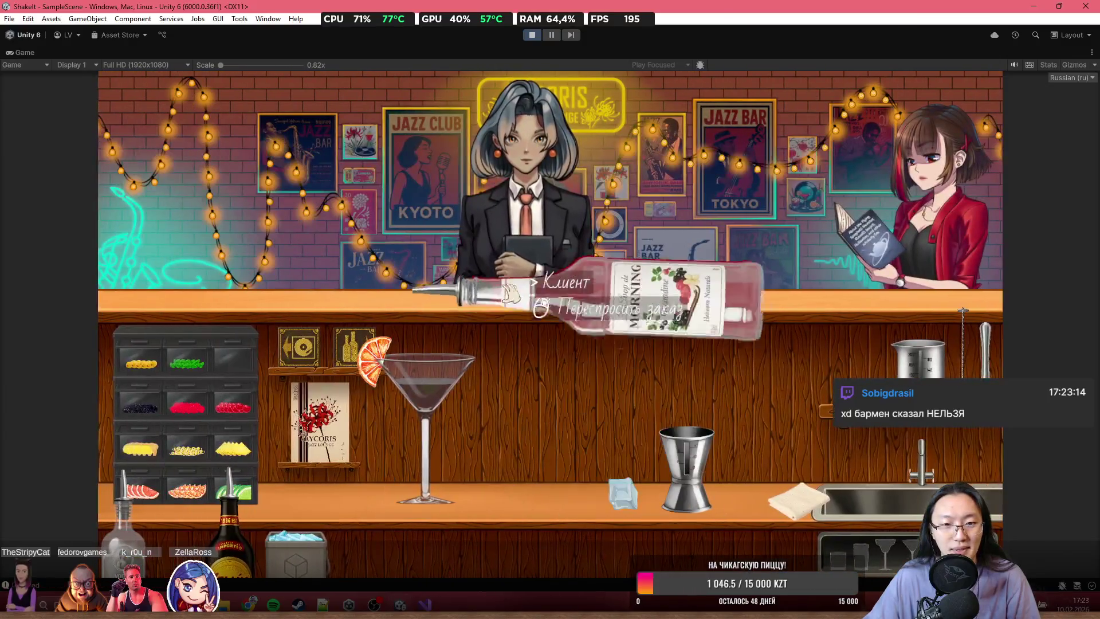
mouse_move(552, 275)
left_mouse_down()
mouse_move(566, 268)
mouse_move(553, 275)
mouse_move(576, 367)
mouse_move(516, 436)
left_mouse_up()
mouse_move(452, 474)
left_mouse_down()
mouse_move(458, 424)
mouse_move(402, 426)
left_mouse_up()
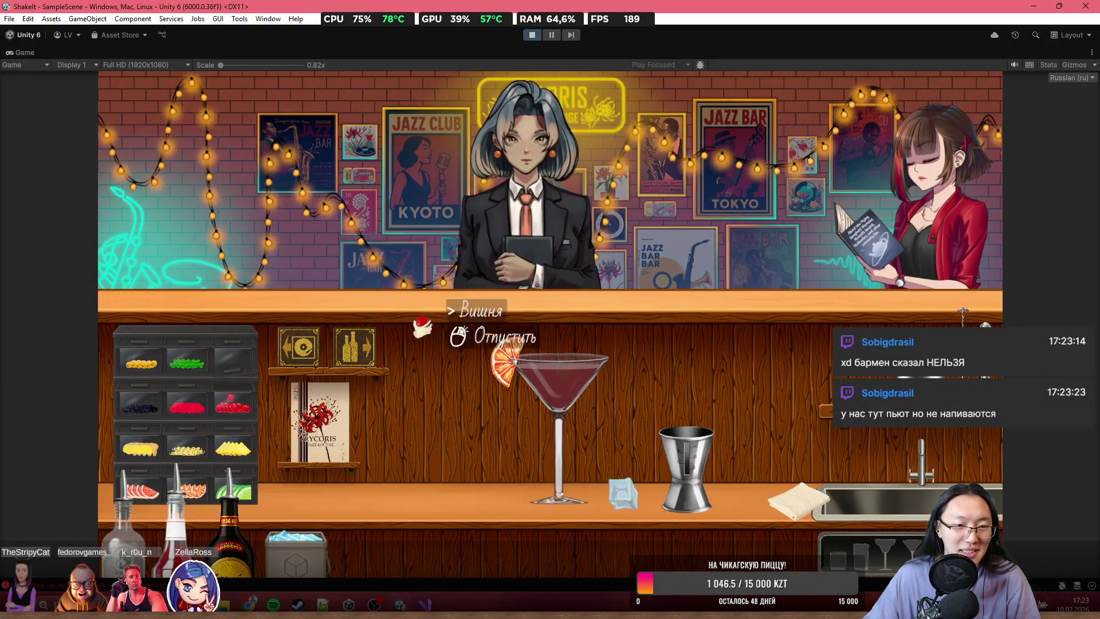
left_click_drag(567, 496, 550, 320)
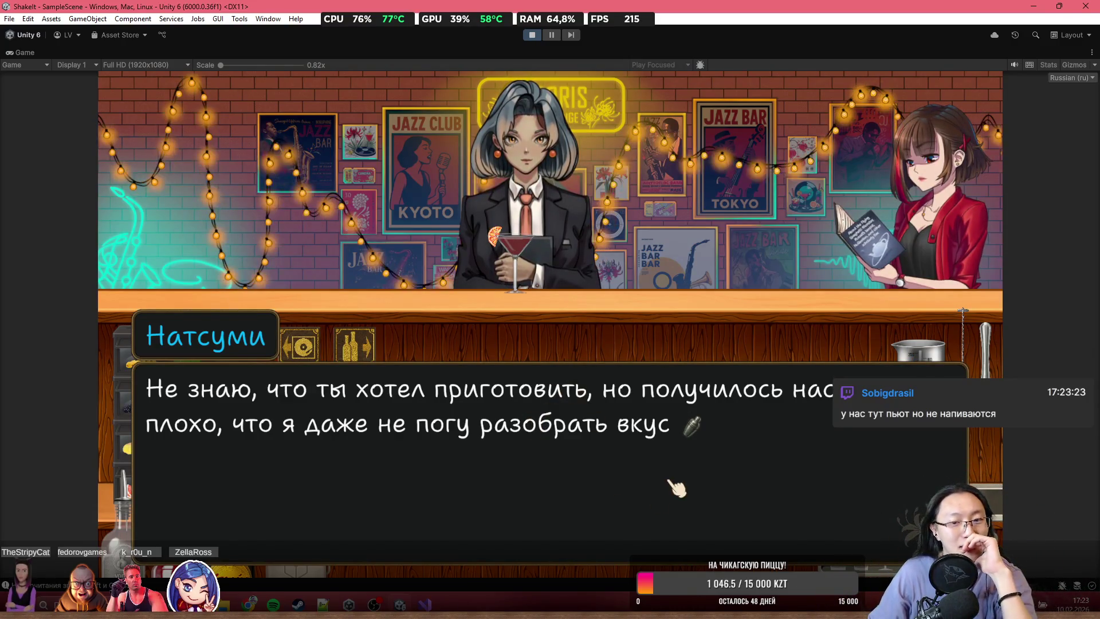
- Advance the customer's drink dialogue until it closes, then stop the running game
left_click(700, 504)
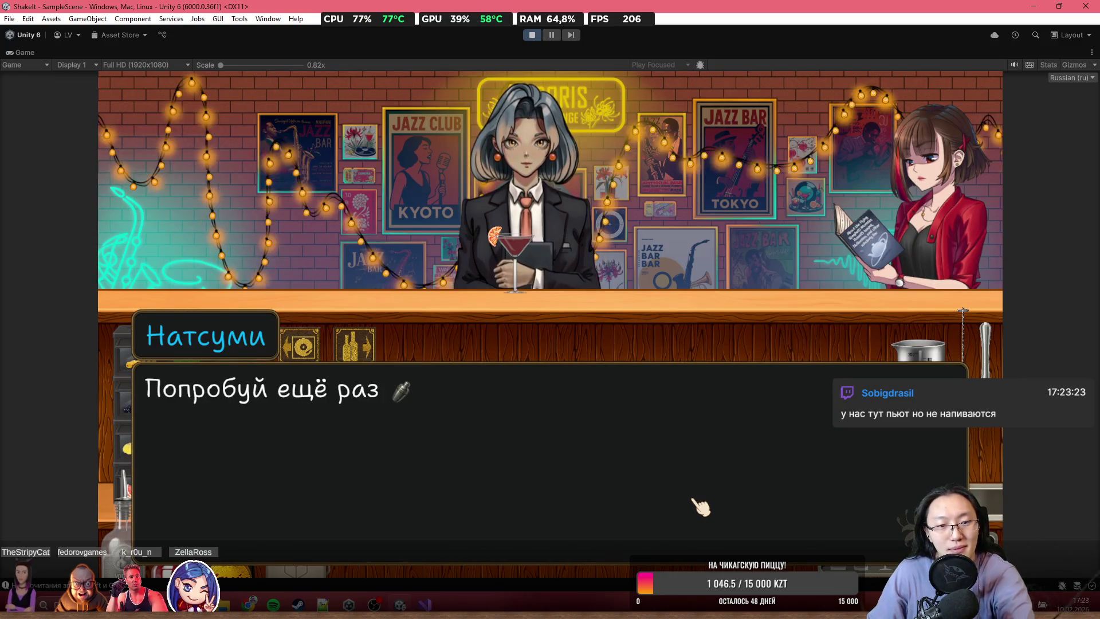
left_click(668, 374)
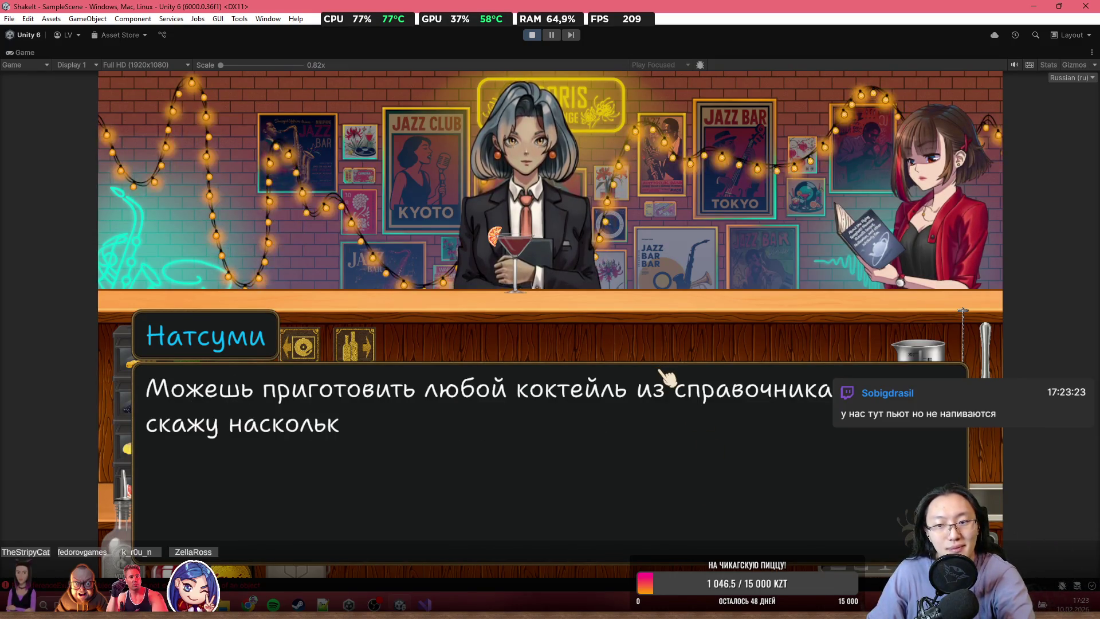
left_click(668, 375)
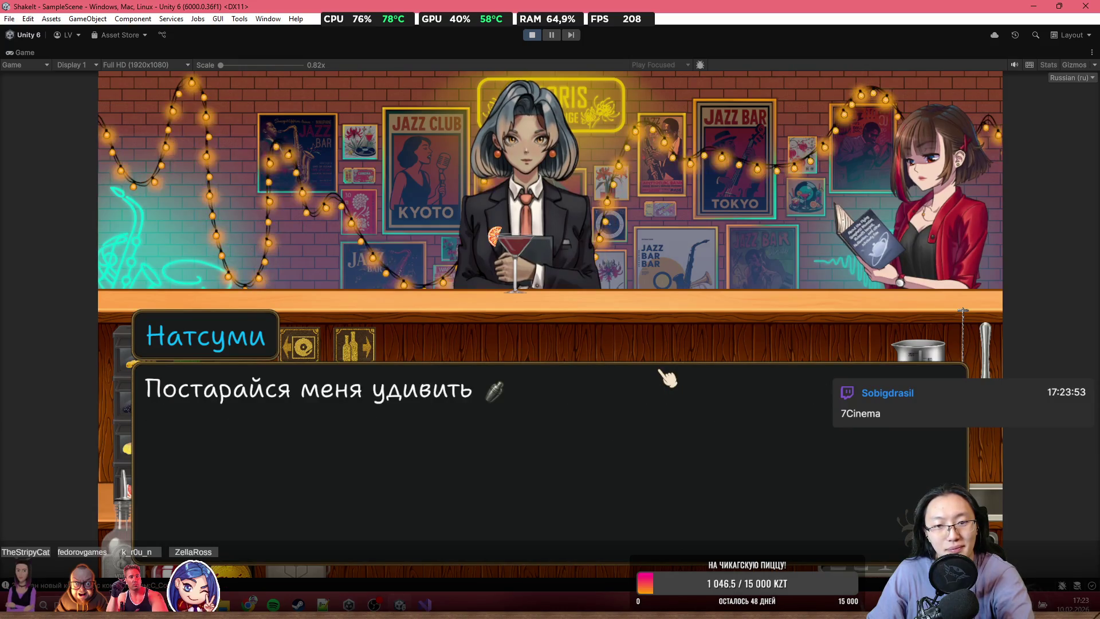
left_click(668, 377)
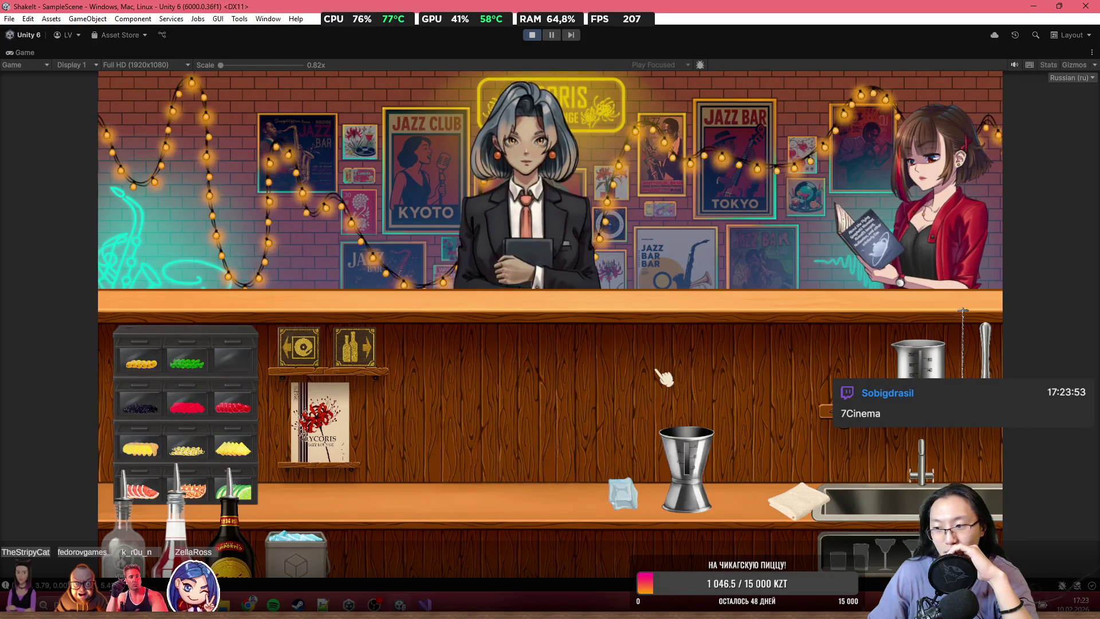
left_click(530, 34)
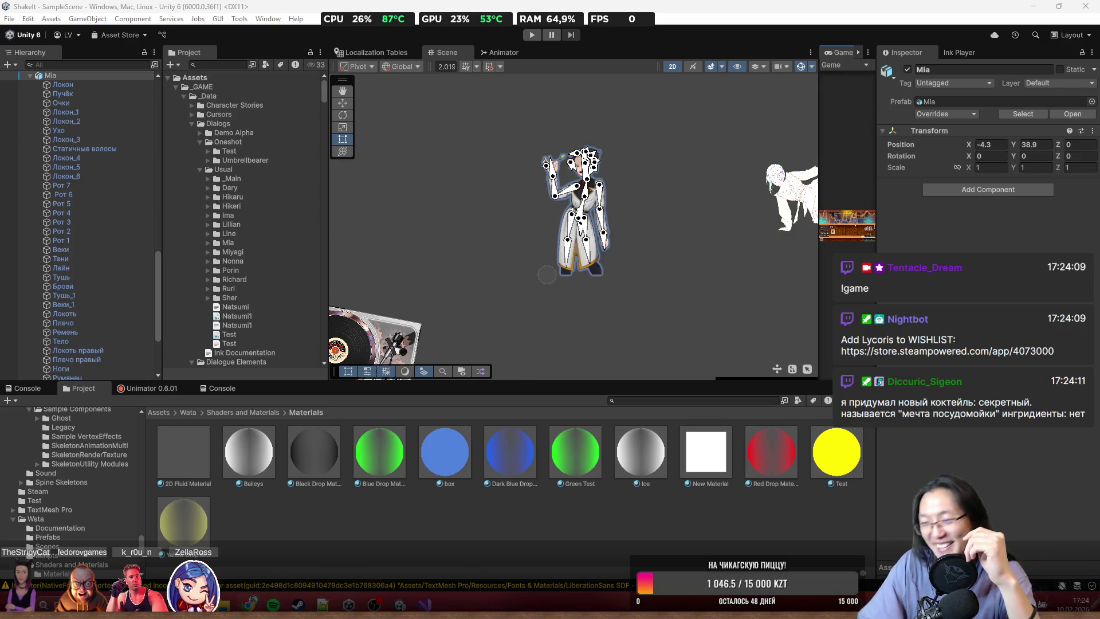
- Delete the Mia object from the scene via the Hierarchy
scroll(577, 267, "up", 6)
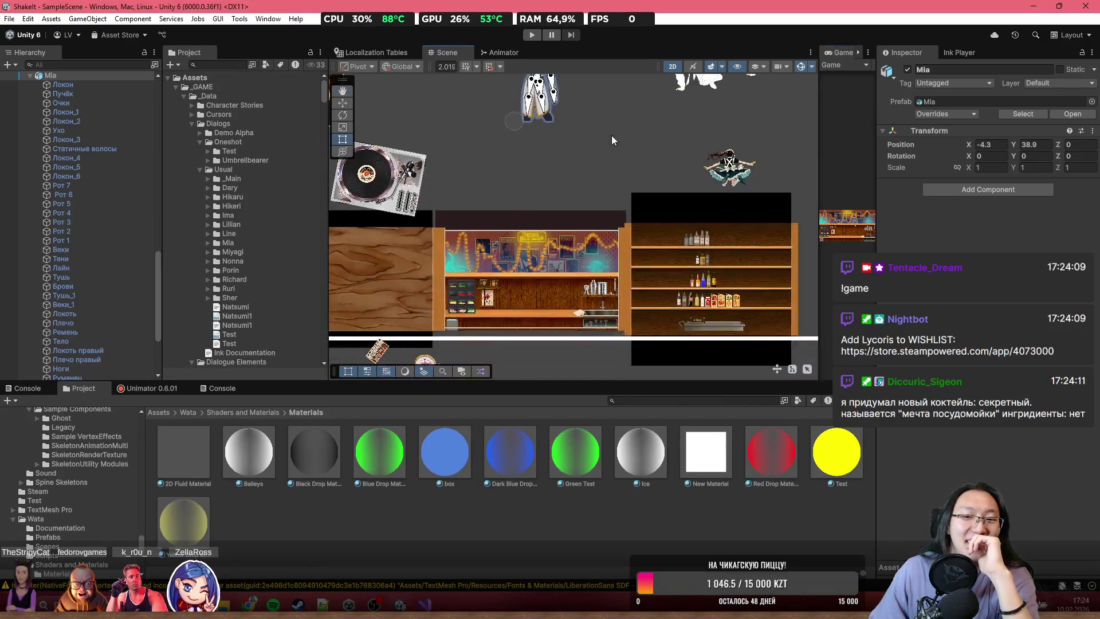
scroll(562, 123, "up", 5)
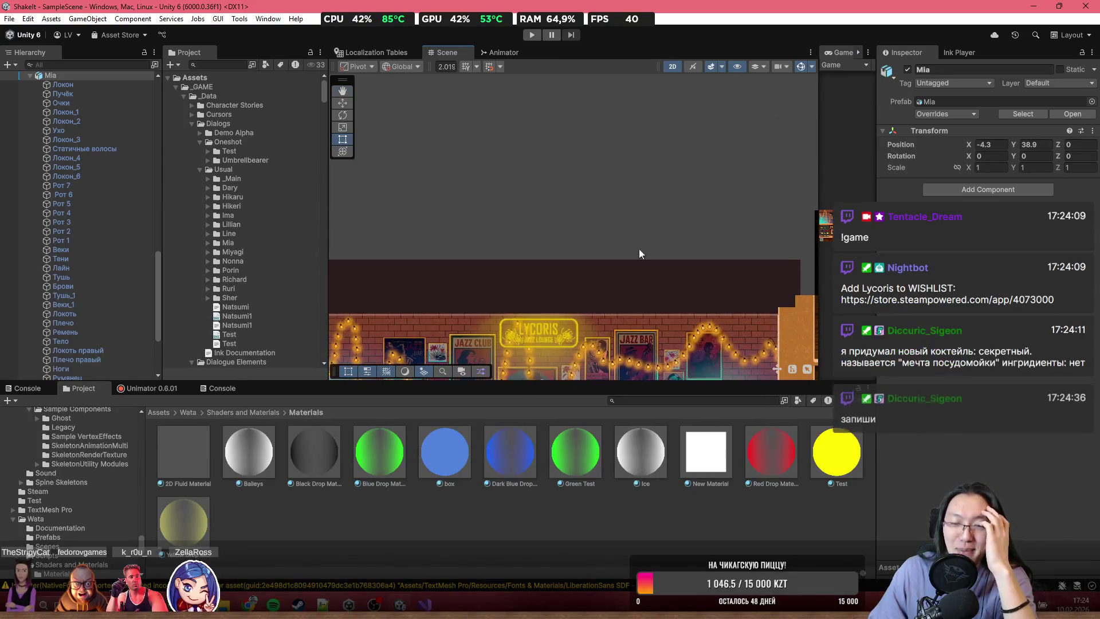
scroll(261, 271, "down", 3)
scroll(122, 211, "up", 8)
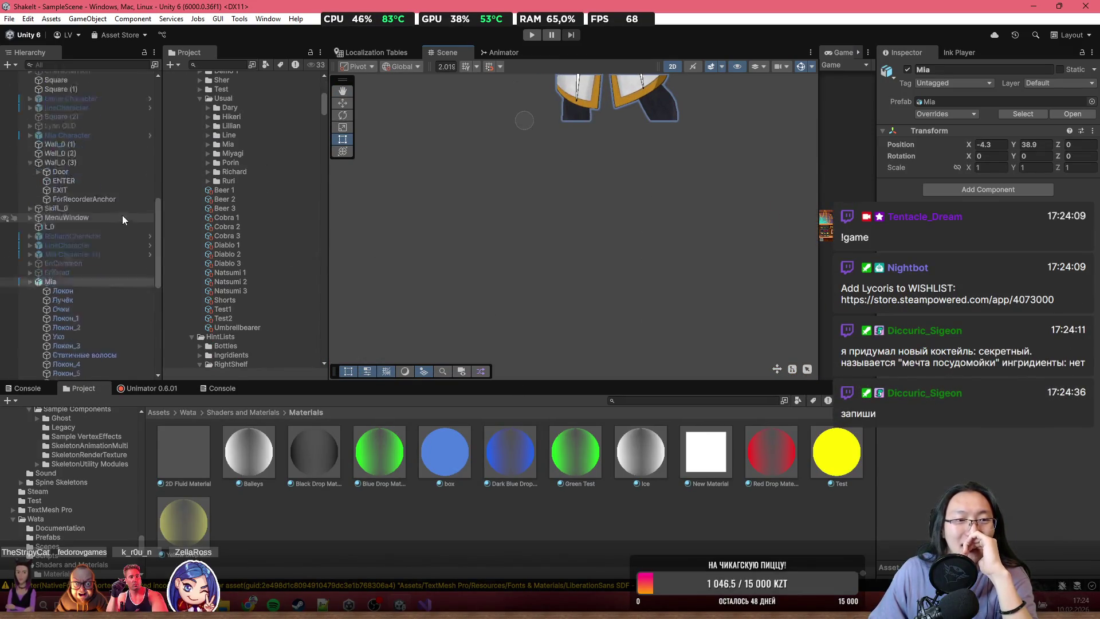
left_click(60, 315)
key("Delete")
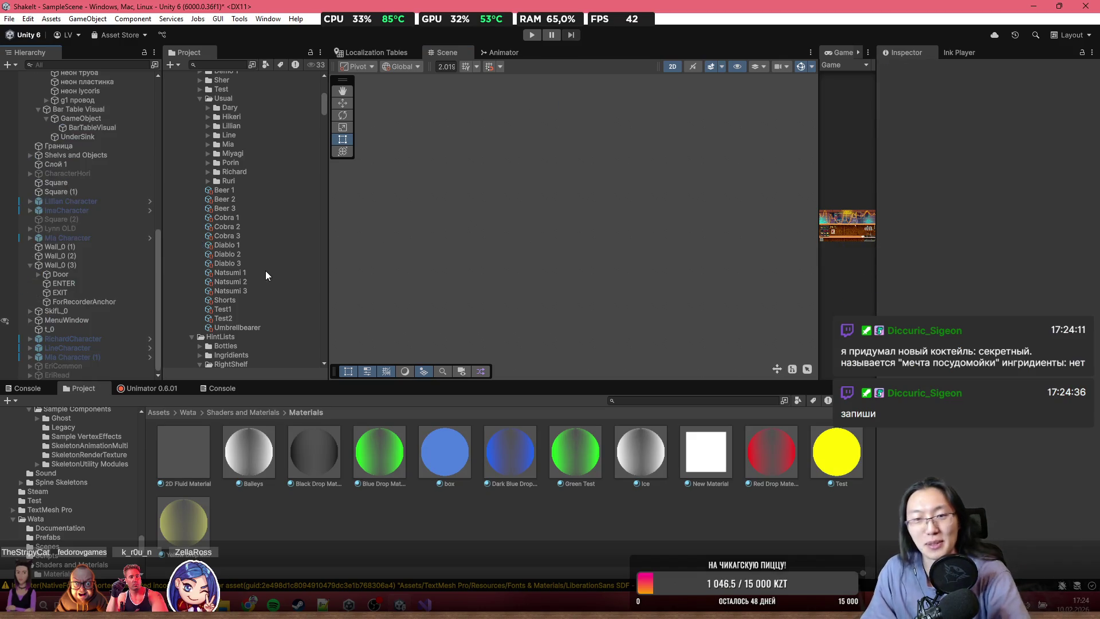
- Select Camera Top and zoom and pan the Scene view across the bar
scroll(659, 230, "down", 5)
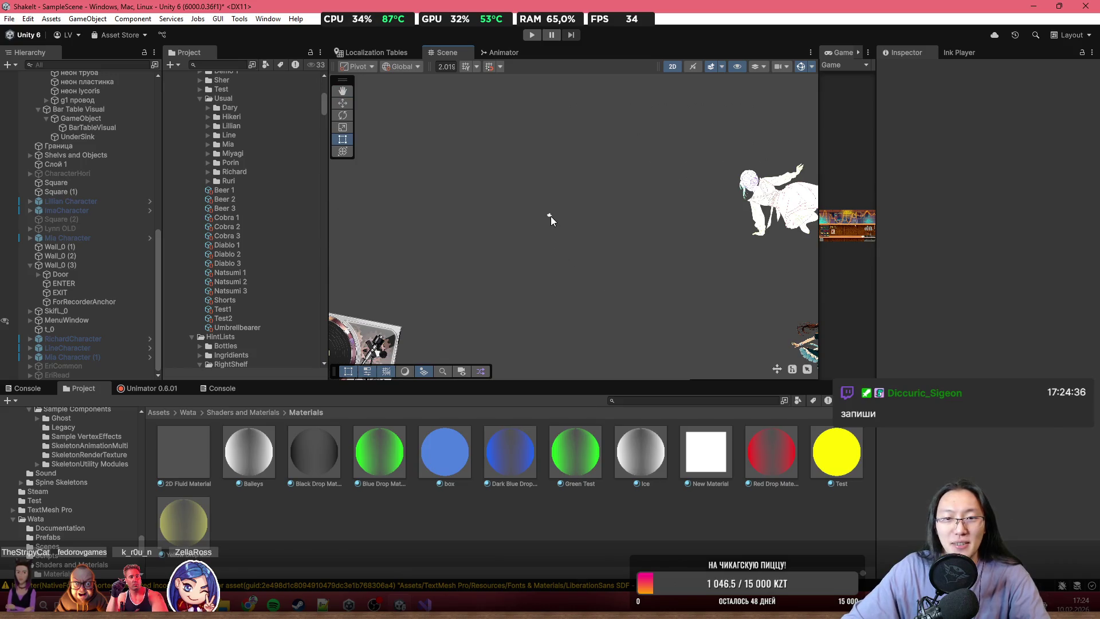
left_click(551, 215)
scroll(230, 172, "up", 6)
scroll(77, 152, "up", 4)
scroll(515, 222, "up", 5)
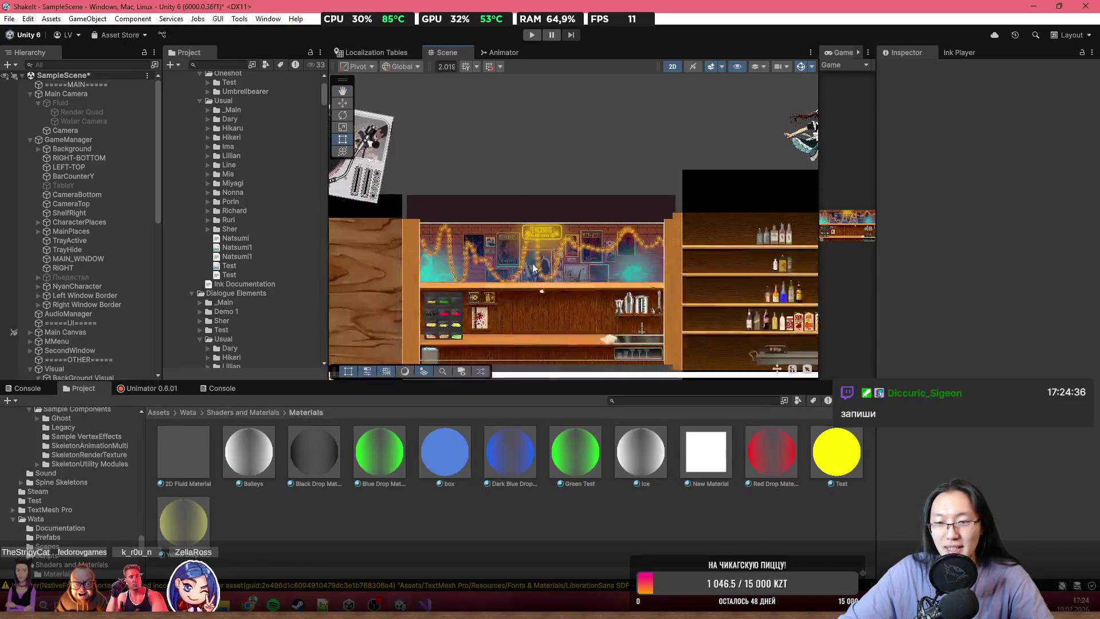
scroll(544, 173, "up", 3)
left_click_drag(567, 204, 583, 203)
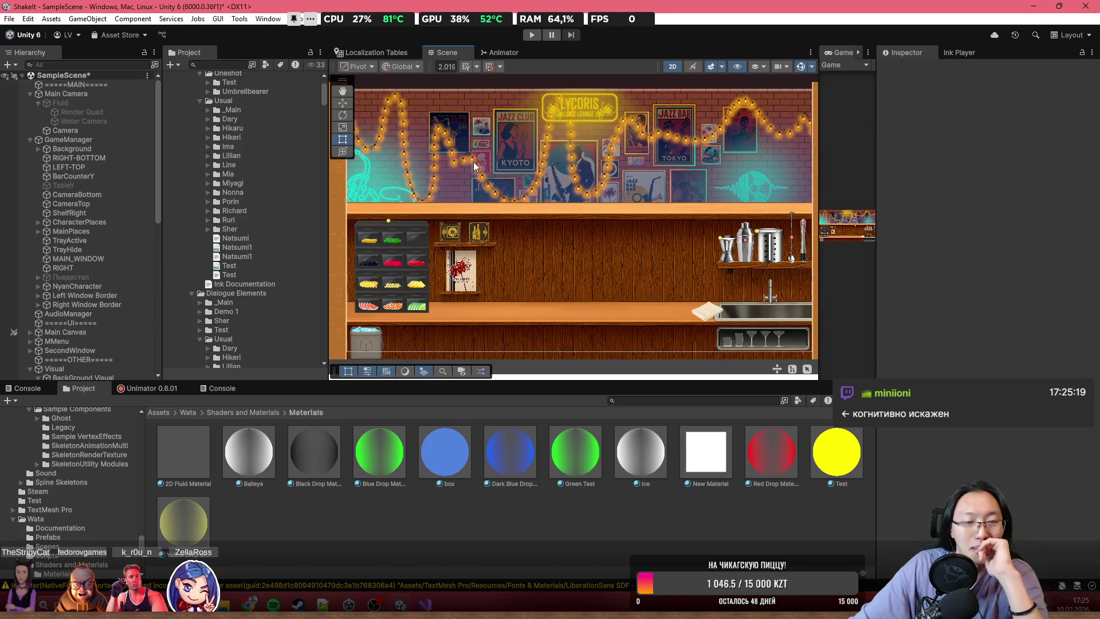
- Zoom and pan the Scene view onto the bar's right side and shelves
scroll(614, 246, "down", 3)
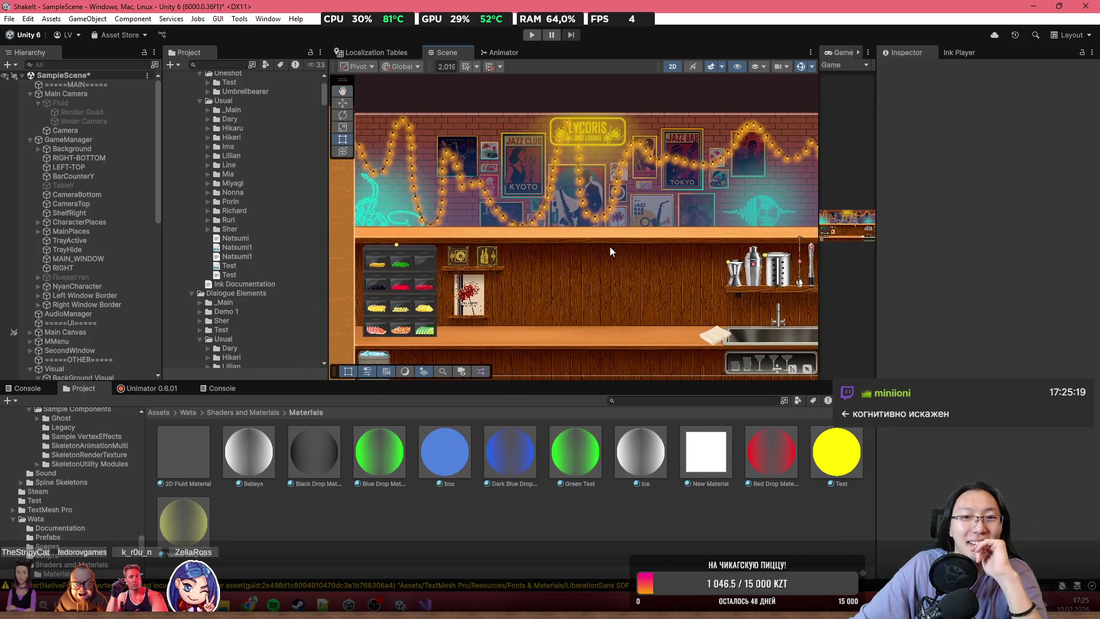
scroll(610, 253, "up", 1)
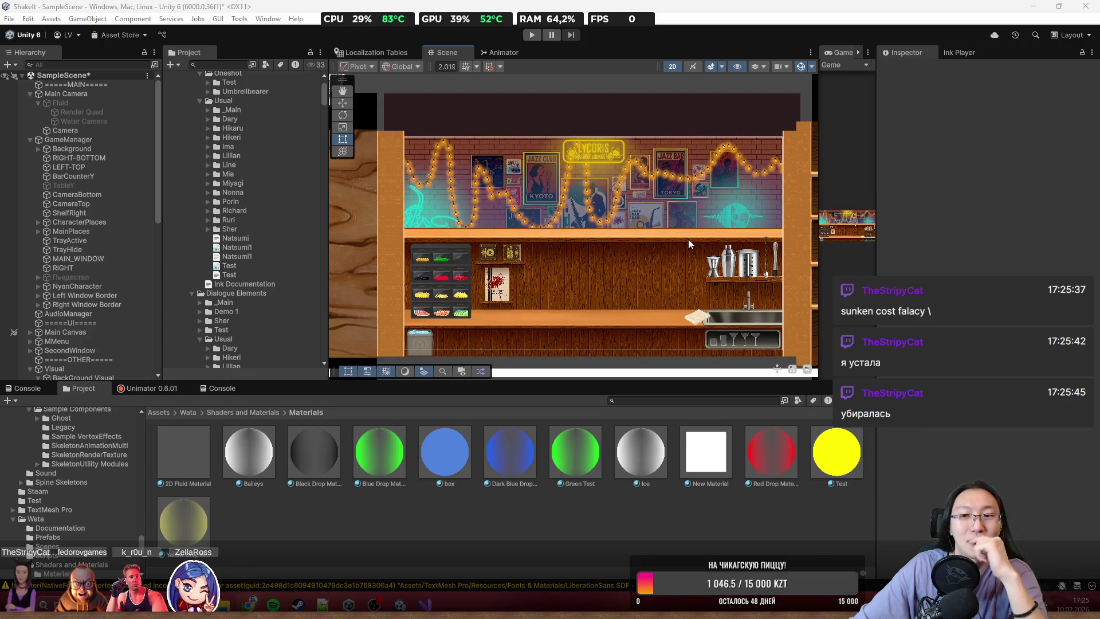
scroll(722, 239, "up", 3)
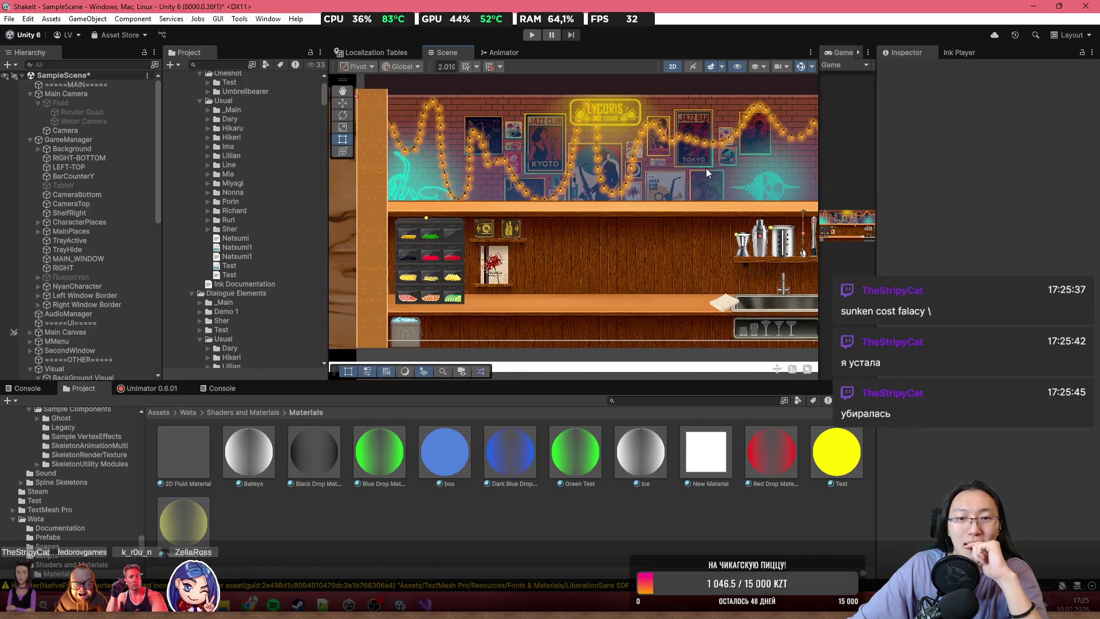
scroll(706, 167, "down", 3)
scroll(710, 169, "up", 5)
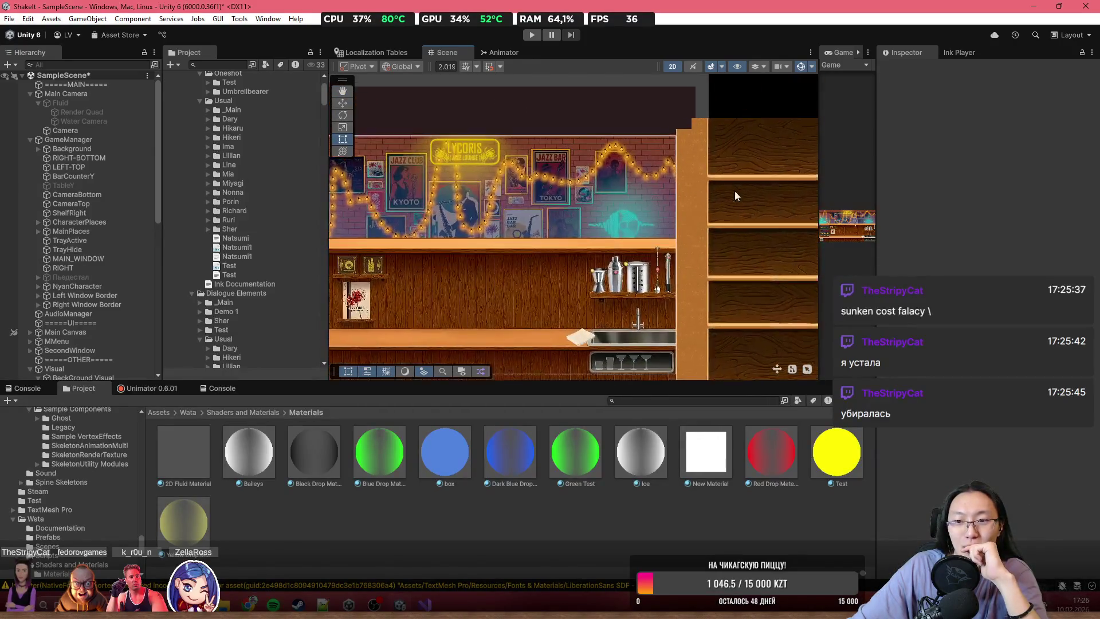
left_click_drag(719, 197, 833, 138)
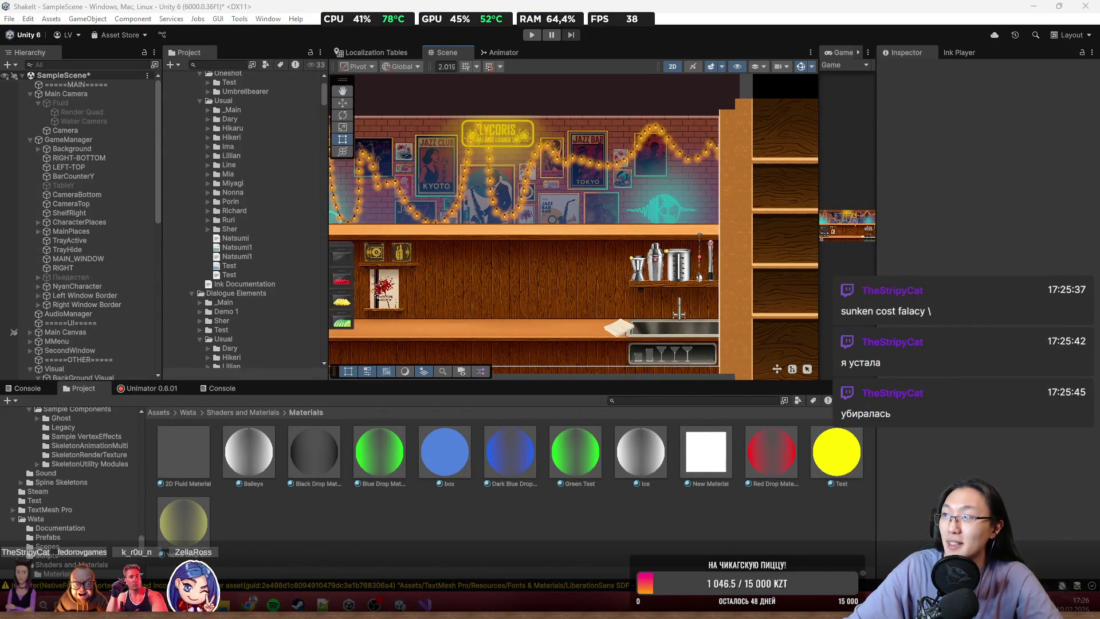
- Load the Lycoris Trello board in the browser from the 'tr' autocomplete
key("alt+Tab")
type("tr")
key("Return")
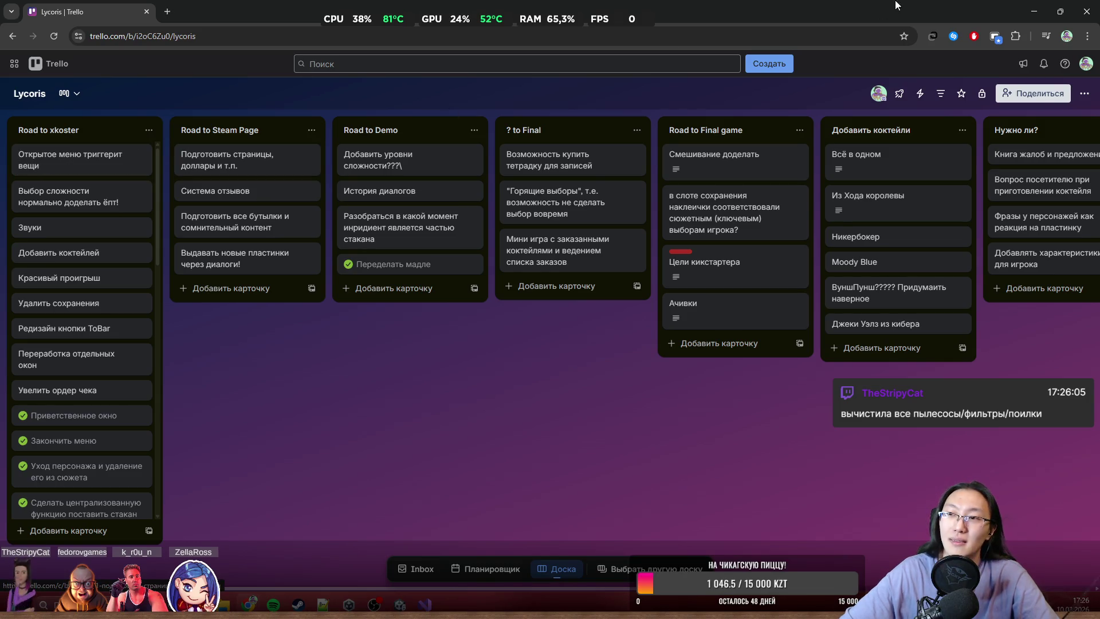
- Back in Unity, select BarTableVisual and start Play mode
left_click(1035, 12)
left_click(421, 281)
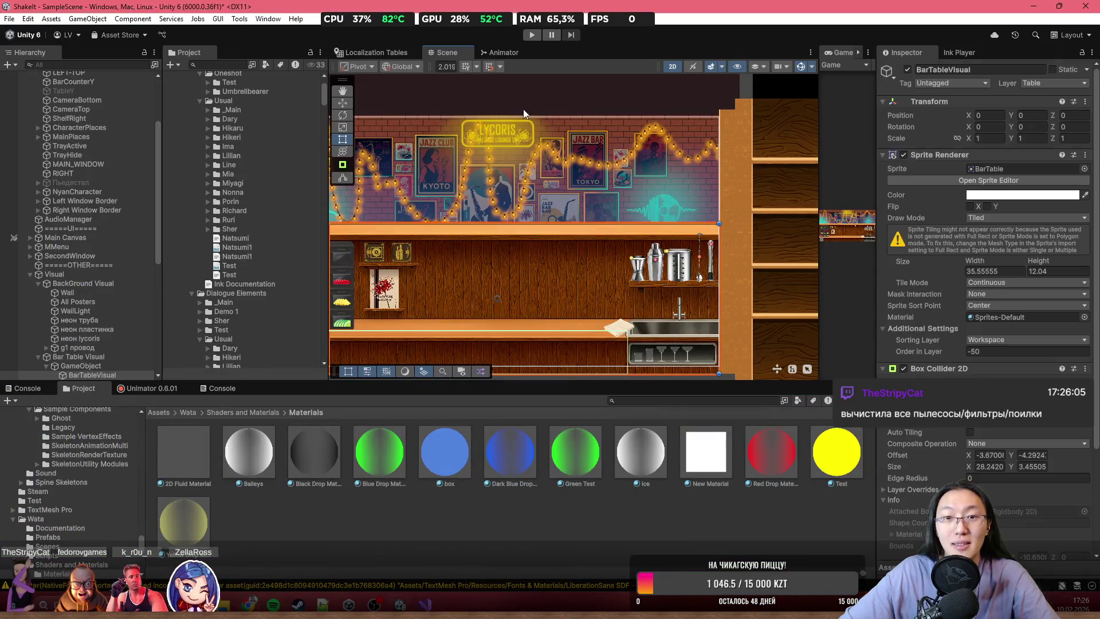
left_click(531, 34)
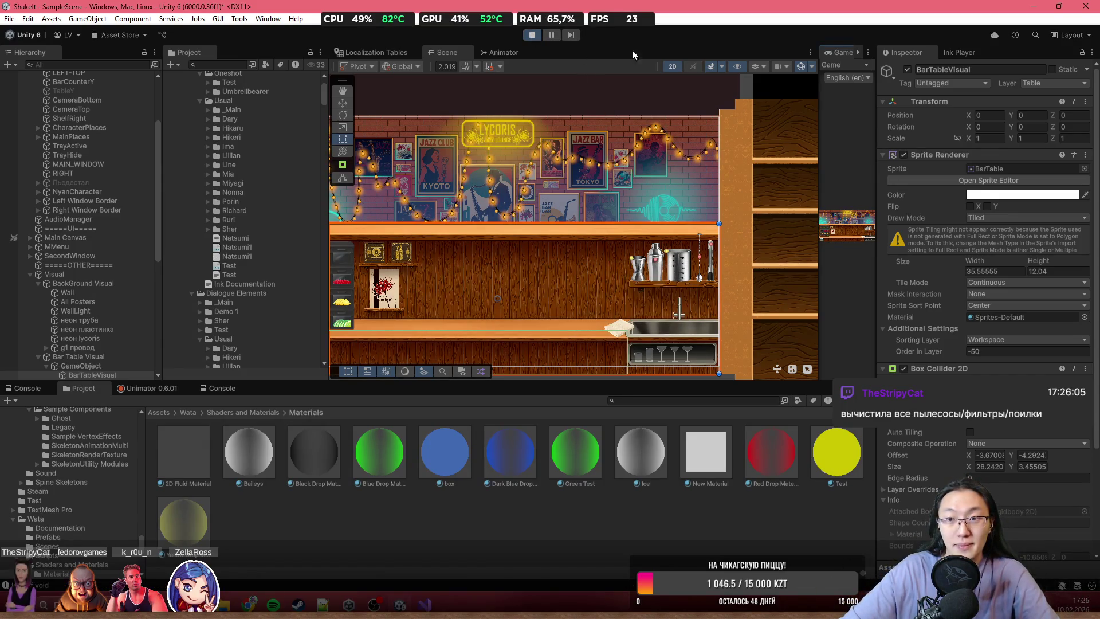
- In the maximized Game view, open and close the Bar Book, stop playing, and return to Trello
double_click(830, 50)
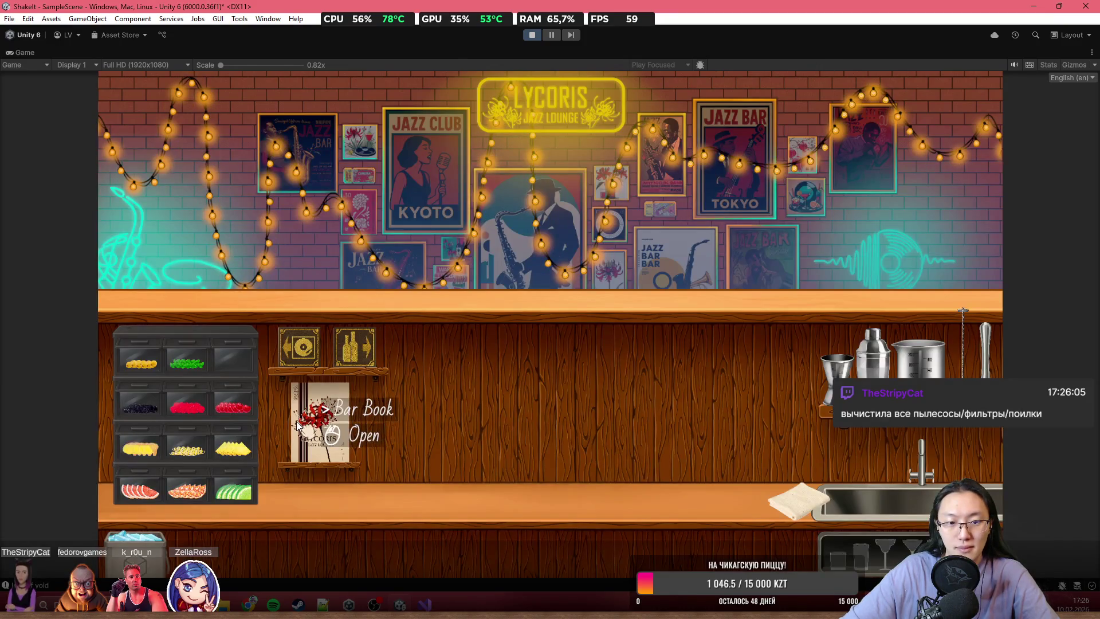
left_click(314, 418)
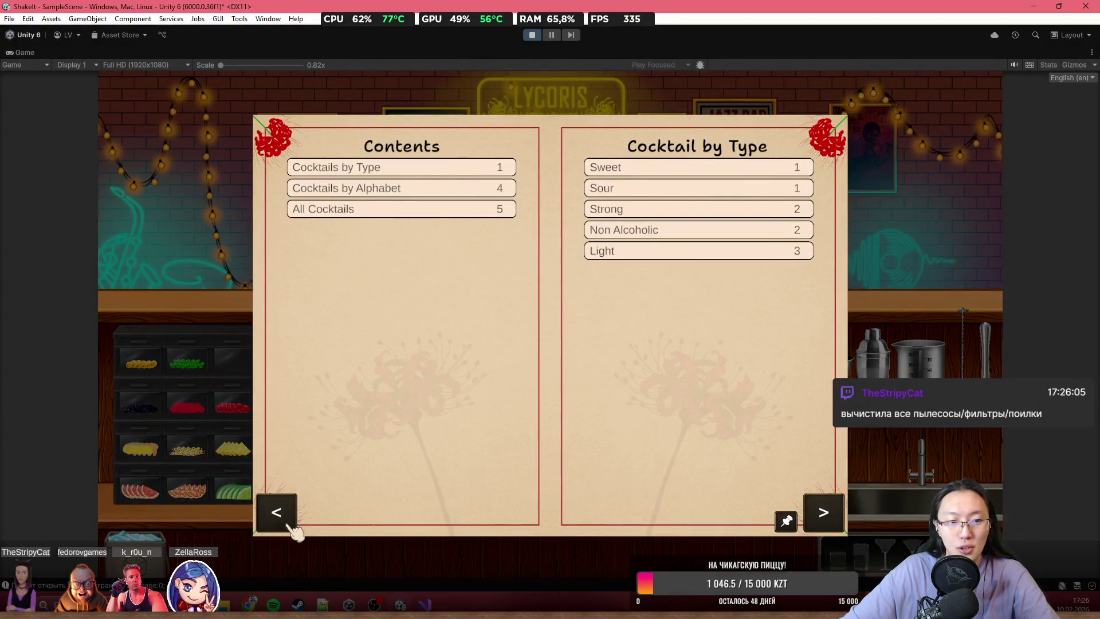
left_click(908, 369)
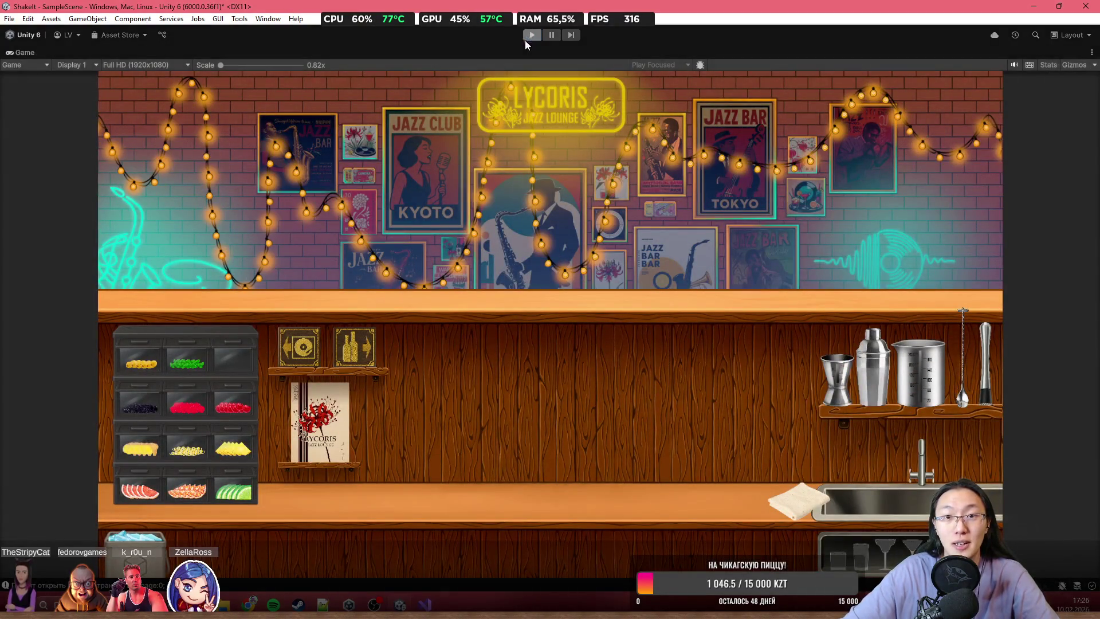
left_click(526, 37)
mouse_move(252, 603)
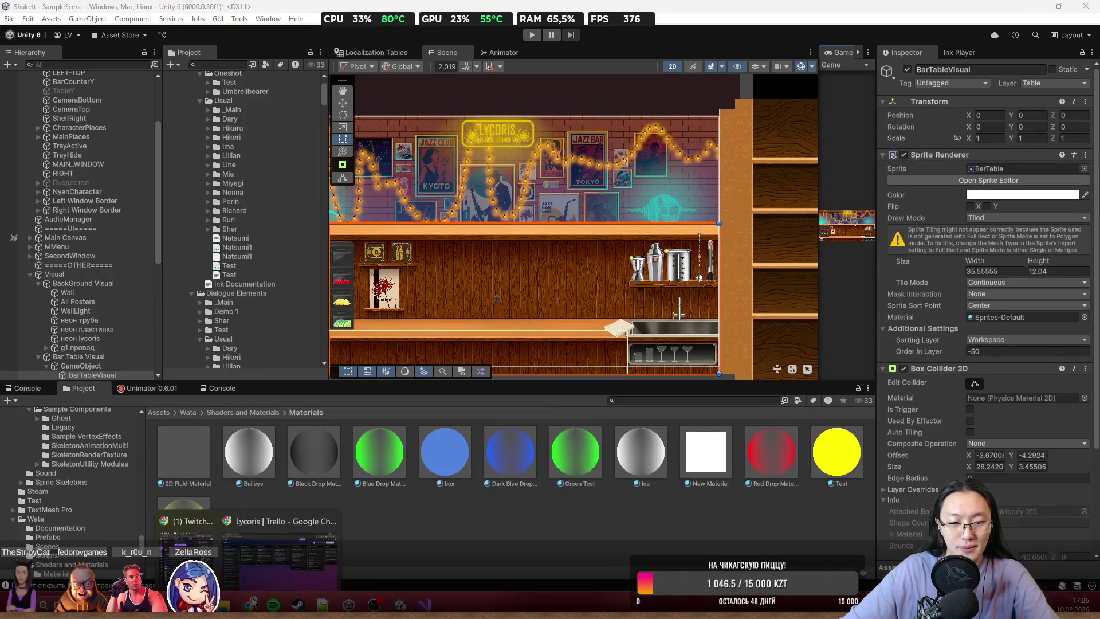
left_click(248, 547)
- Mark Открытое меню триггерит вещи complete and move it below Увелить ордер чека
left_click(22, 155)
mouse_move(66, 172)
left_mouse_down()
mouse_move(78, 373)
mouse_move(80, 359)
left_mouse_up()
scroll(101, 349, "down", 5)
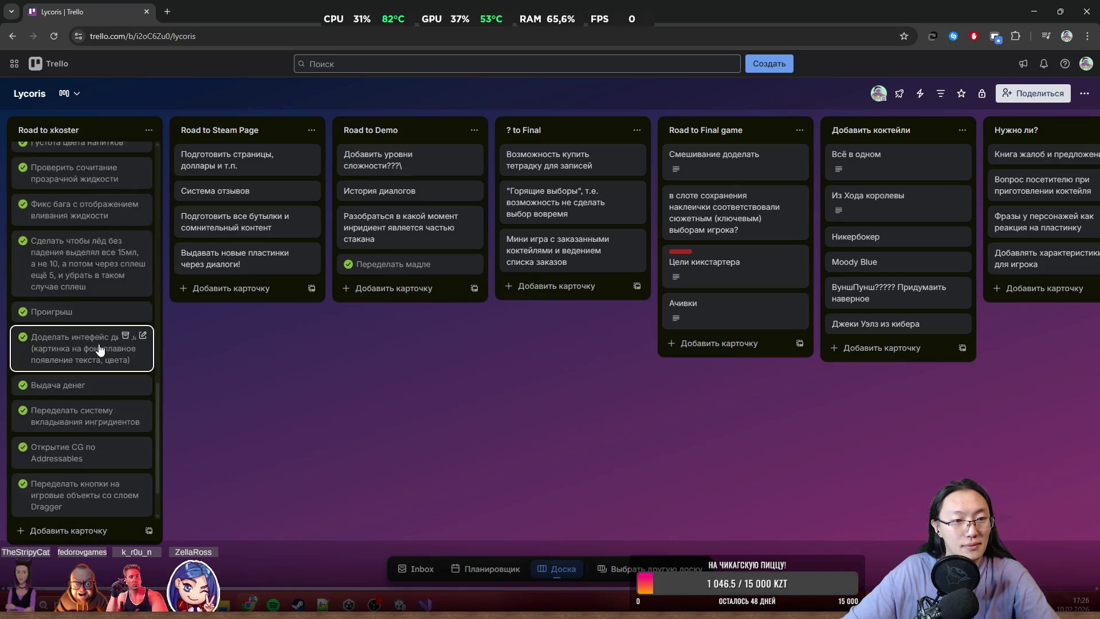
scroll(103, 359, "up", 5)
left_click_drag(99, 359, 86, 385)
mouse_move(35, 164)
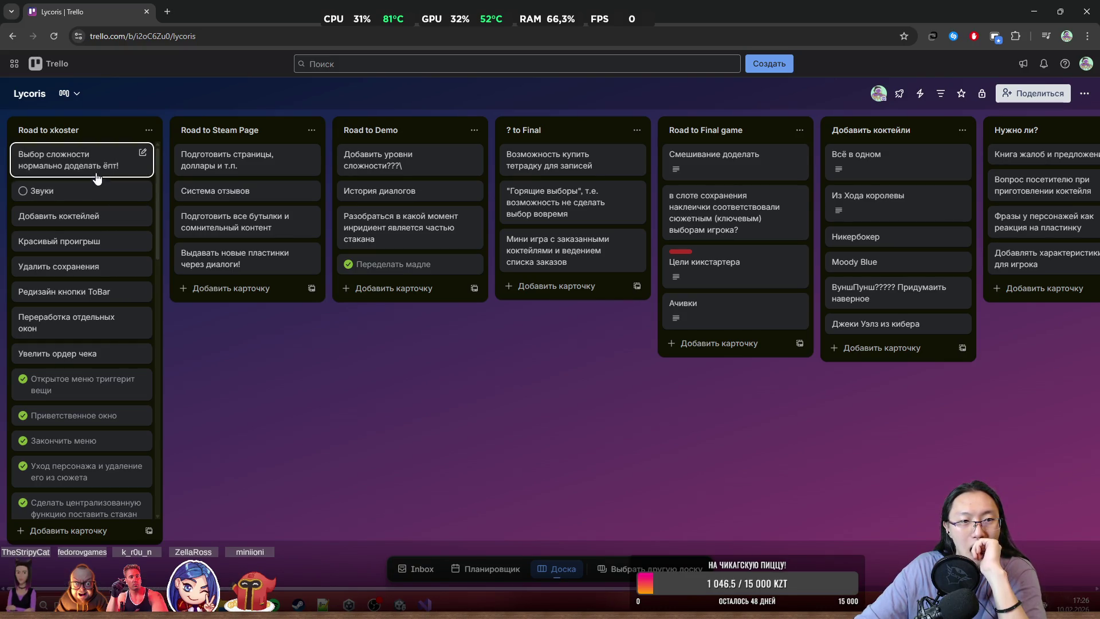
left_click_drag(86, 161, 95, 150)
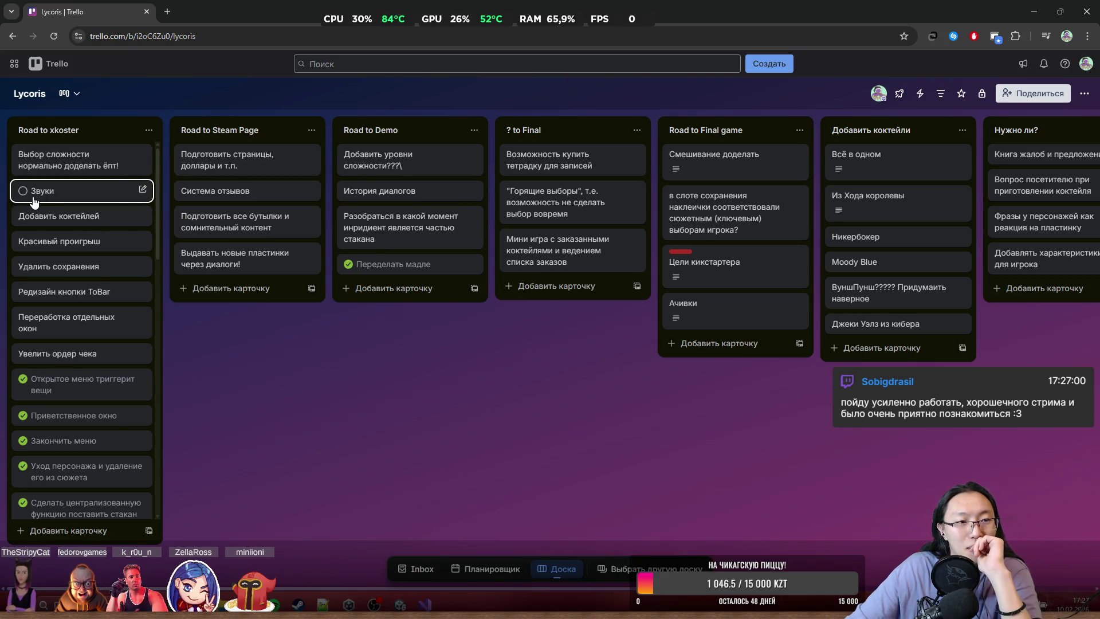
- Put Удалить сохранения at the top of Road to xkoster, shifting Красивый проигрыш aside
right_click(273, 370)
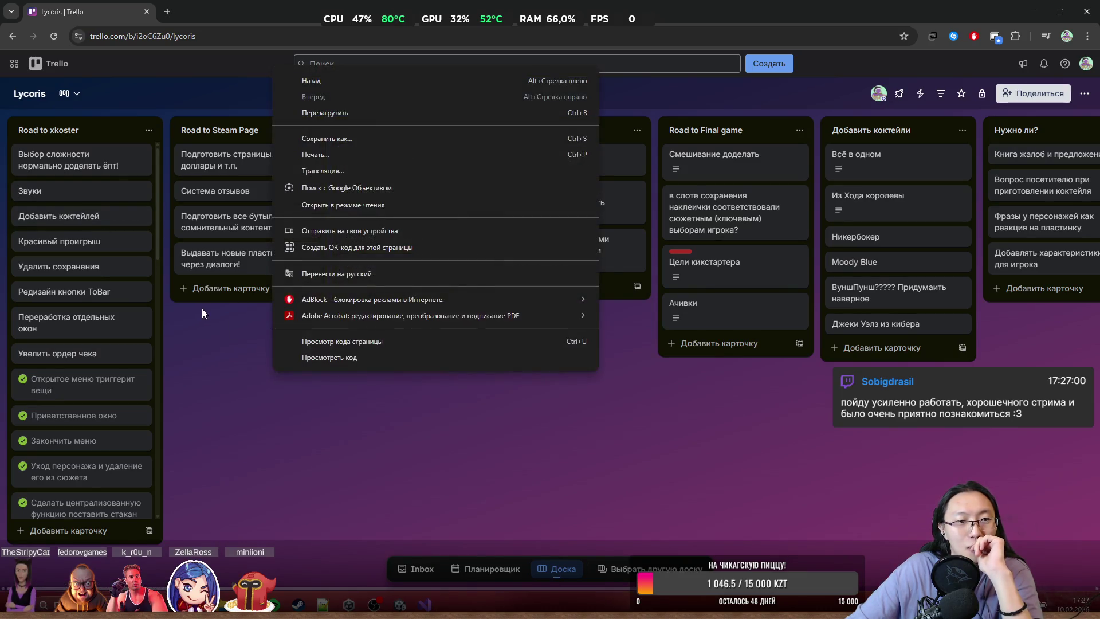
left_click(202, 309)
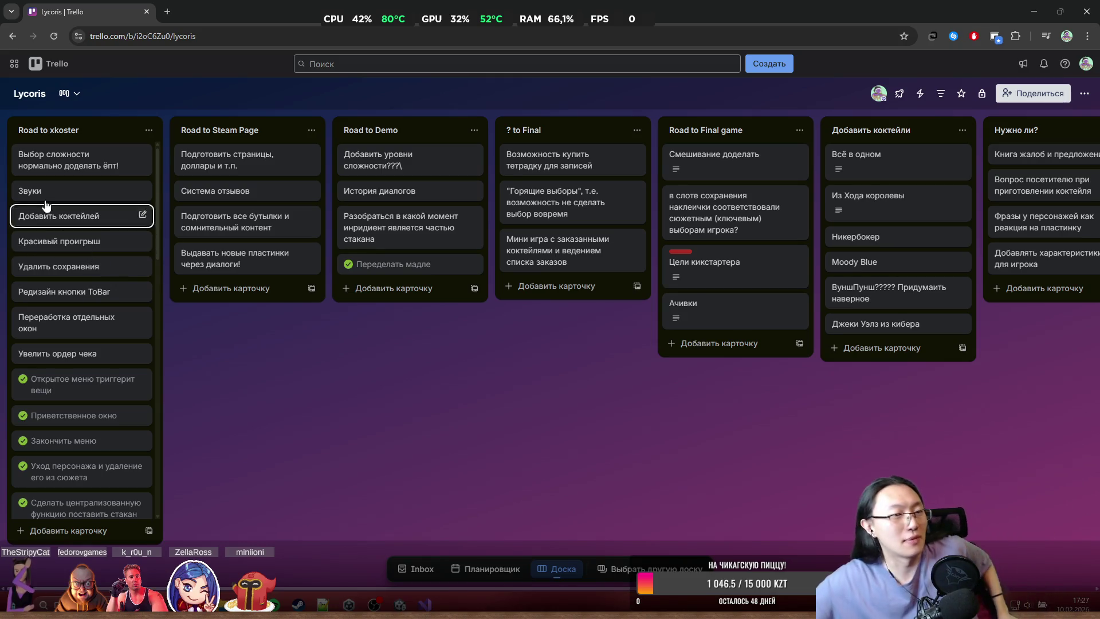
left_click_drag(51, 236, 112, 164)
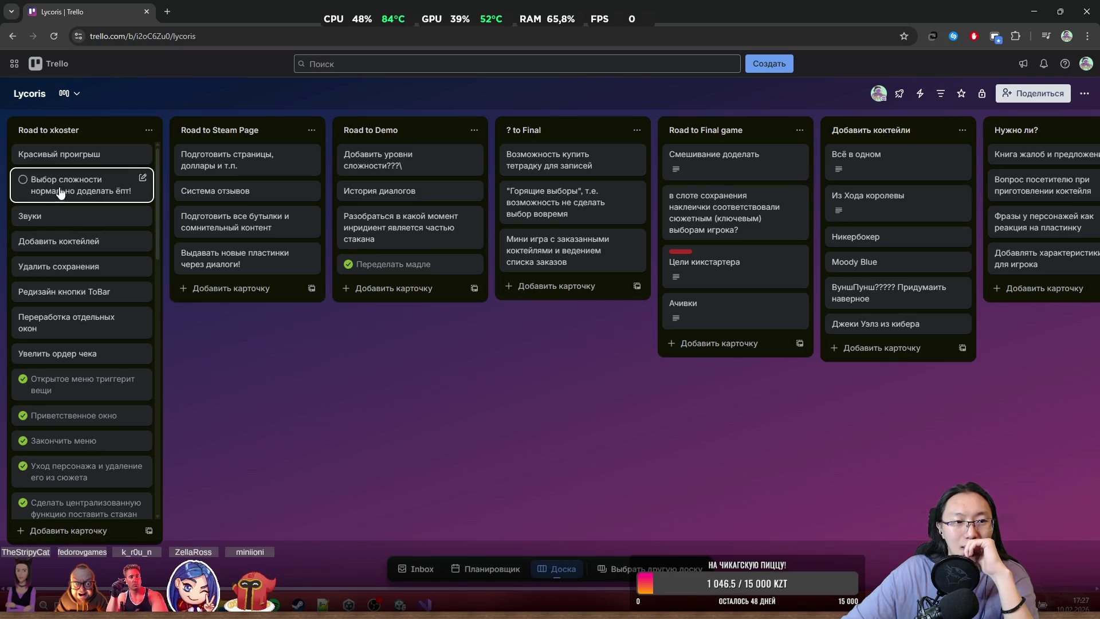
mouse_move(58, 155)
left_mouse_down()
mouse_move(70, 198)
mouse_move(86, 161)
left_mouse_up()
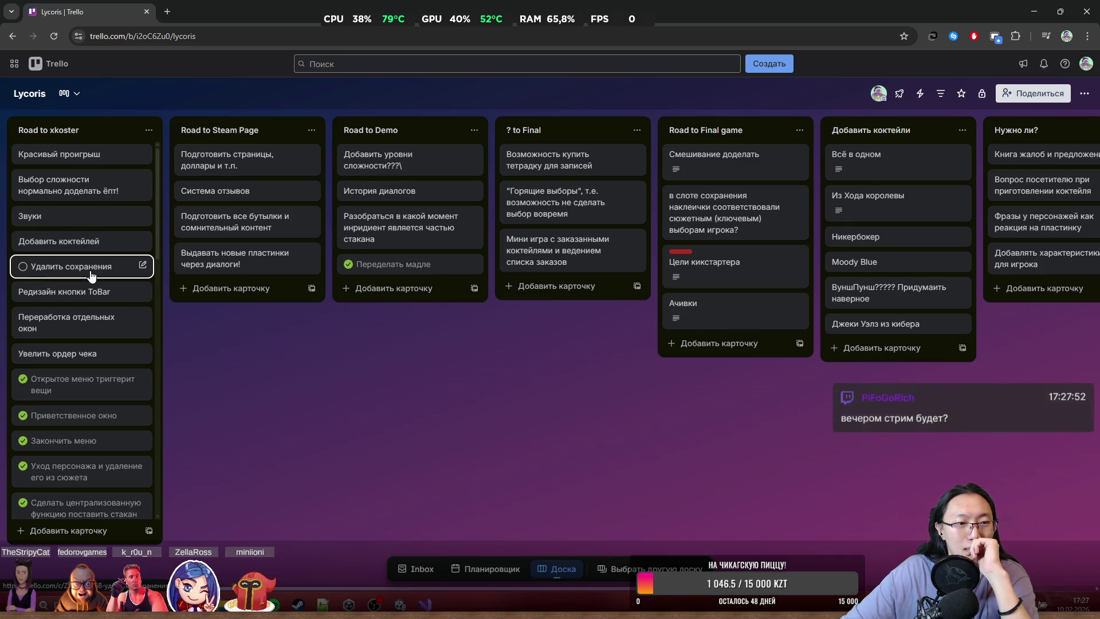
left_click_drag(90, 275, 96, 270)
left_click_drag(91, 272, 82, 152)
- Reorder the remaining cards with Увелить ордер чека second, then move the browser aside to reveal Unity
left_click_drag(23, 292, 74, 178)
mouse_move(25, 294)
left_mouse_down()
mouse_move(34, 310)
mouse_move(78, 205)
left_mouse_up()
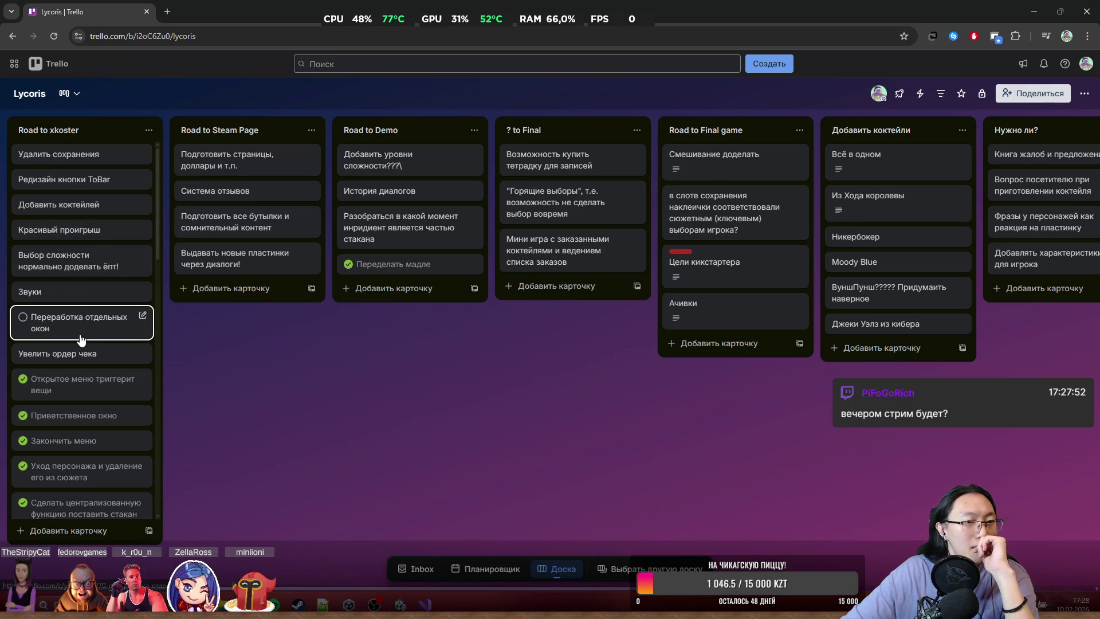
mouse_move(83, 338)
left_mouse_down()
mouse_move(58, 189)
mouse_move(74, 358)
mouse_move(40, 356)
left_mouse_up()
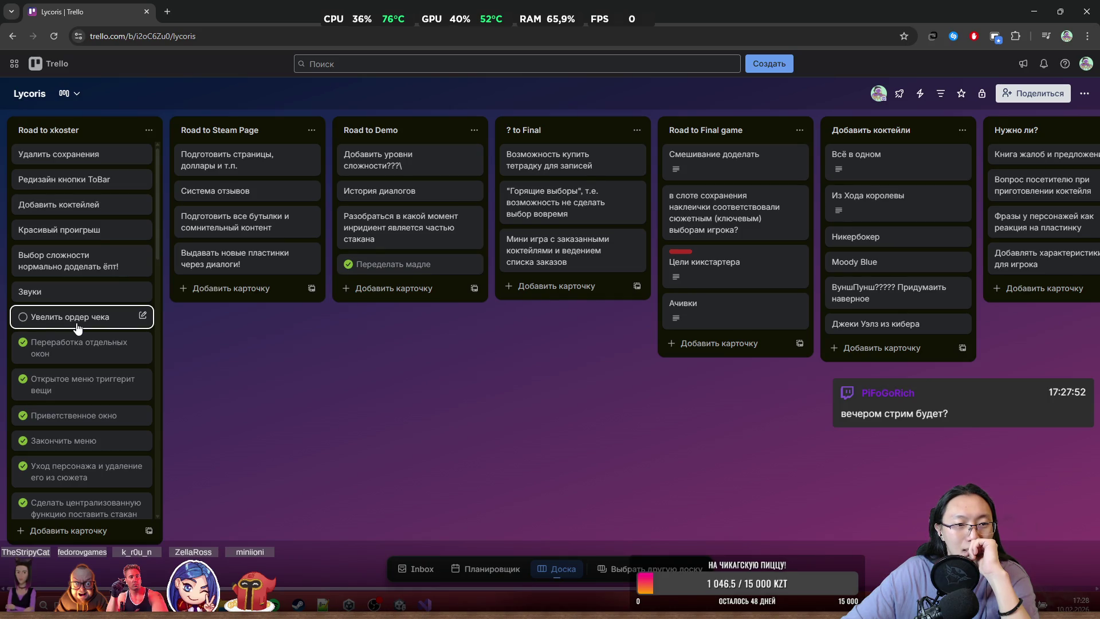
left_click_drag(77, 317, 81, 181)
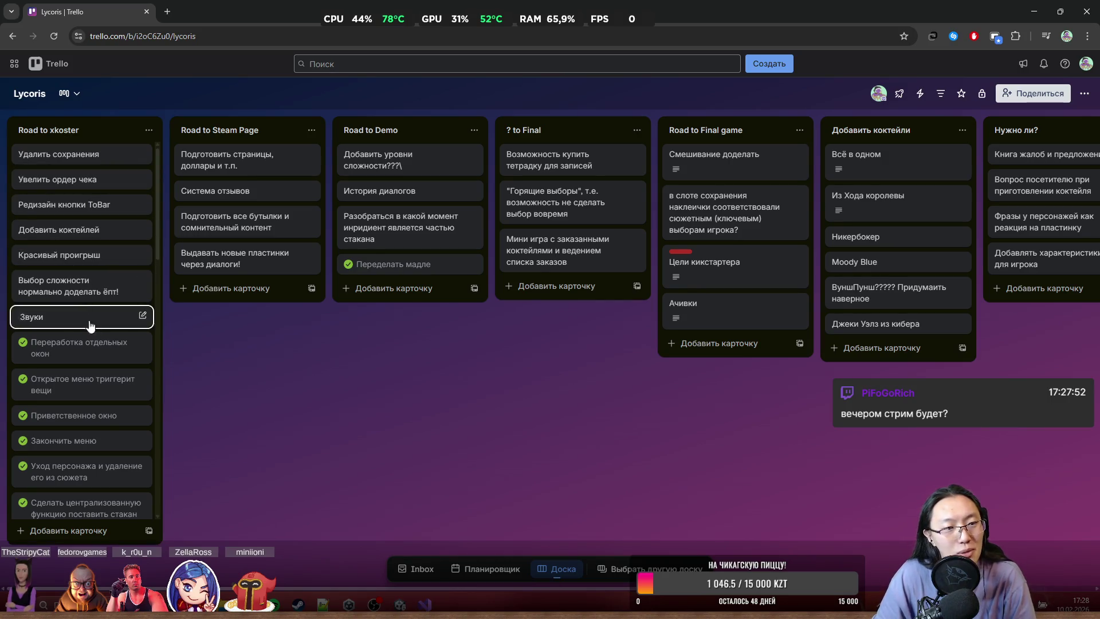
mouse_move(114, 11)
left_mouse_down()
mouse_move(130, 295)
mouse_move(1099, 350)
left_mouse_up()
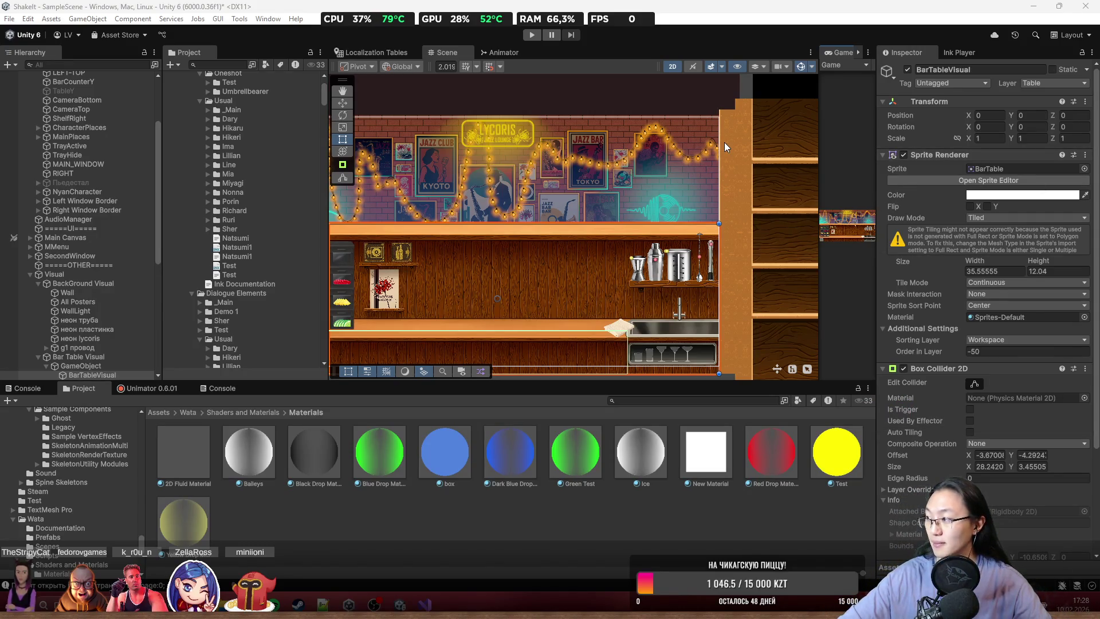
- Frame BarTableVisual with F, then zoom and pan to the wooden table with the TO BAR sign
key("f")
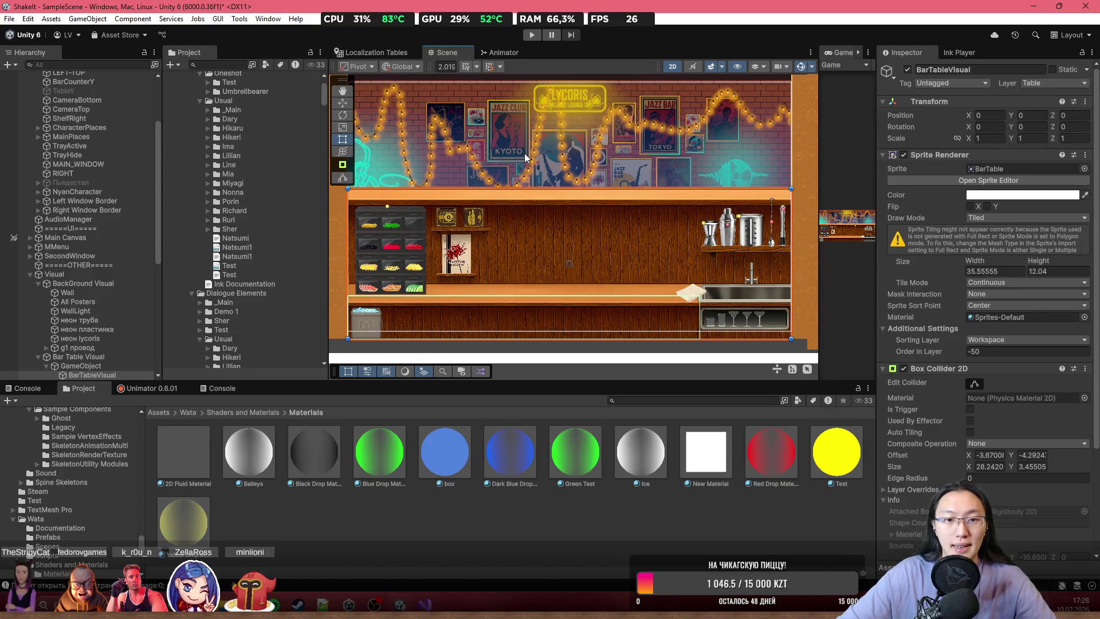
scroll(578, 251, "up", 2)
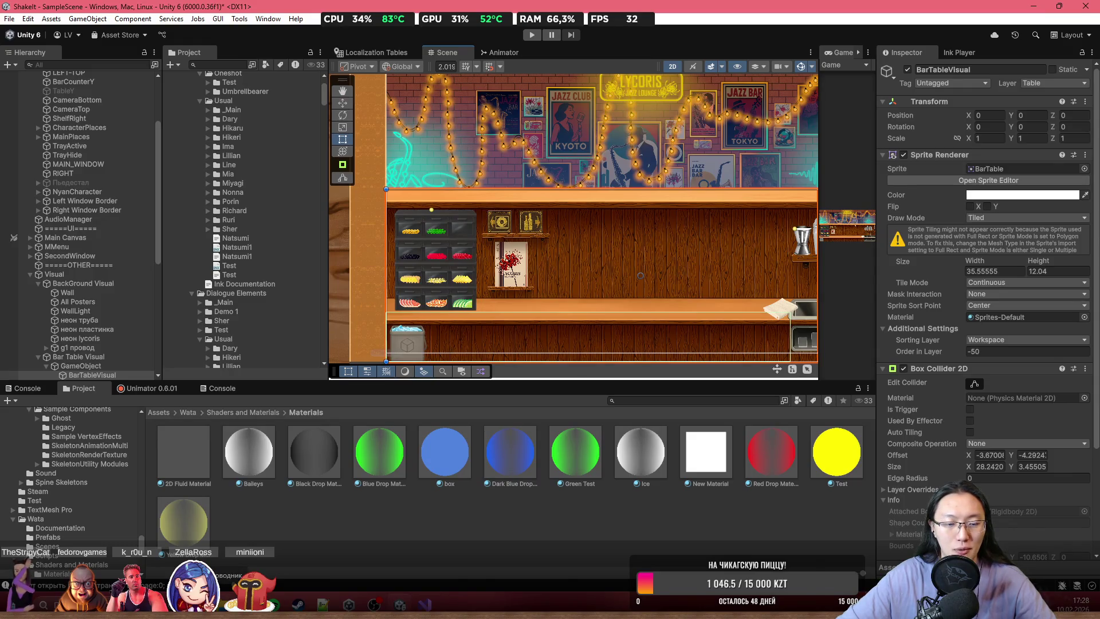
scroll(544, 206, "down", 1)
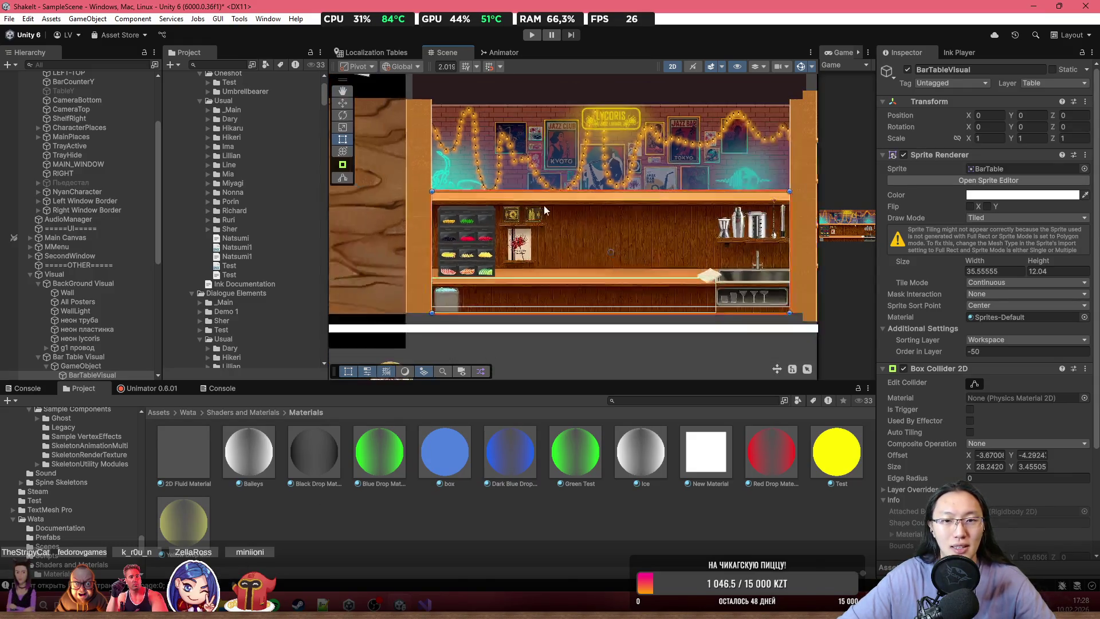
scroll(545, 205, "left", 5)
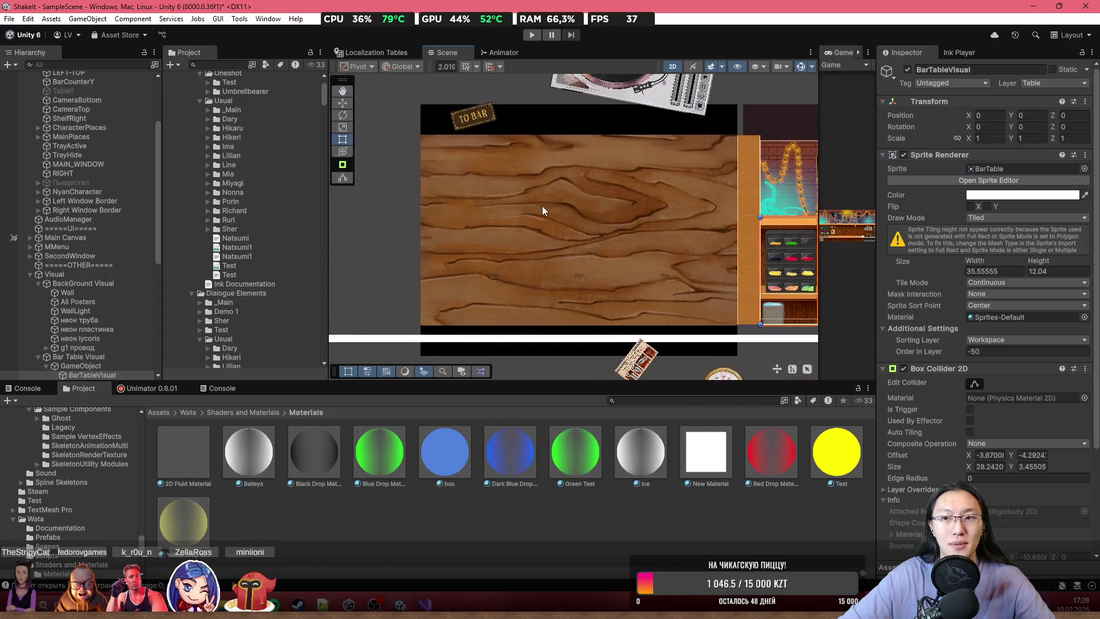
scroll(542, 205, "right", 5)
scroll(621, 219, "left", 5)
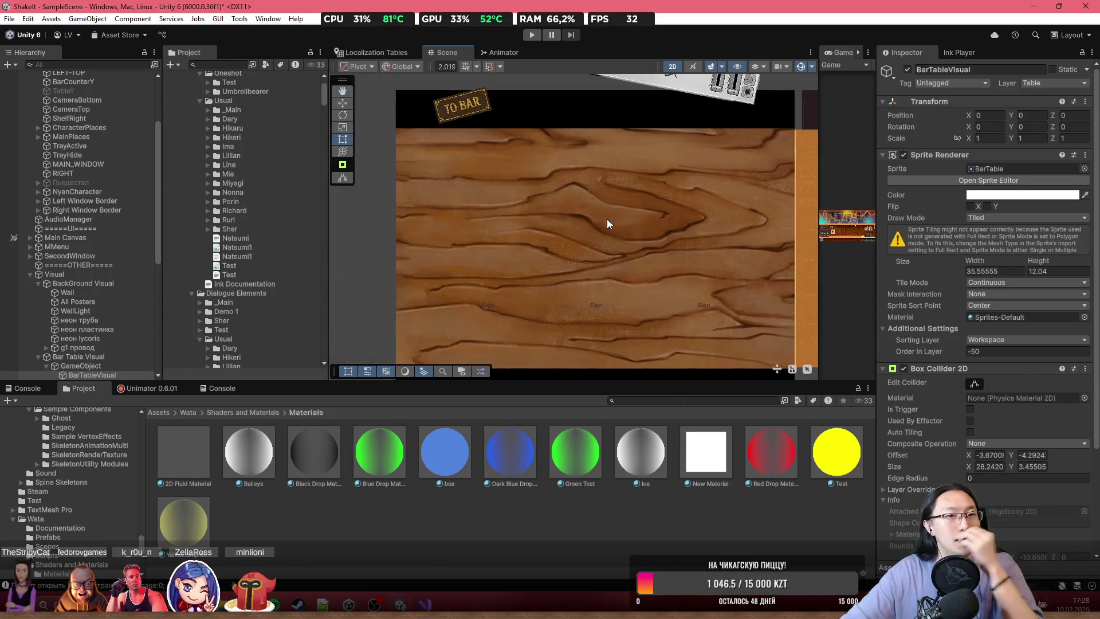
scroll(39, 190, "up", 3)
scroll(97, 269, "down", 10)
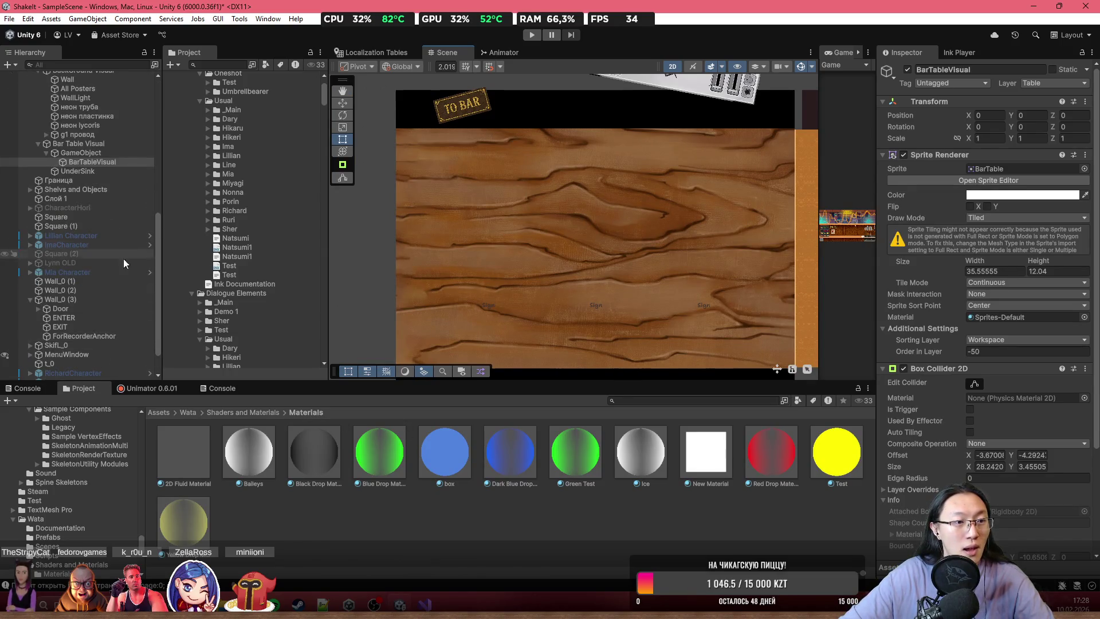
- Expand MenuWindow, make its Canvas visible in the scene, and select the Canvas
left_click(30, 355)
scroll(29, 355, "down", 3)
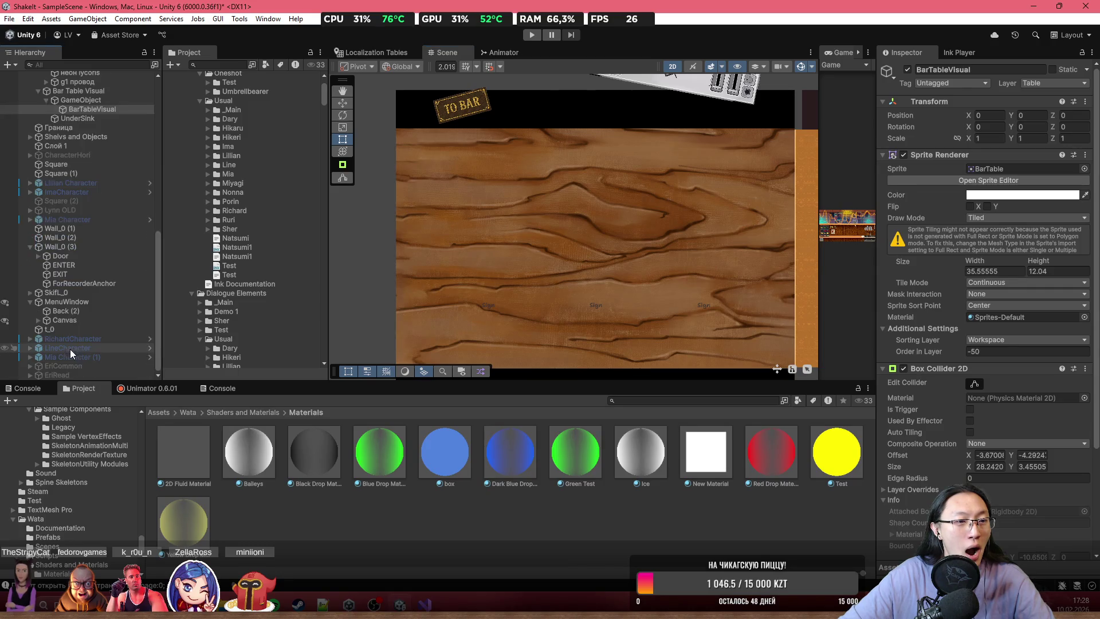
left_click(6, 321)
left_click(6, 321)
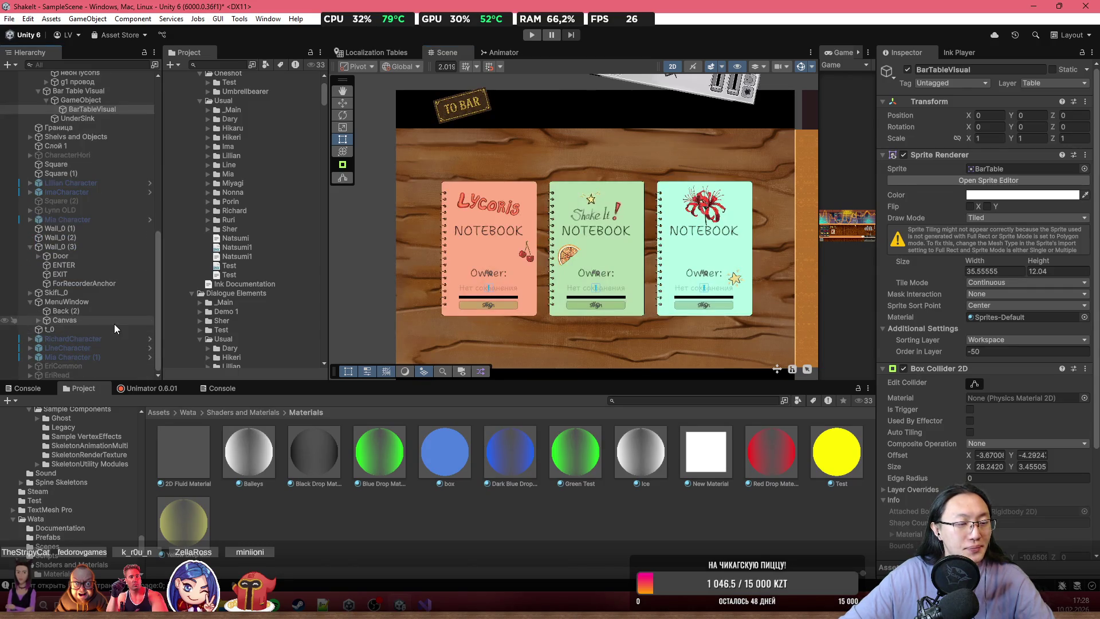
left_click(64, 319)
scroll(592, 242, "up", 3)
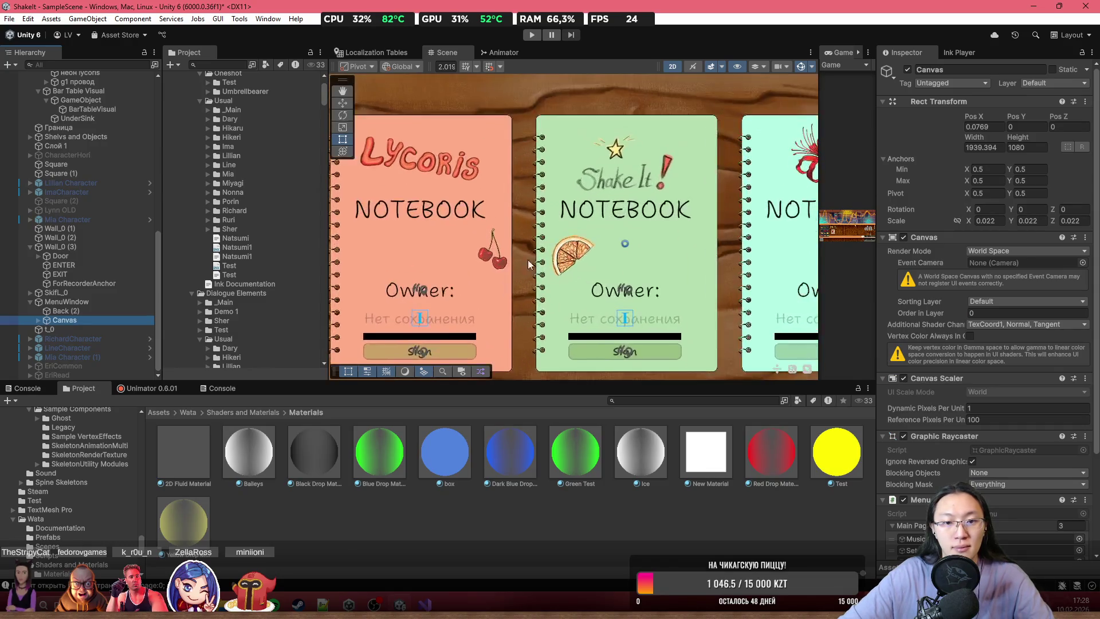
scroll(481, 232, "up", 1)
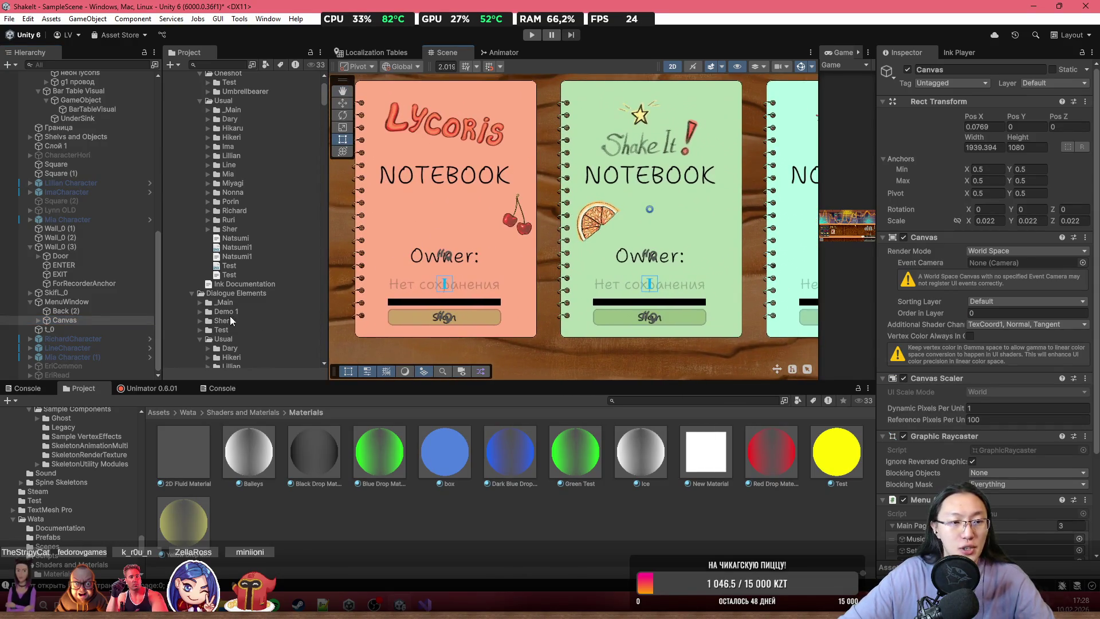
scroll(590, 256, "down", 2)
scroll(591, 257, "down", 1)
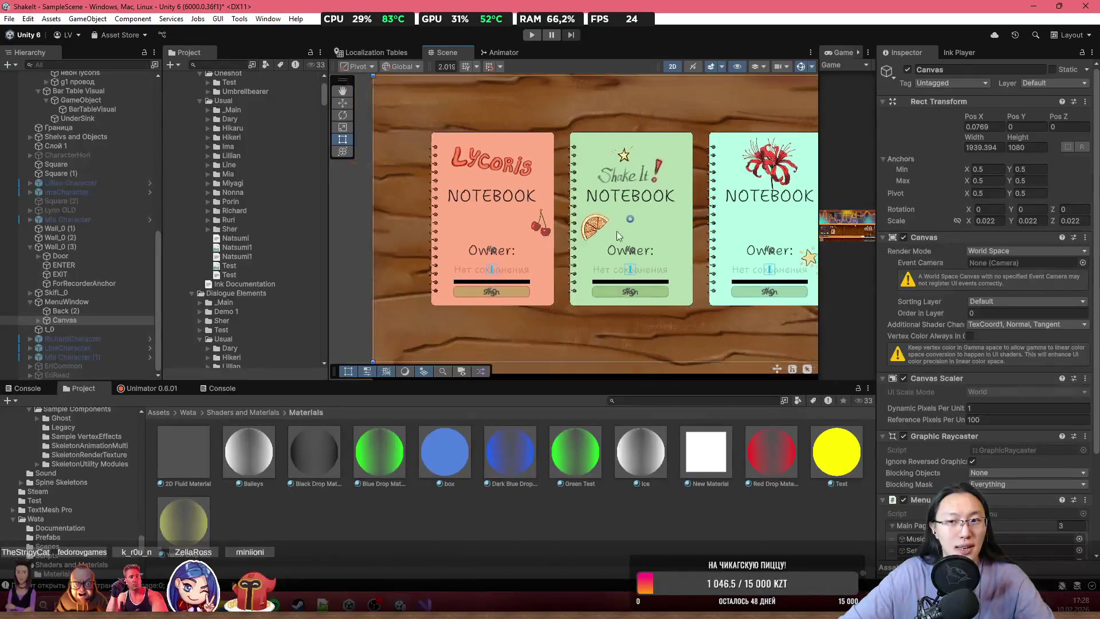
scroll(98, 250, "up", 3)
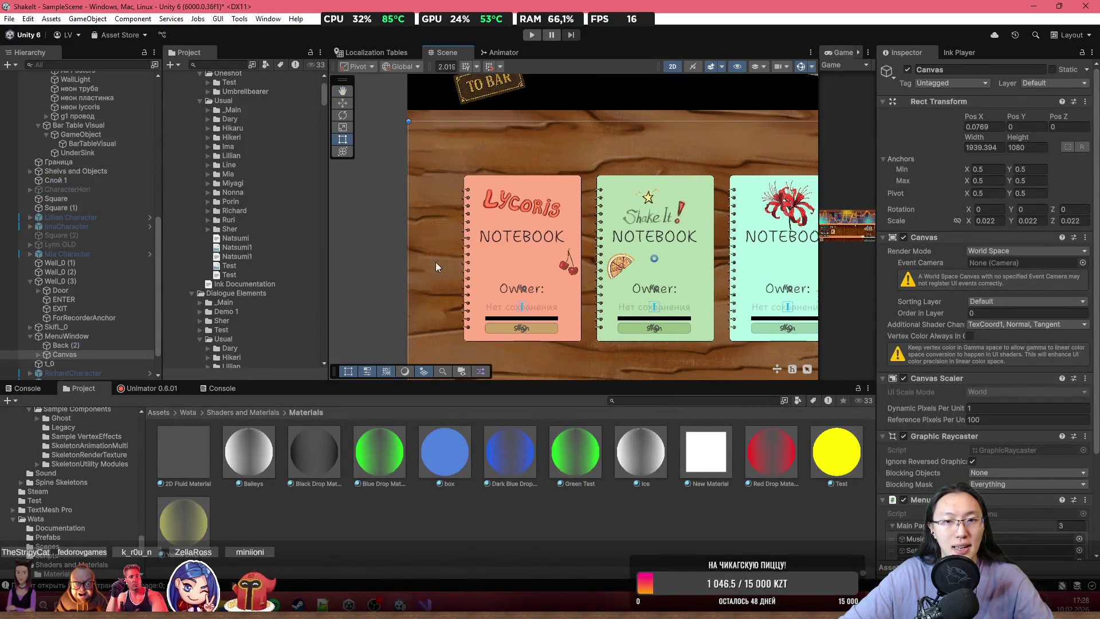
- Frame the Canvas, select its Notebooks Save element, and centre the three notebooks in view
double_click(60, 355)
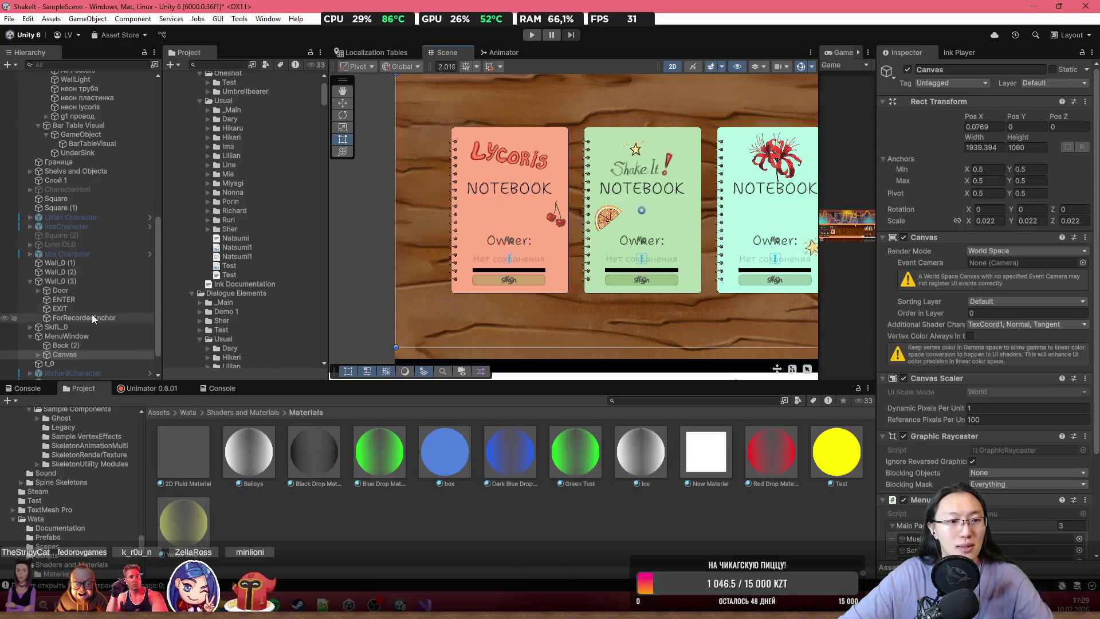
left_click(38, 354)
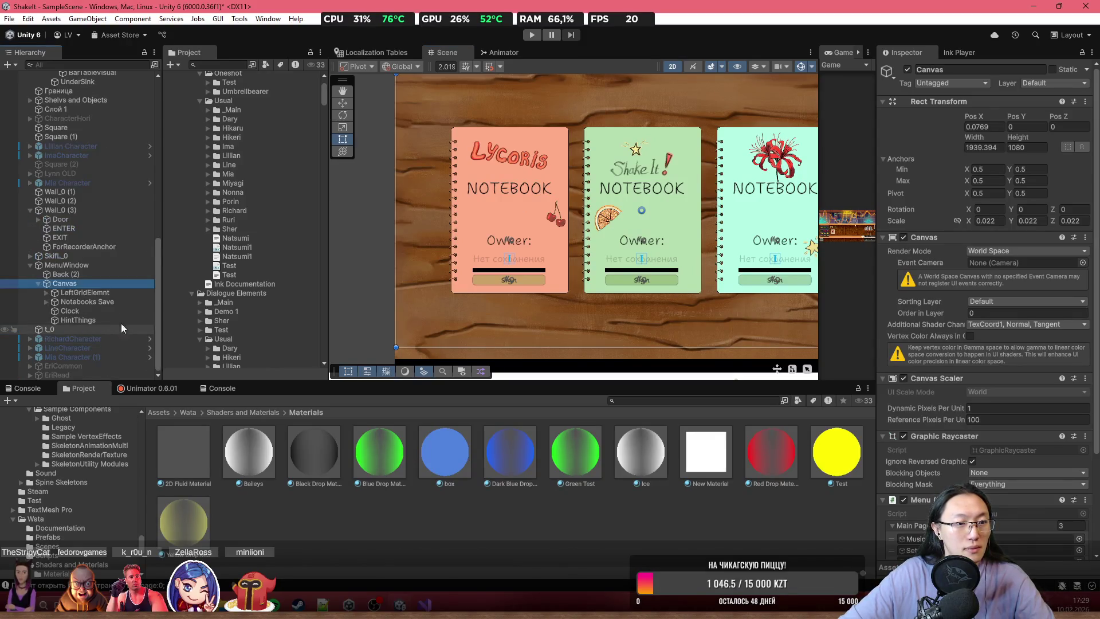
left_click(55, 301)
left_click(45, 300)
left_click(46, 300)
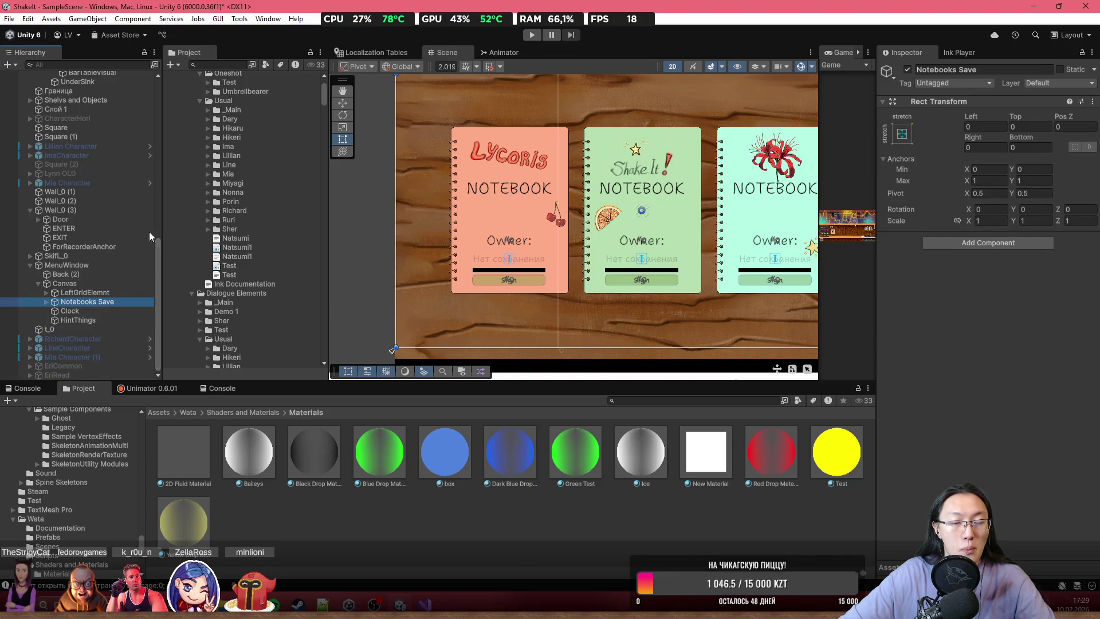
scroll(137, 229, "up", 15)
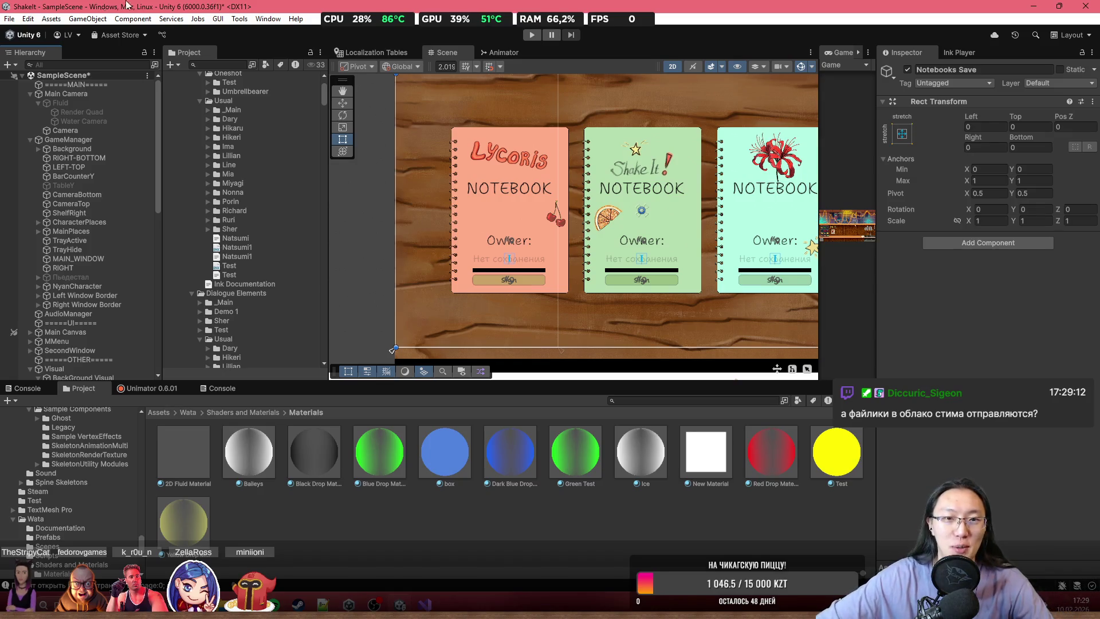
scroll(380, 139, "down", 3)
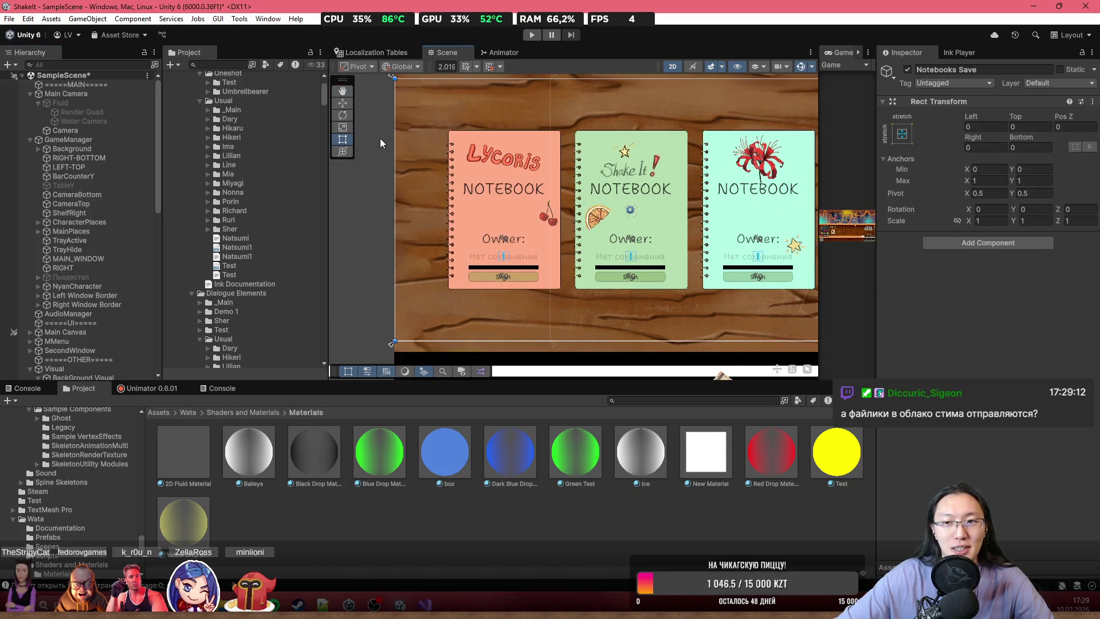
left_click_drag(514, 164, 492, 175)
scroll(491, 175, "up", 3)
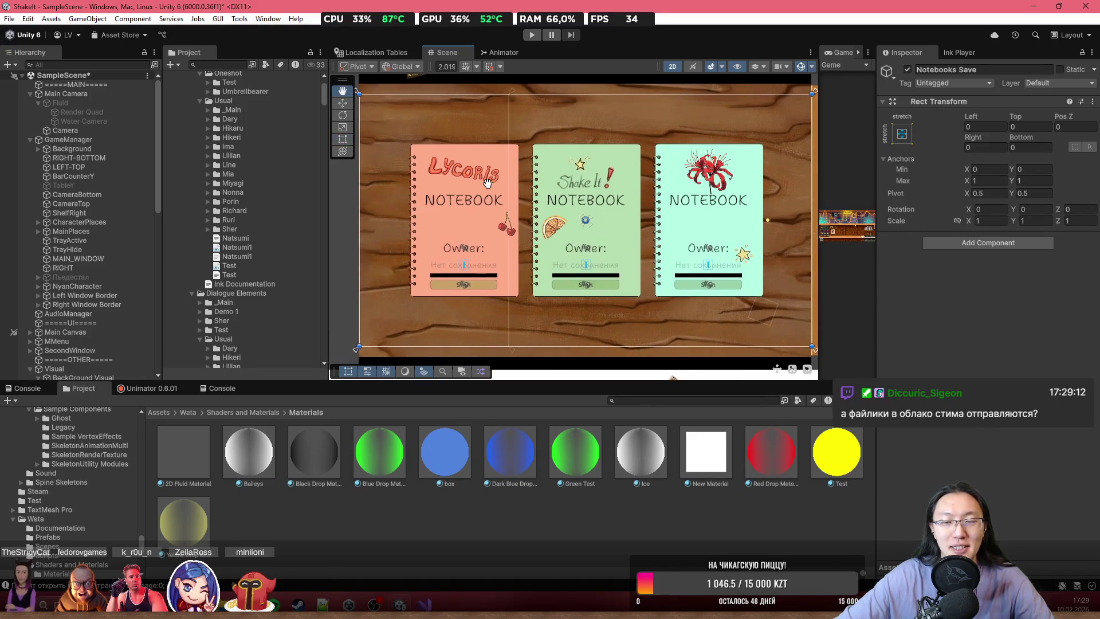